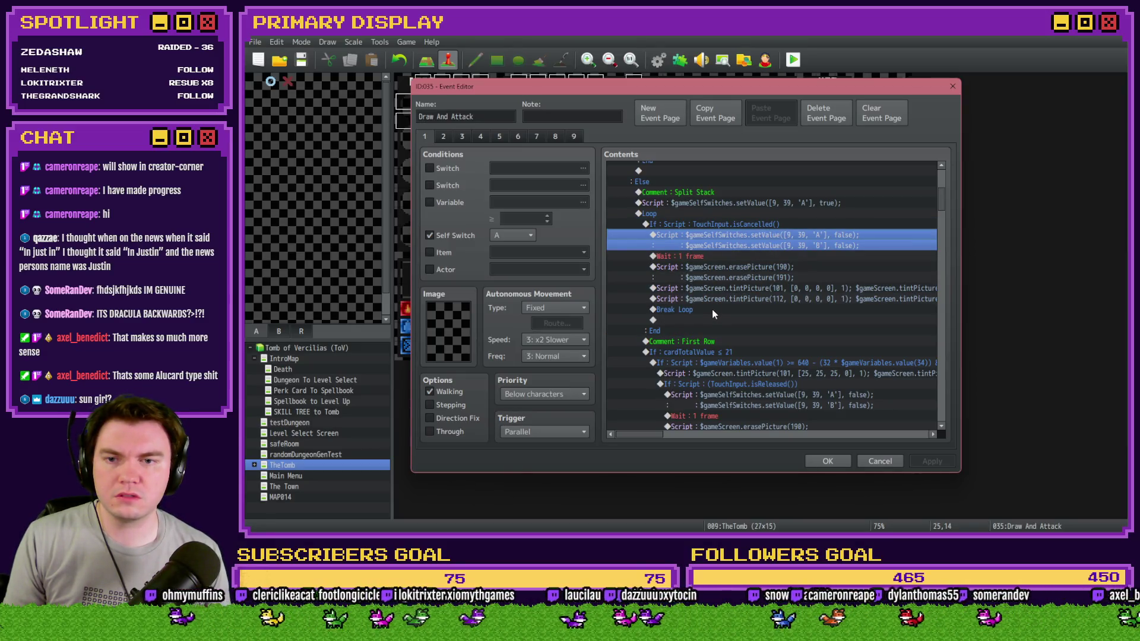
# Review the TouchInput.isCancelled If block and its two setValue script lines.
pyautogui.click(702, 217)
pyautogui.click(702, 225)
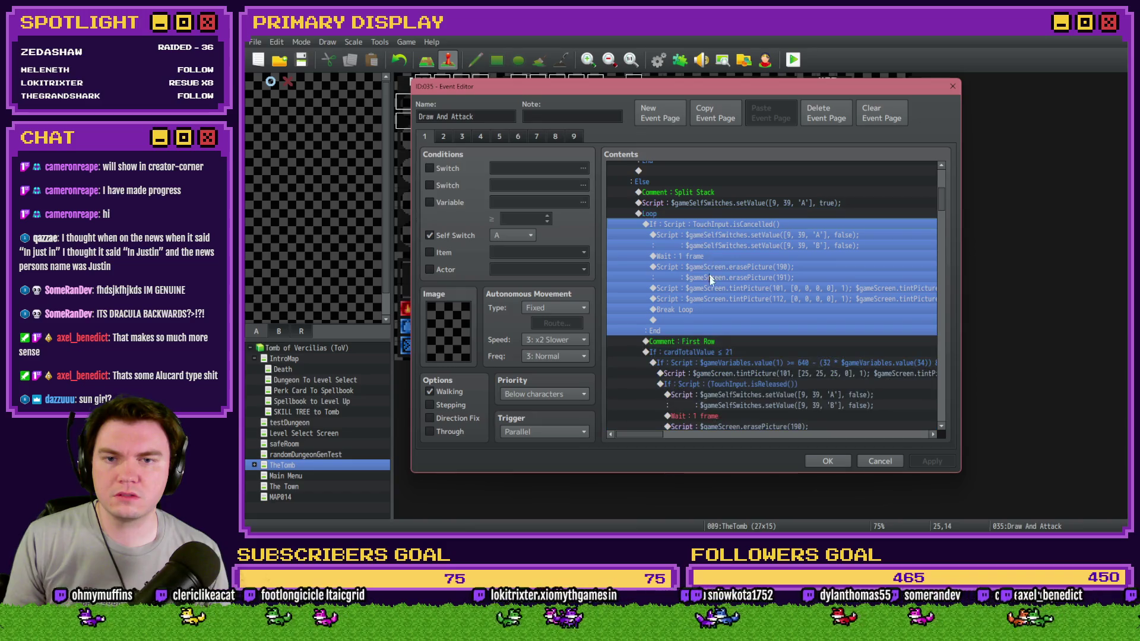
pyautogui.scroll(2, 712, 291)
pyautogui.click(718, 291)
pyautogui.keyDown('shift'); pyautogui.click(700, 358); pyautogui.keyUp('shift')
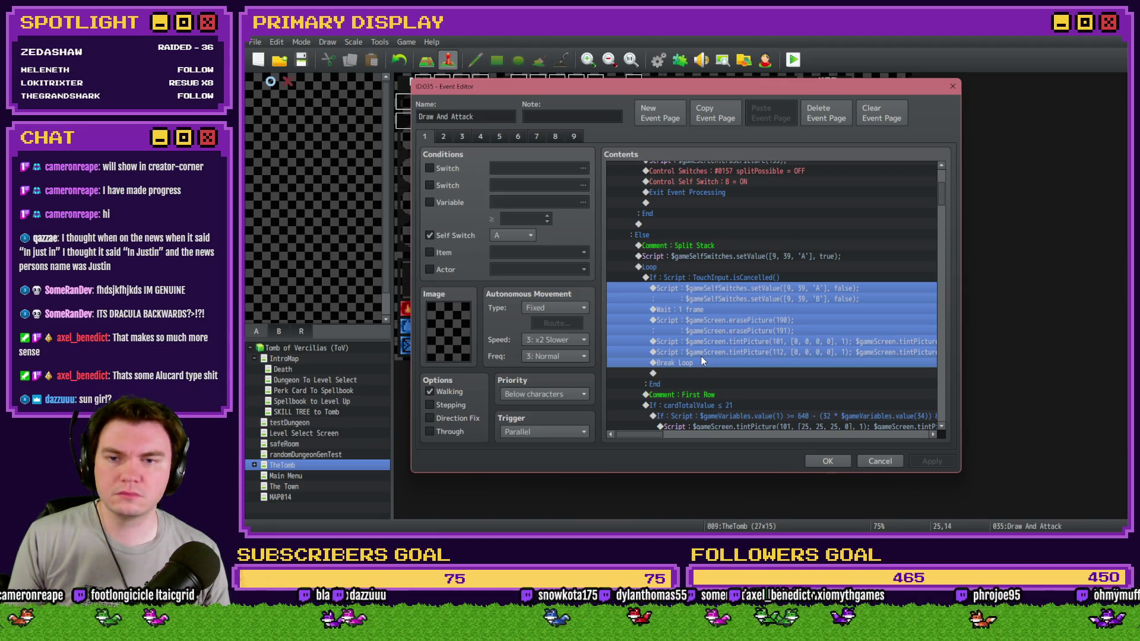
pyautogui.click(699, 276)
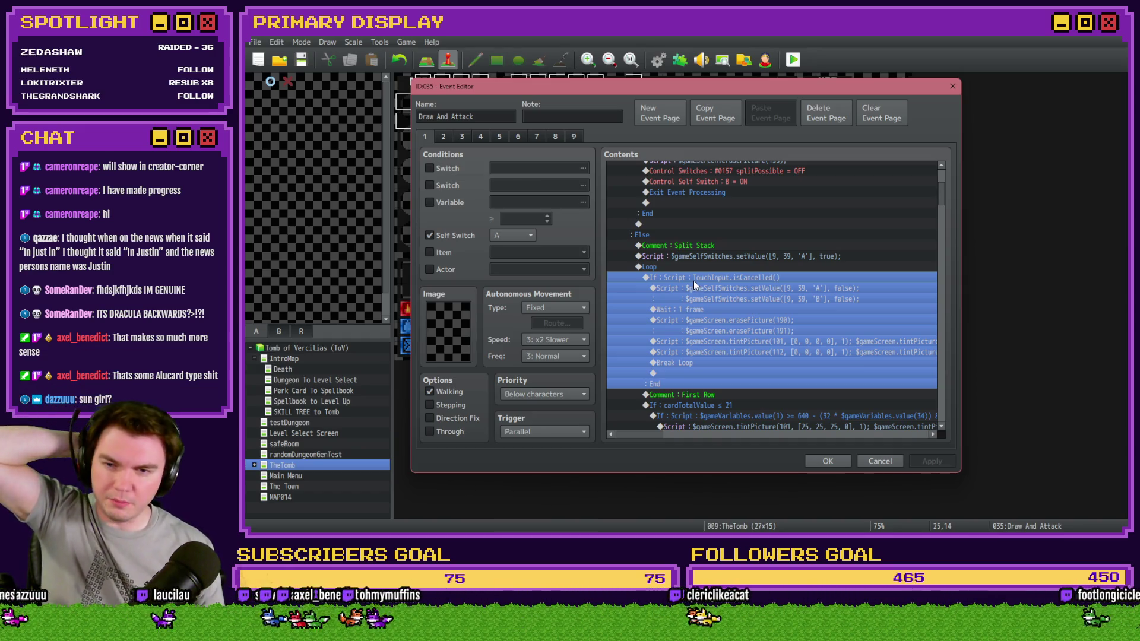
pyautogui.click(718, 288)
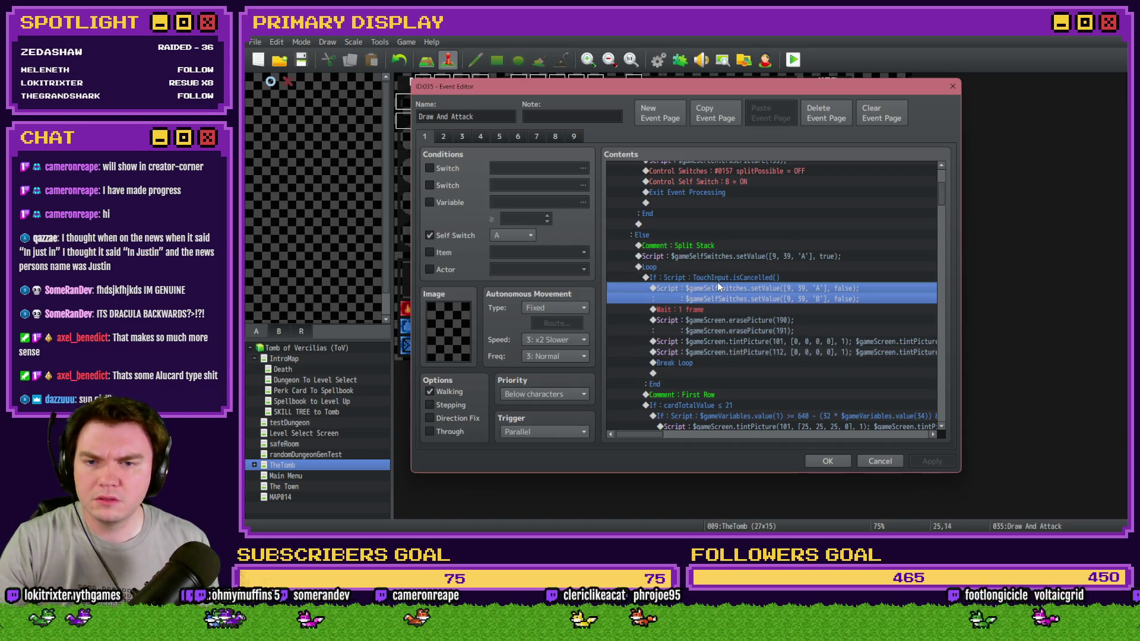
pyautogui.click(718, 278)
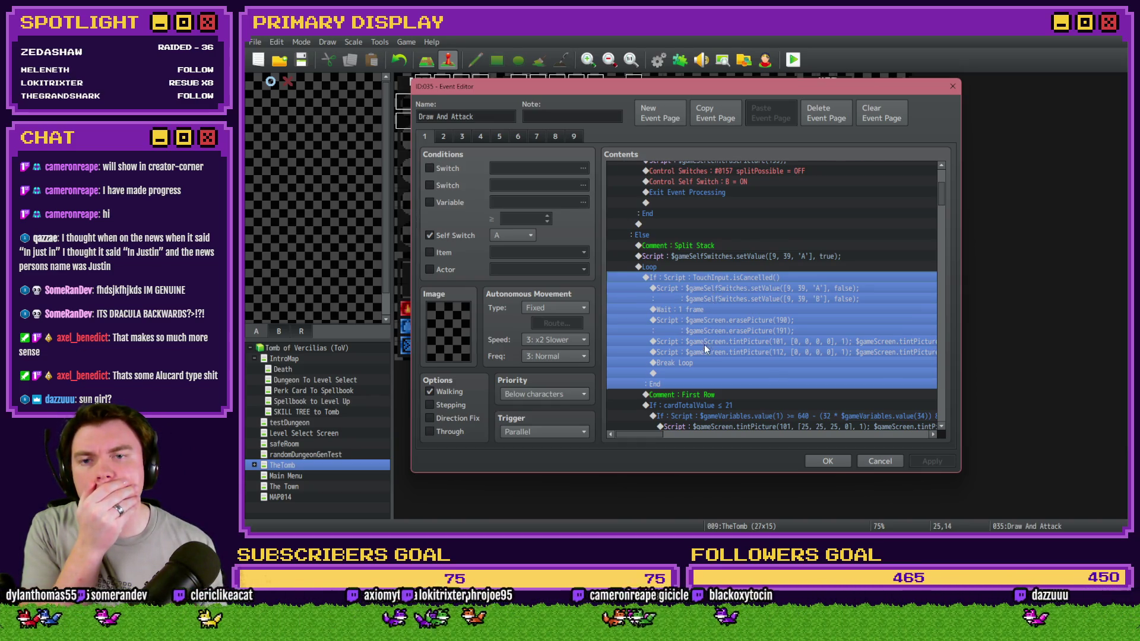
pyautogui.scroll(4, 704, 351)
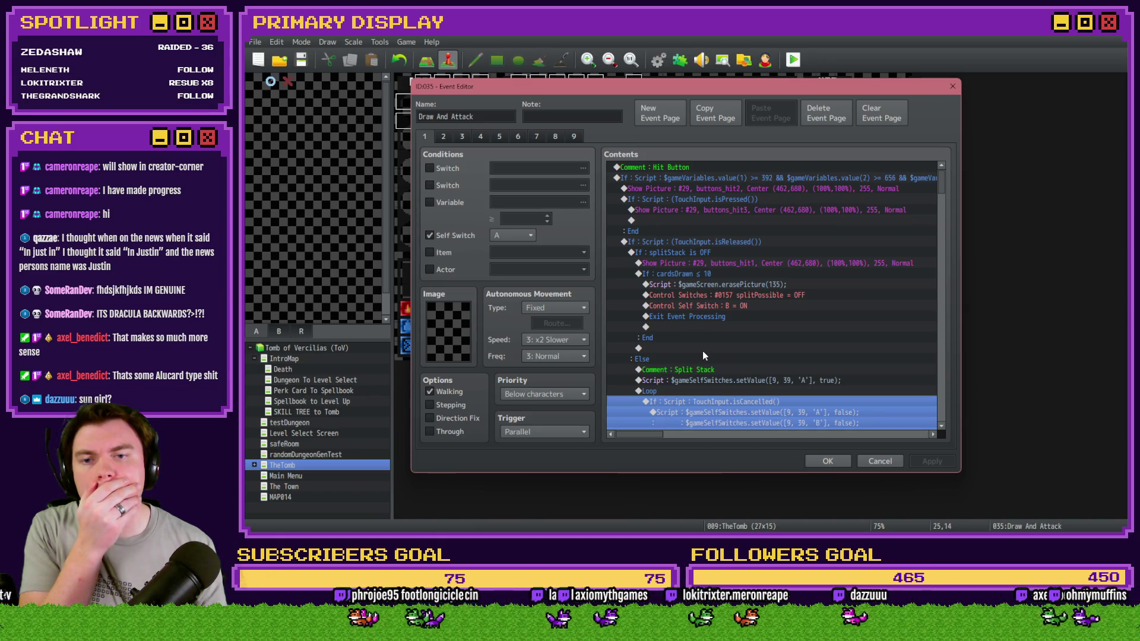
pyautogui.scroll(-4, 703, 351)
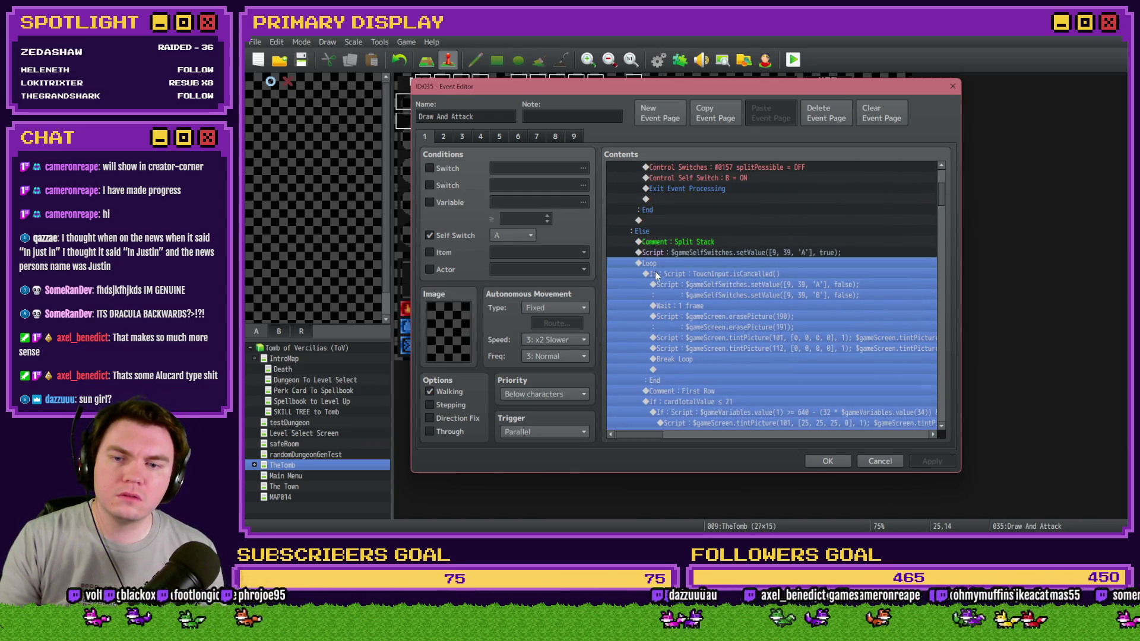
pyautogui.click(678, 287)
pyautogui.click(682, 276)
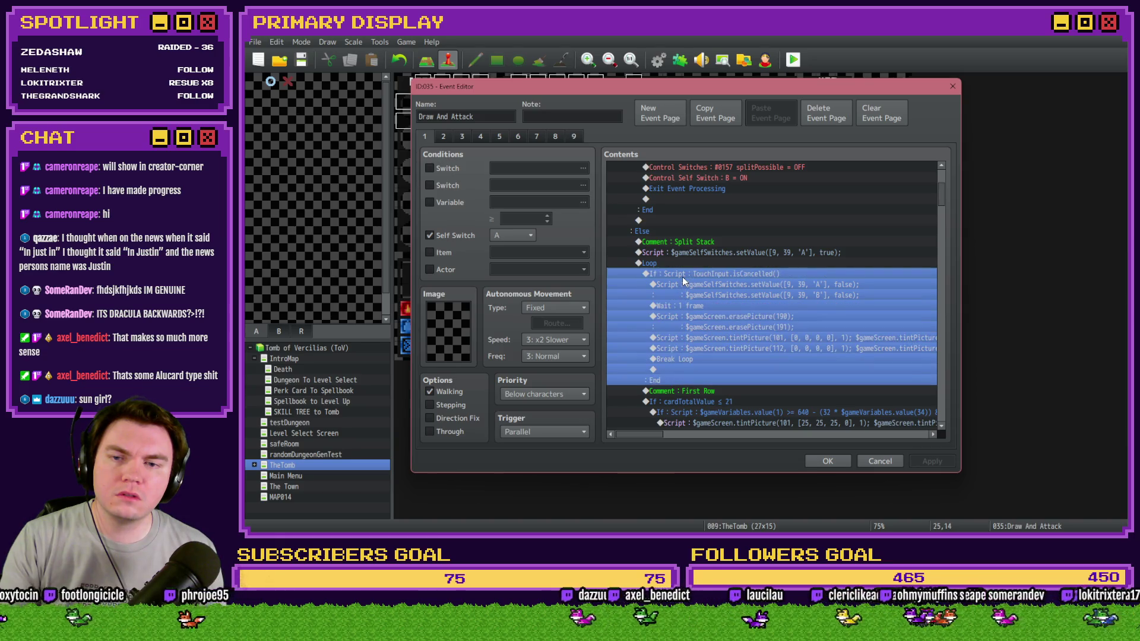
pyautogui.scroll(-3, 682, 285)
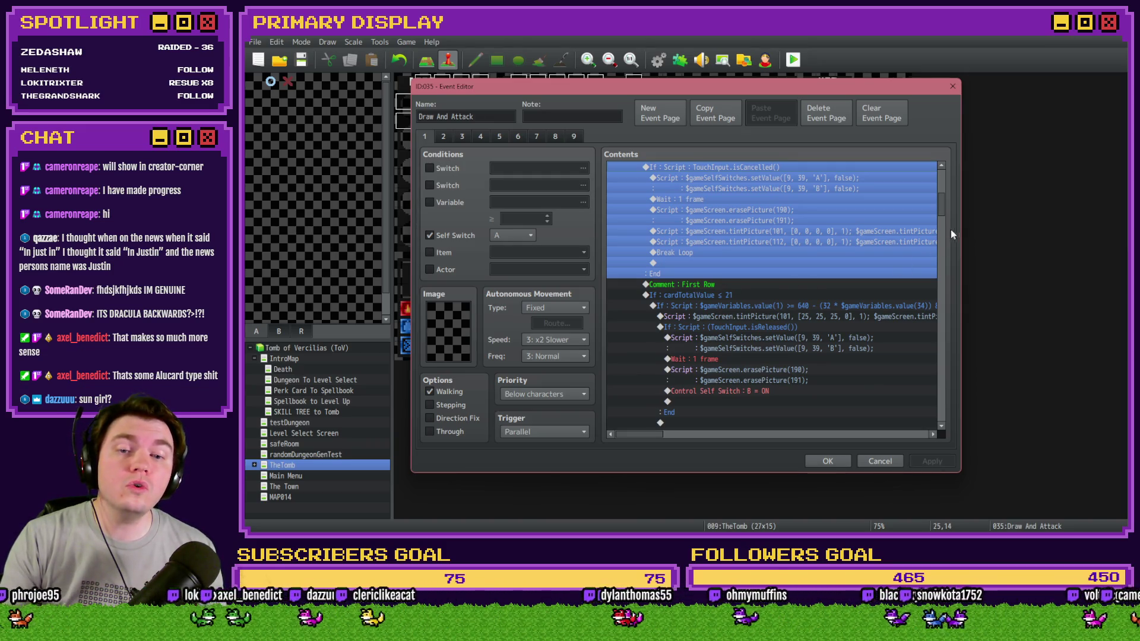
pyautogui.moveTo(939, 211); pyautogui.dragTo(941, 194)
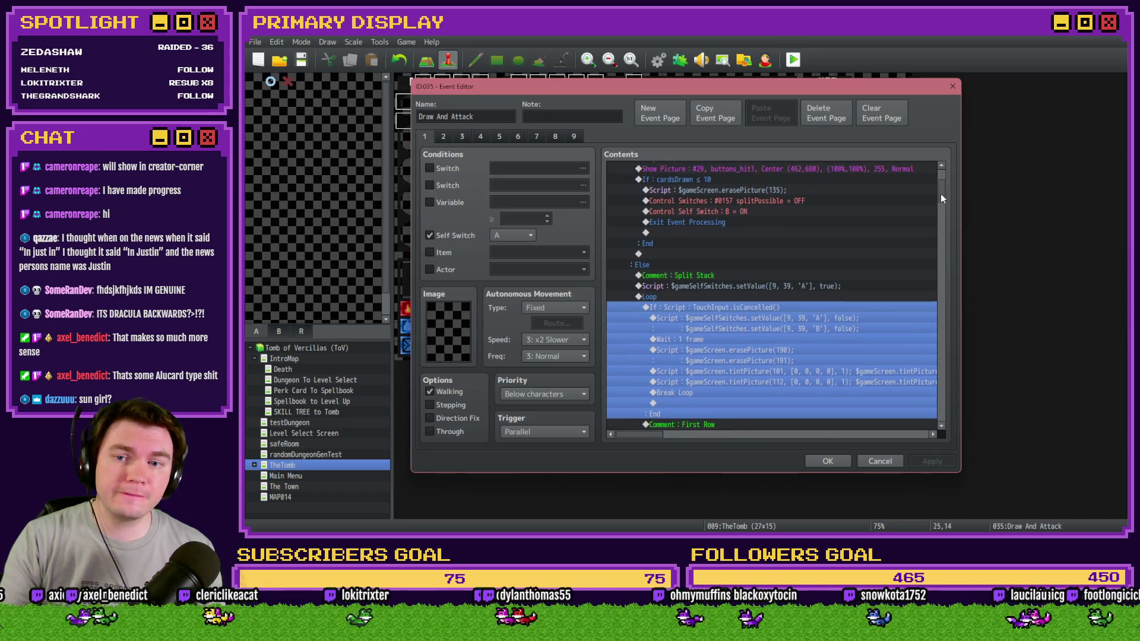
pyautogui.scroll(-1, 733, 249)
# Inspect the loop, the Self Switch C line and the cardTotalValue-H2 block, adding nothing.
pyautogui.click(664, 247)
pyautogui.scroll(-5, 711, 319)
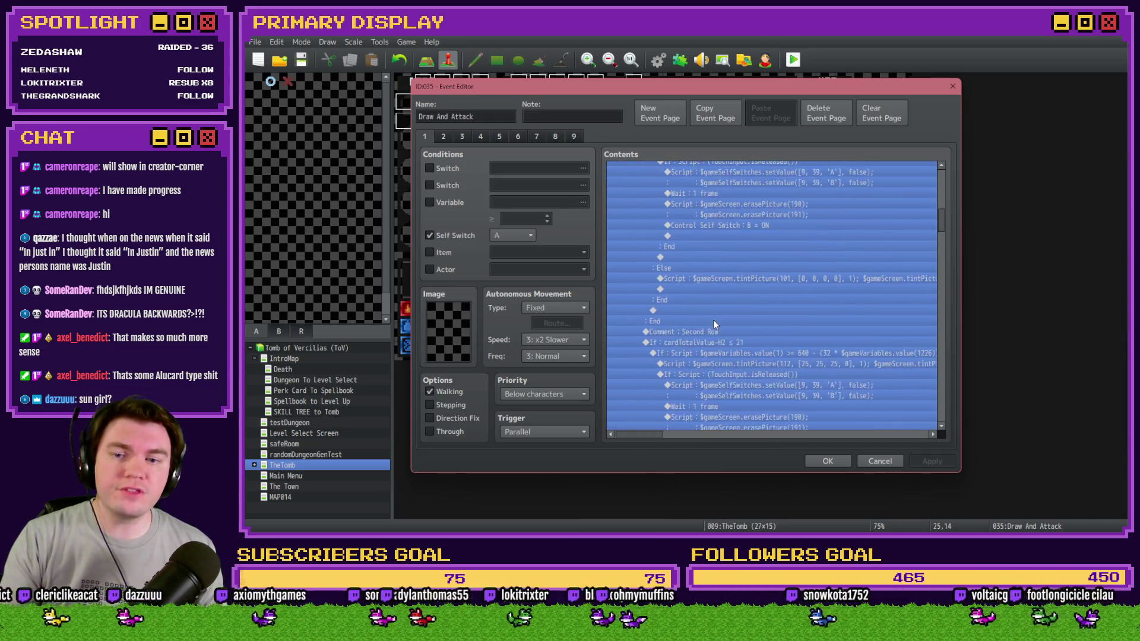
pyautogui.scroll(5, 714, 320)
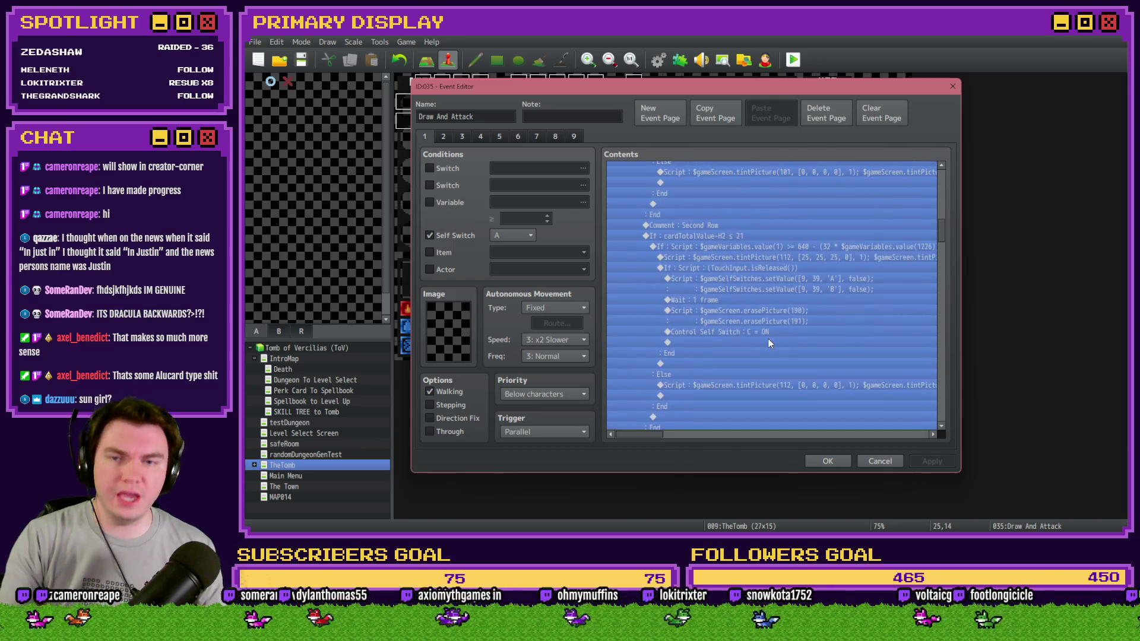
pyautogui.click(754, 332)
pyautogui.scroll(3, 740, 354)
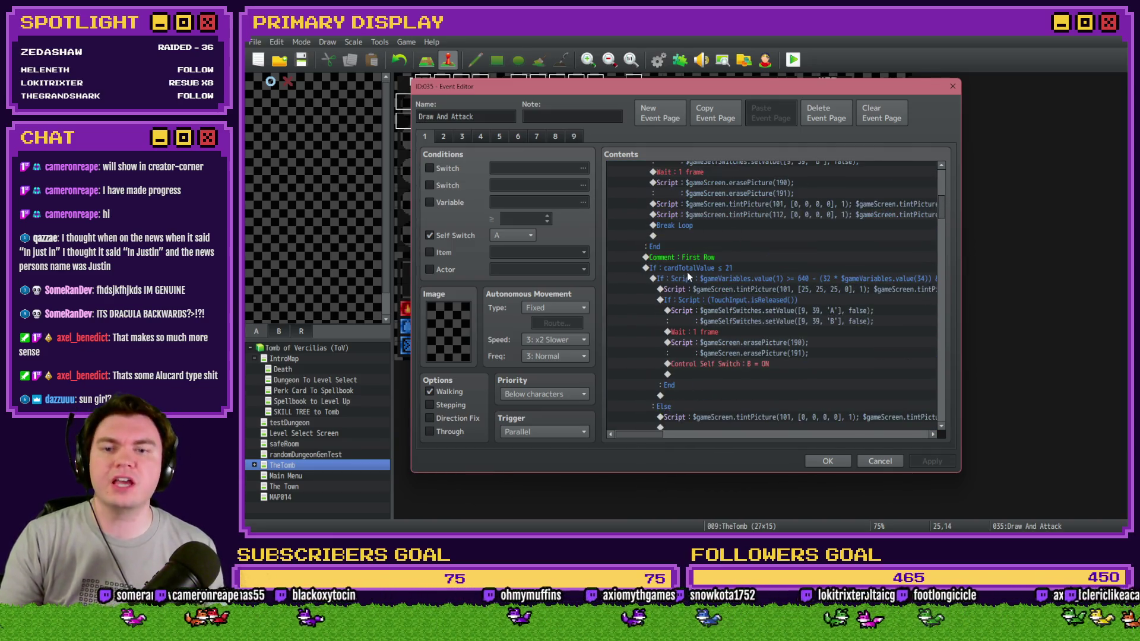
pyautogui.scroll(5, 722, 332)
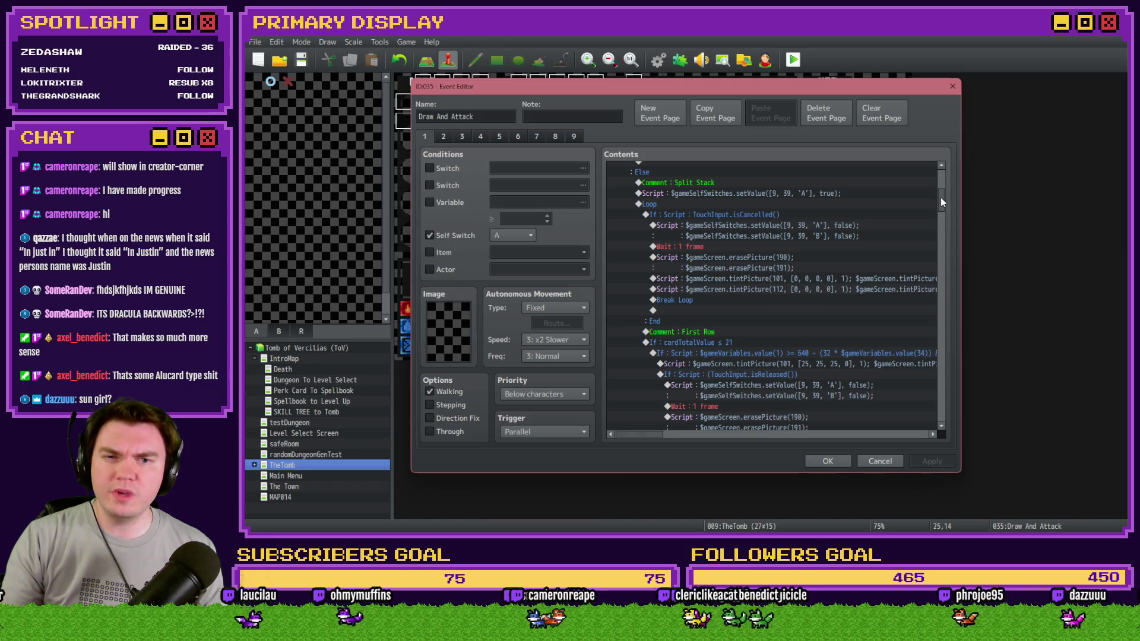
pyautogui.moveTo(941, 198)
pyautogui.mouseDown()
pyautogui.moveTo(944, 181)
pyautogui.moveTo(941, 202)
pyautogui.mouseUp()
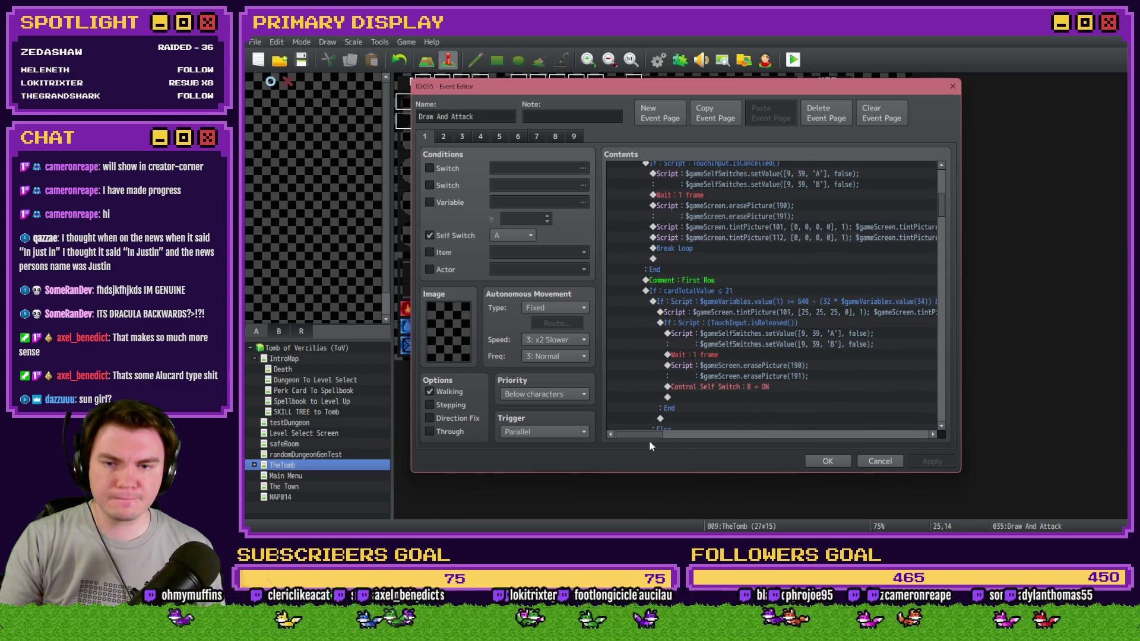
pyautogui.moveTo(650, 434)
pyautogui.mouseDown()
pyautogui.moveTo(750, 427)
pyautogui.moveTo(717, 359)
pyautogui.mouseUp()
pyautogui.scroll(-5, 717, 359)
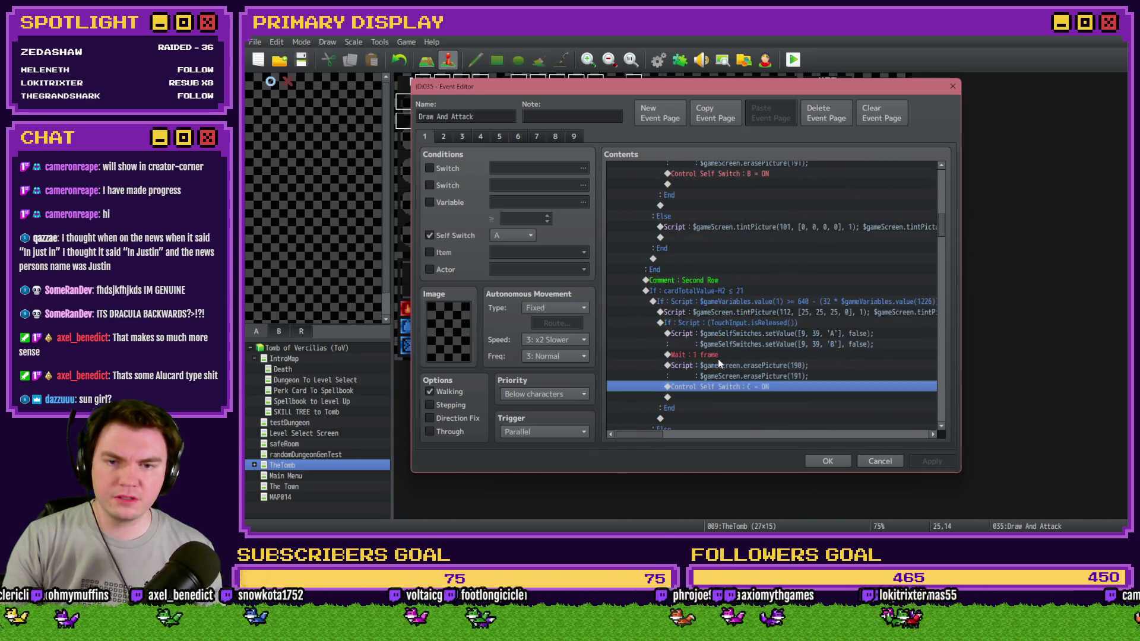
pyautogui.click(738, 290)
pyautogui.scroll(-5, 738, 290)
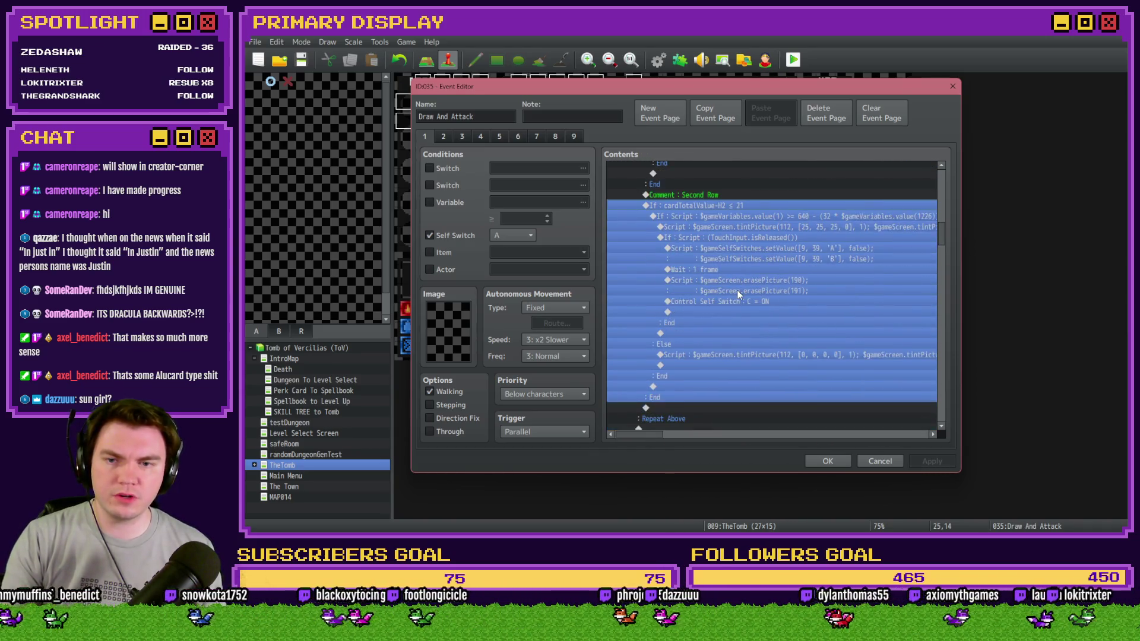
pyautogui.click(706, 344)
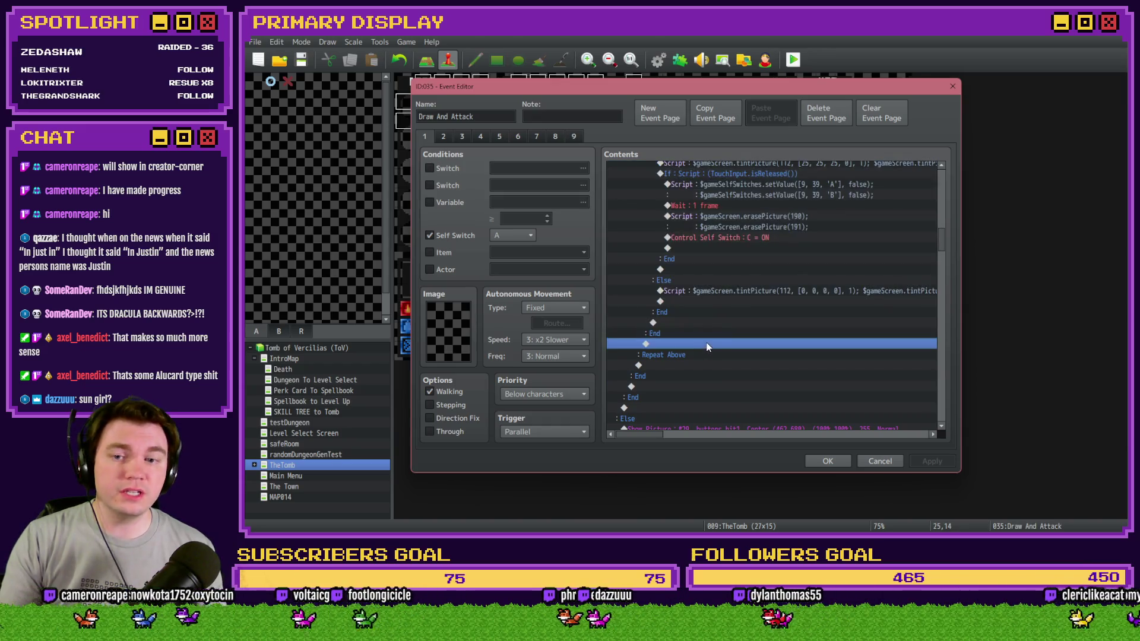
pyautogui.doubleClick(724, 340)
pyautogui.press('Escape')
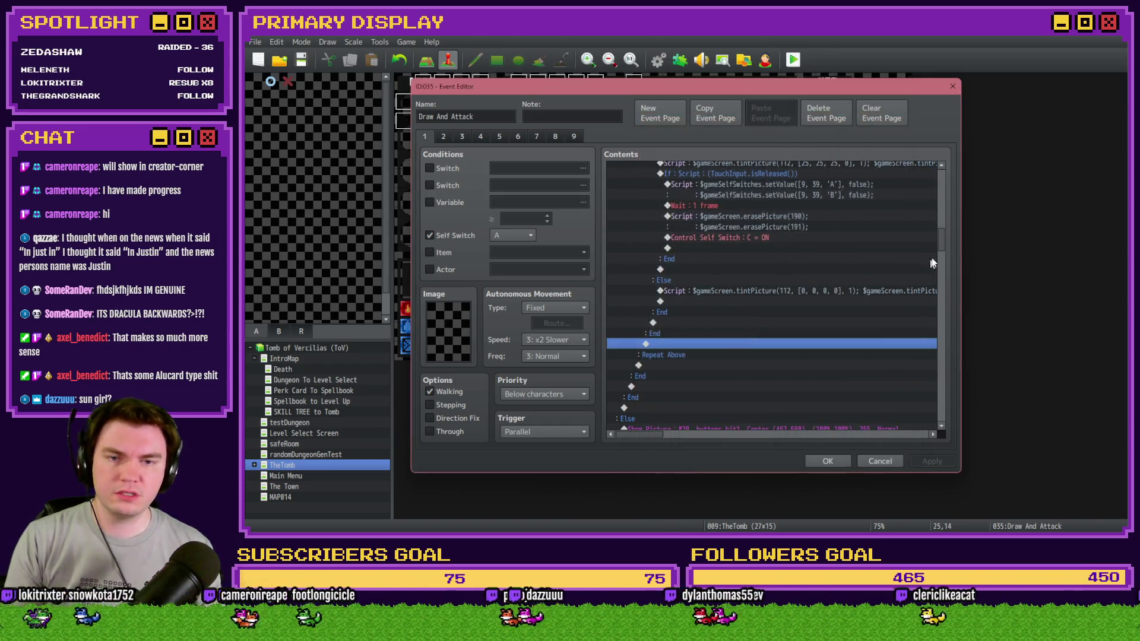
pyautogui.moveTo(940, 243); pyautogui.dragTo(936, 180)
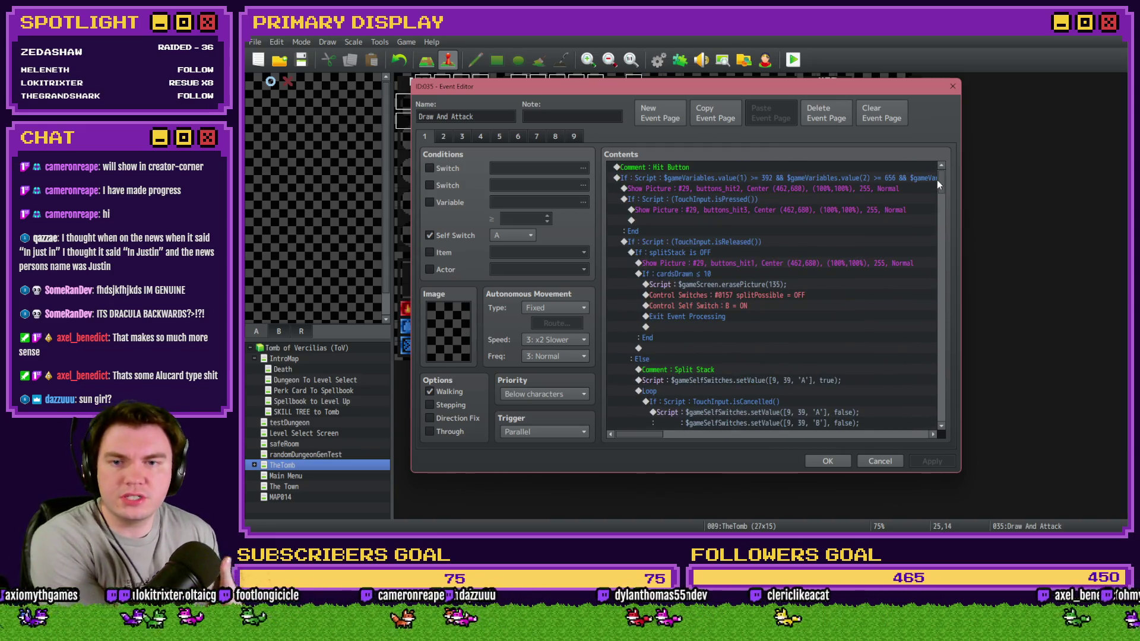
# View the Hit Button script condition, then pick the empty line above Repeat Above.
pyautogui.click(756, 179)
pyautogui.doubleClick(756, 179)
pyautogui.hotkey('ctrl', 'c')
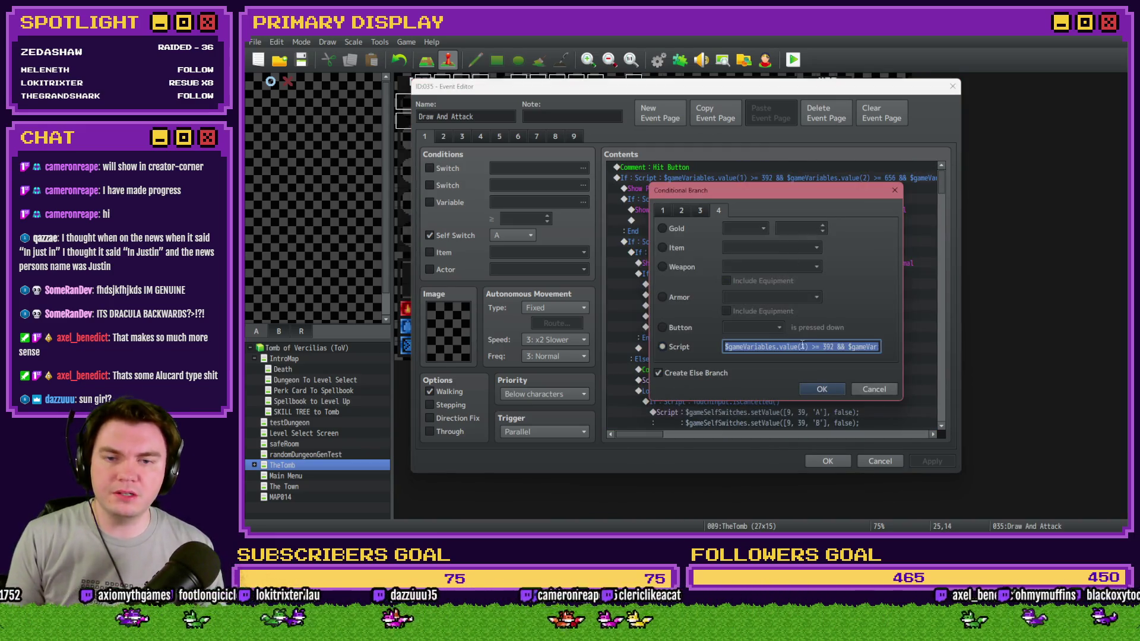
pyautogui.click(873, 388)
pyautogui.scroll(-5, 760, 295)
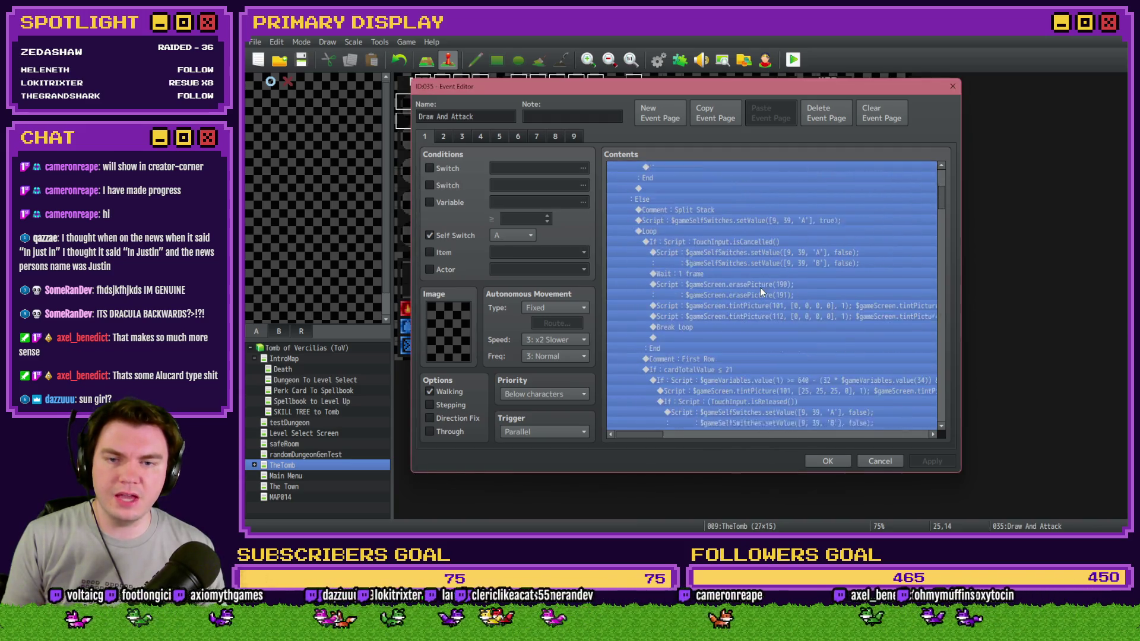
pyautogui.click(760, 287)
pyautogui.scroll(-4, 760, 290)
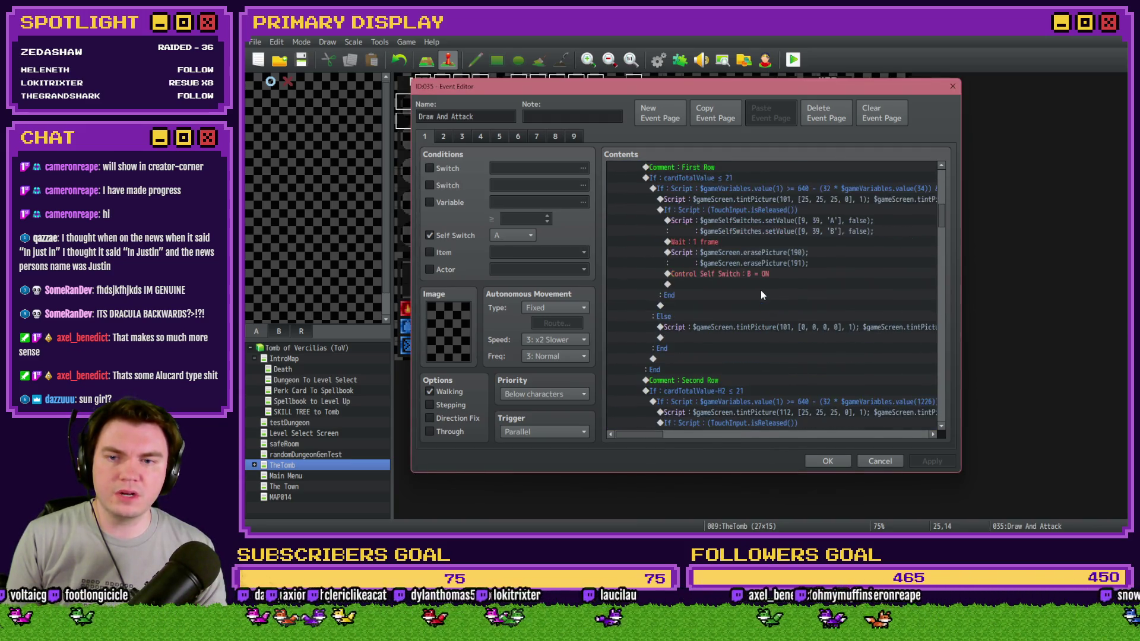
pyautogui.scroll(2, 760, 290)
pyautogui.scroll(-10, 752, 298)
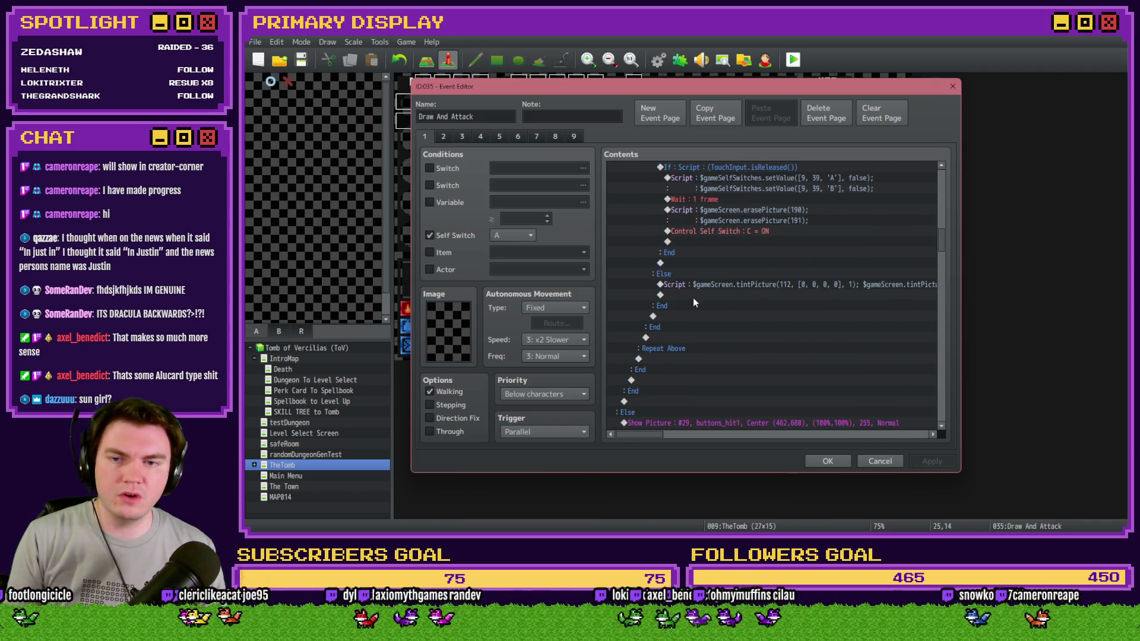
pyautogui.click(683, 348)
pyautogui.click(696, 337)
pyautogui.doubleClick(714, 340)
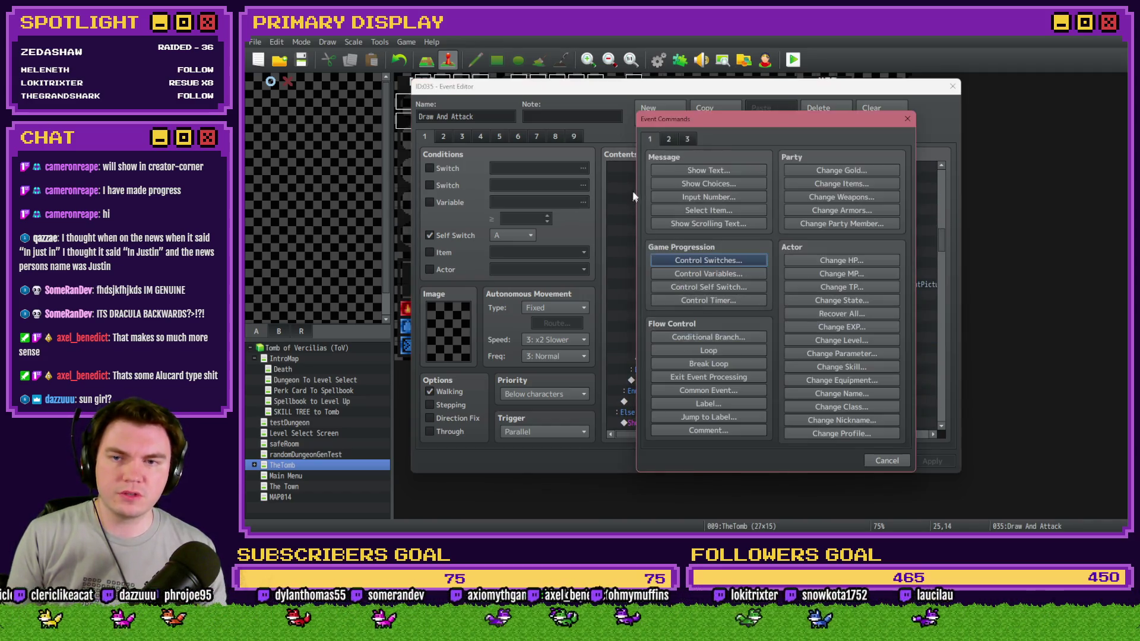
# Insert a script Conditional Branch checking variable 1 ≥ 392 and variable 2 ≥ 656.
pyautogui.click(713, 337)
pyautogui.click(719, 210)
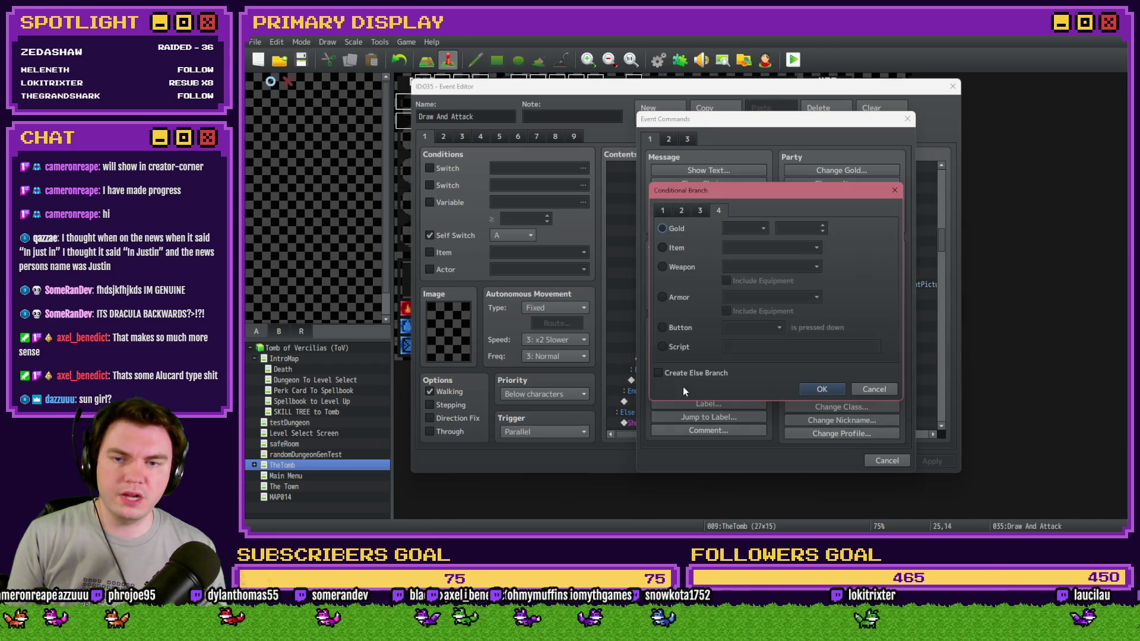
pyautogui.click(662, 347)
pyautogui.click(735, 344)
pyautogui.hotkey('ctrl', 'v')
pyautogui.click(754, 347)
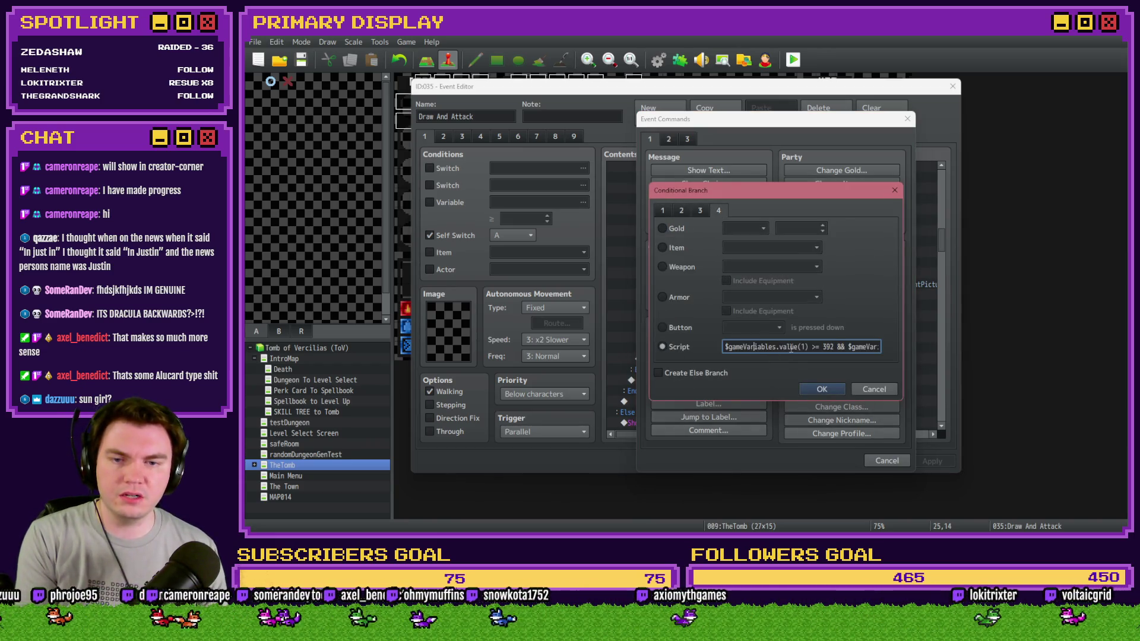
pyautogui.press('Right')
pyautogui.press('Right')
pyautogui.press('Right')
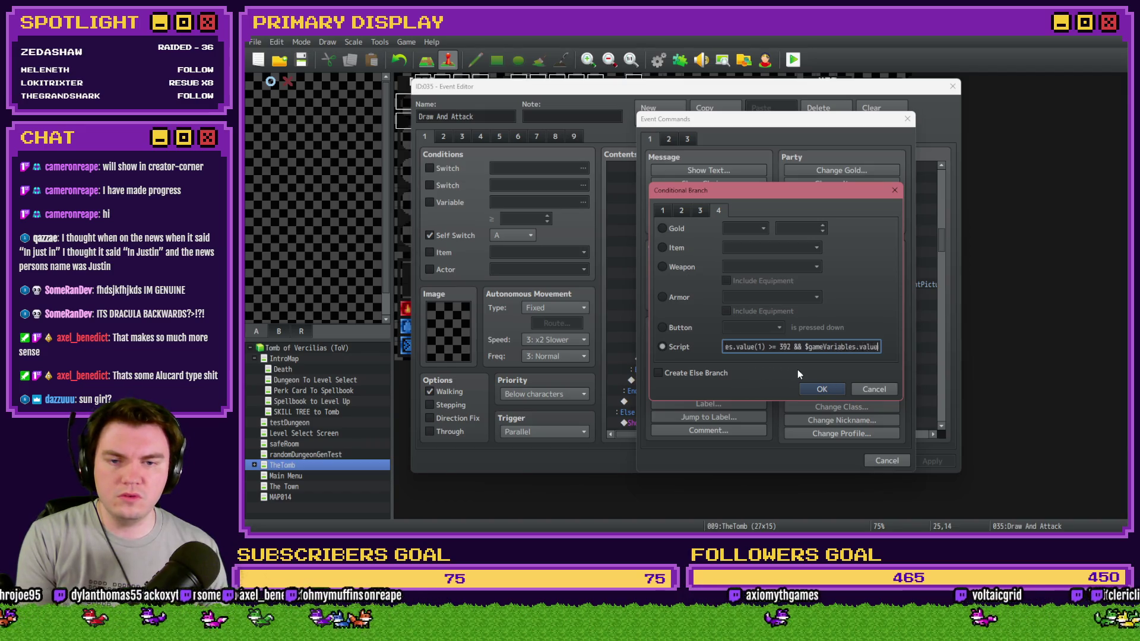
pyautogui.press('Right')
pyautogui.press('Right')
pyautogui.press('Right')
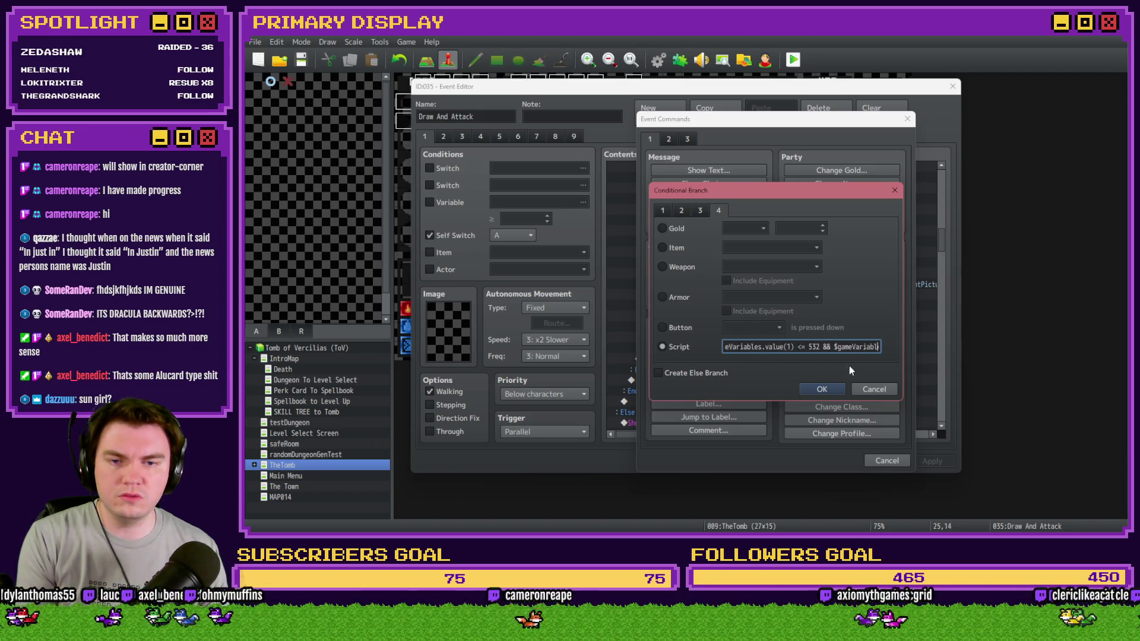
pyautogui.click(821, 390)
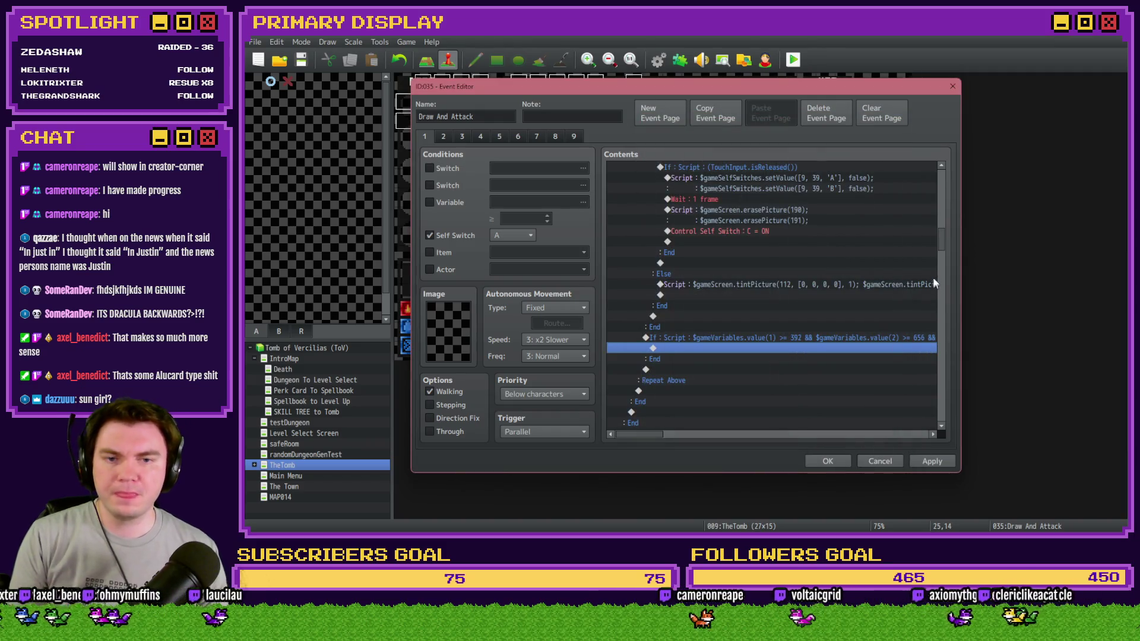
pyautogui.scroll(10, 933, 276)
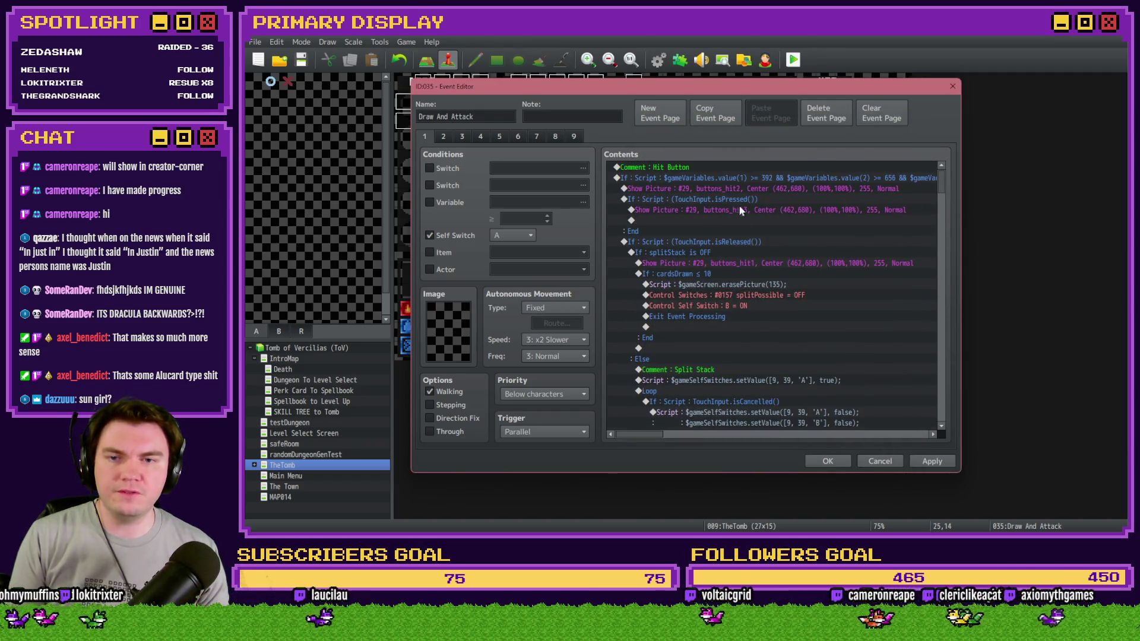
# Copy the TouchInput.isReleased() script text from the existing isReleased branch.
pyautogui.click(739, 249)
pyautogui.doubleClick(744, 243)
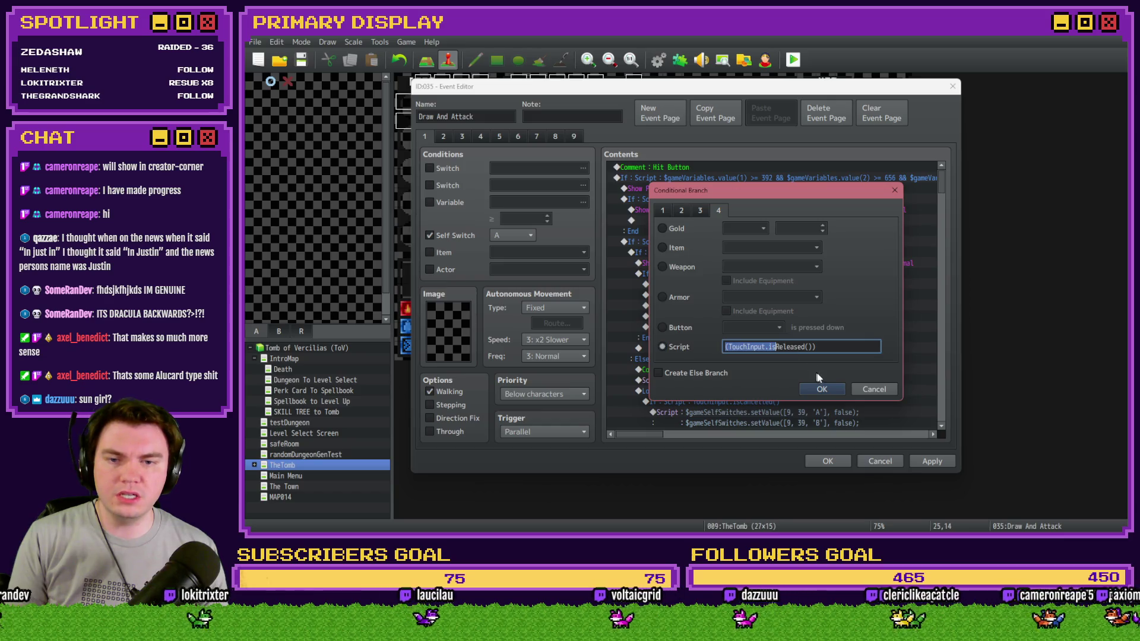
pyautogui.moveTo(816, 348); pyautogui.dragTo(797, 348)
pyautogui.click(822, 389)
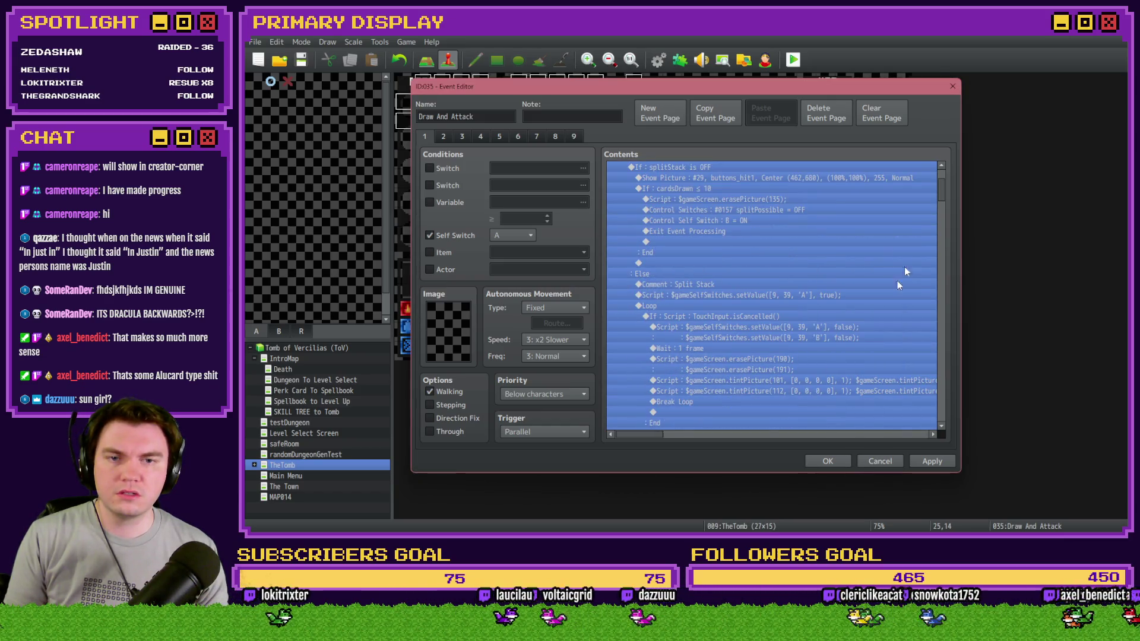
pyautogui.click(936, 201)
pyautogui.moveTo(939, 202); pyautogui.dragTo(933, 264)
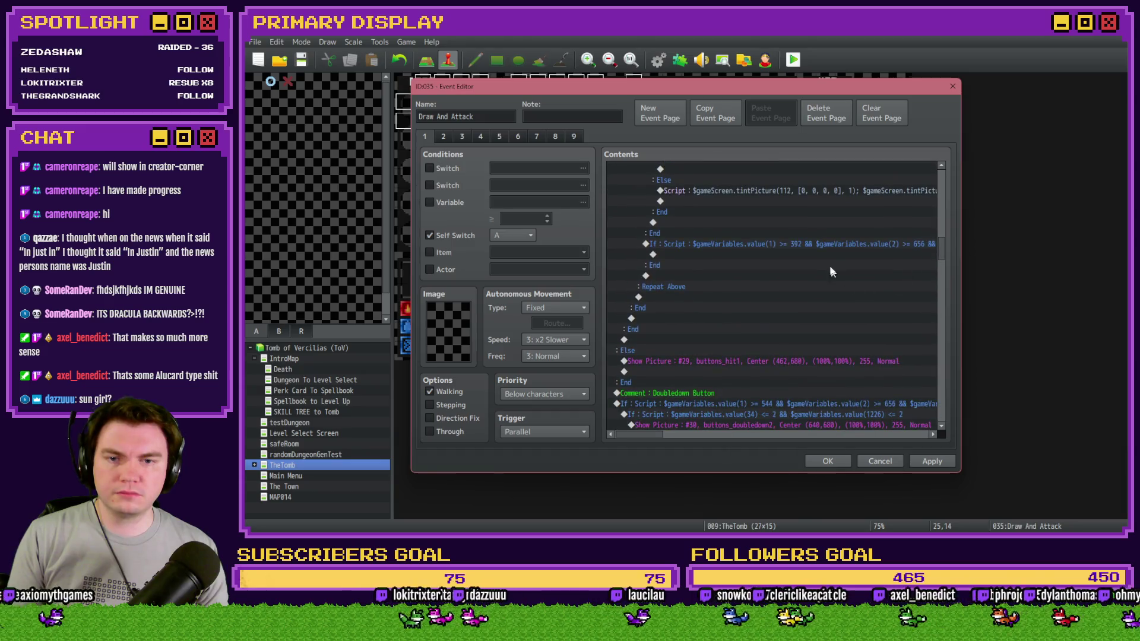
# Add a TouchInput.isReleased() script branch inside the new position-check branch.
pyautogui.click(806, 257)
pyautogui.doubleClick(806, 258)
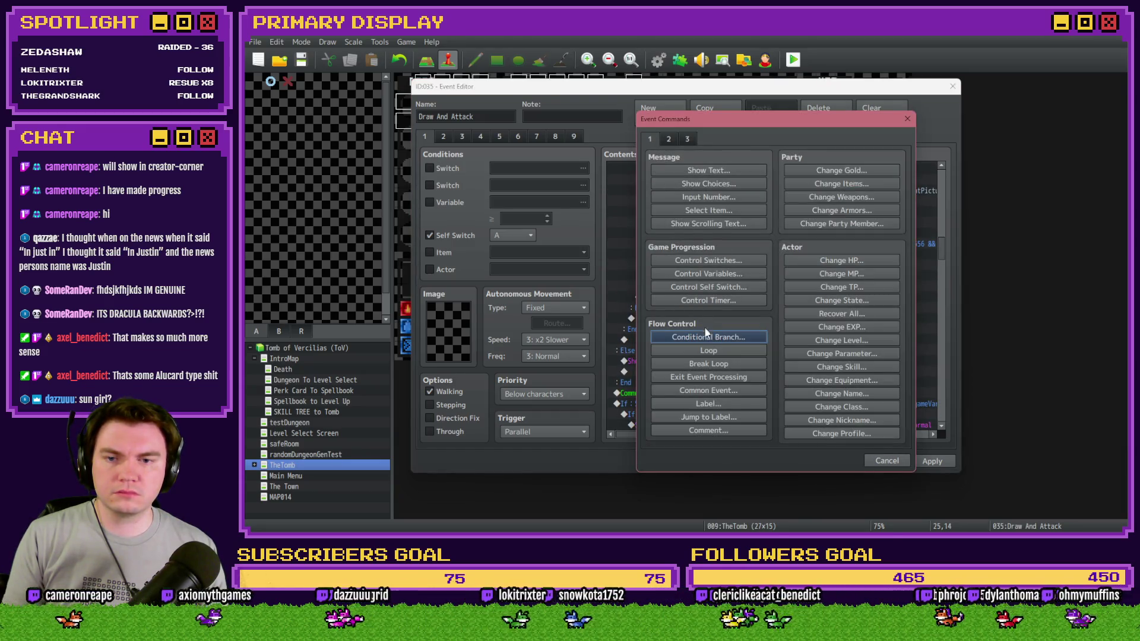
pyautogui.click(706, 334)
pyautogui.click(702, 348)
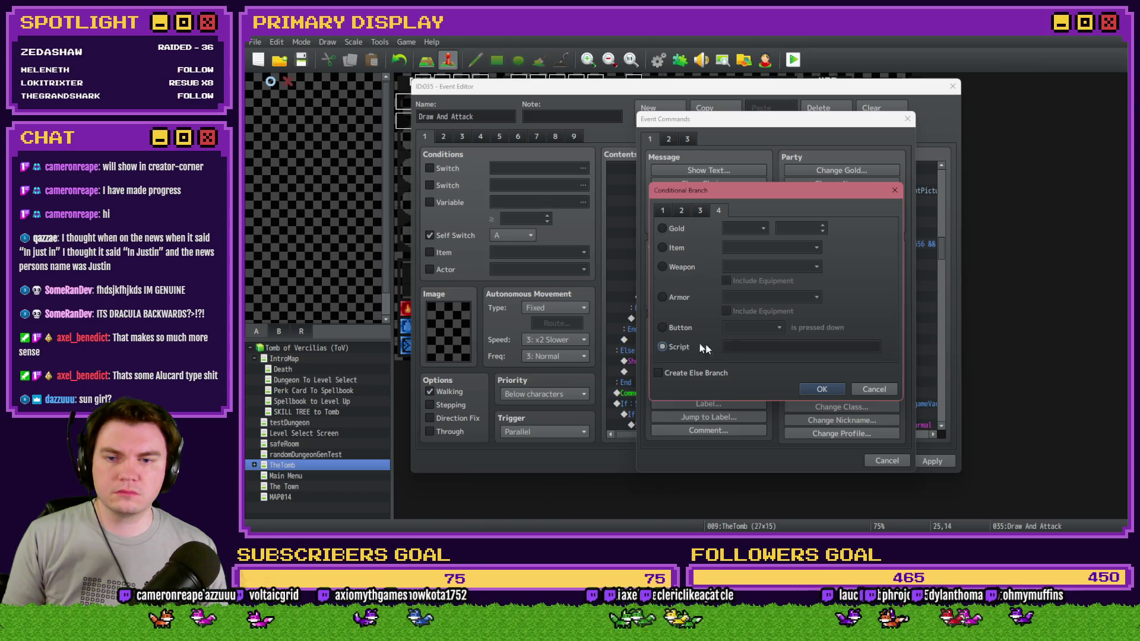
pyautogui.write('(TouchInput.isReleased())')
pyautogui.click(821, 389)
pyautogui.press('Down')
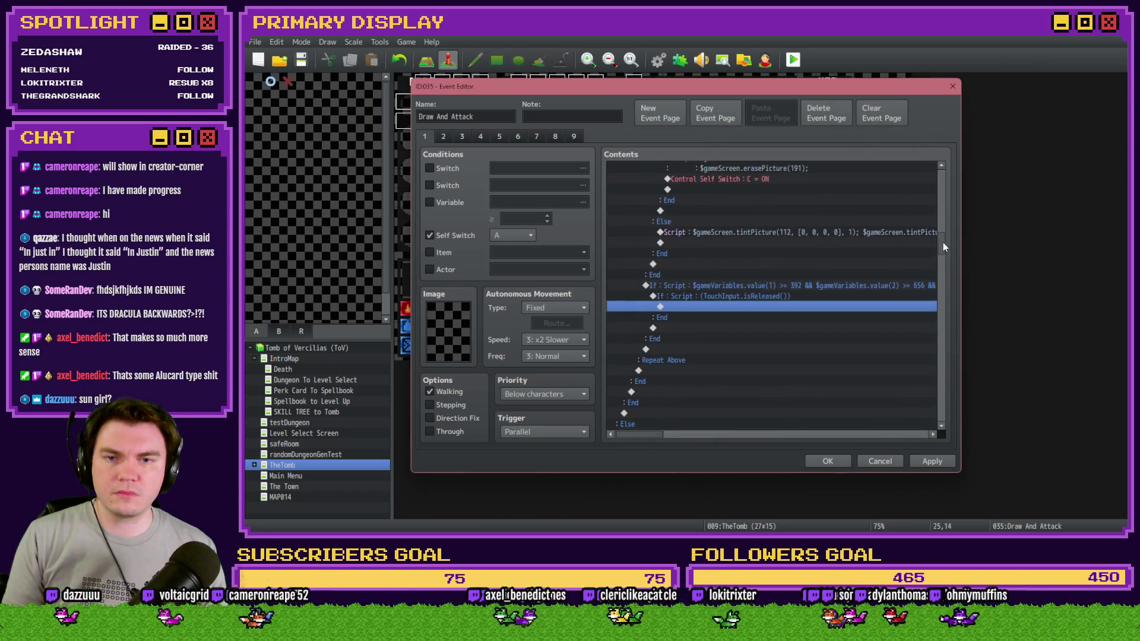
# Paste the switch-reset commands through Break Loop into the new isReleased branch and accept.
pyautogui.scroll(7, 943, 238)
pyautogui.moveTo(944, 228); pyautogui.dragTo(942, 194)
pyautogui.click(724, 251)
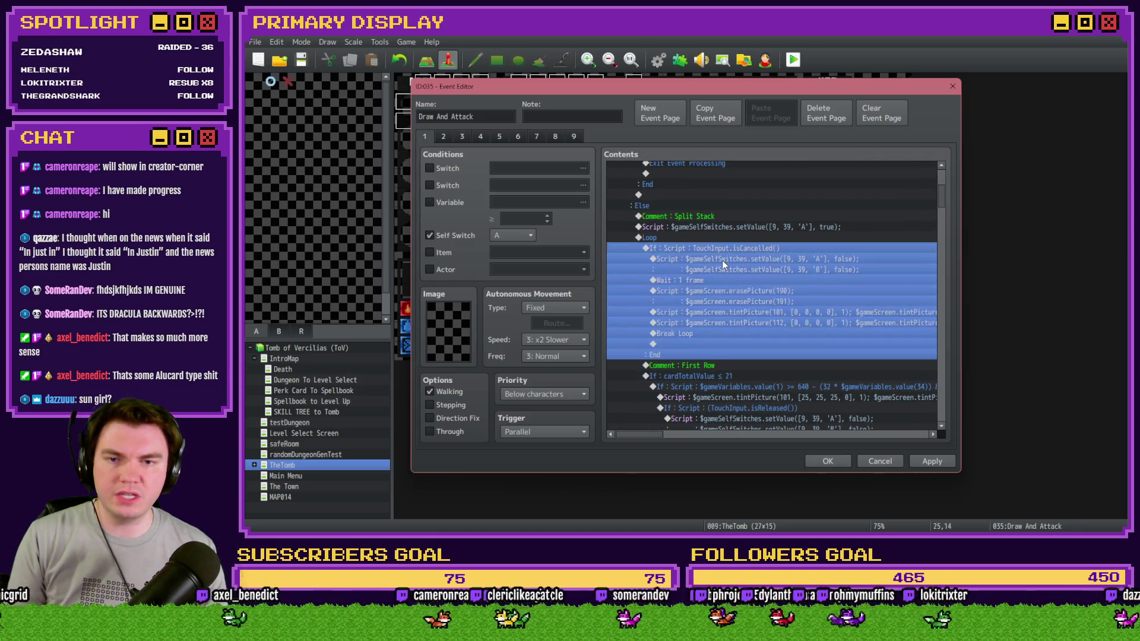
pyautogui.click(722, 260)
pyautogui.keyDown('shift'); pyautogui.click(707, 331); pyautogui.keyUp('shift')
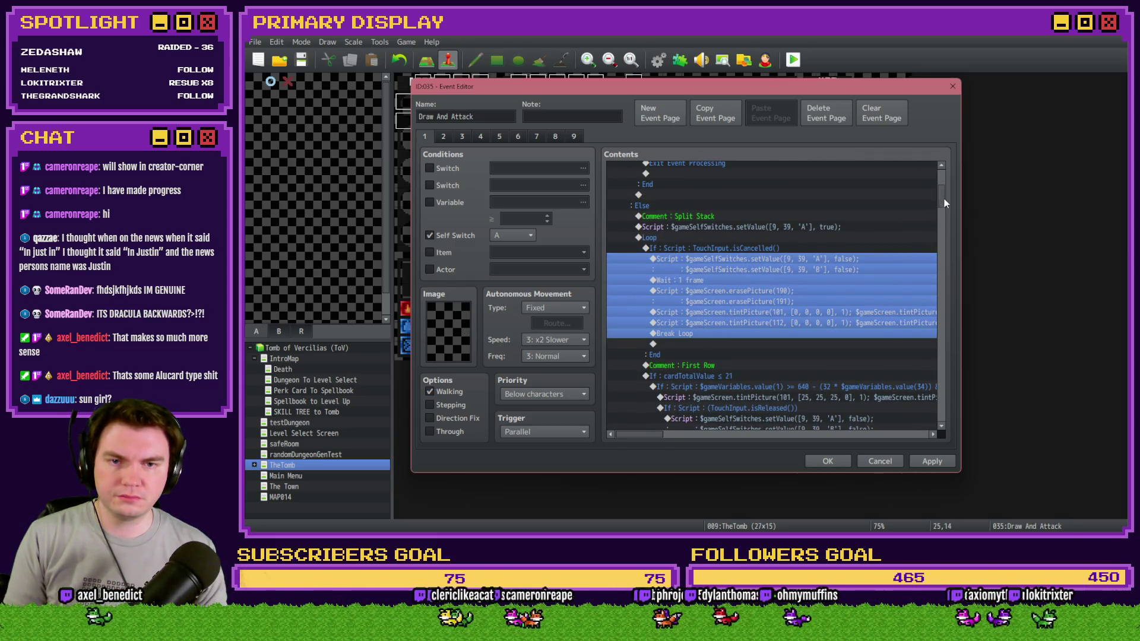
pyautogui.moveTo(944, 198); pyautogui.dragTo(945, 251)
pyautogui.click(719, 252)
pyautogui.hotkey('ctrl', 'v')
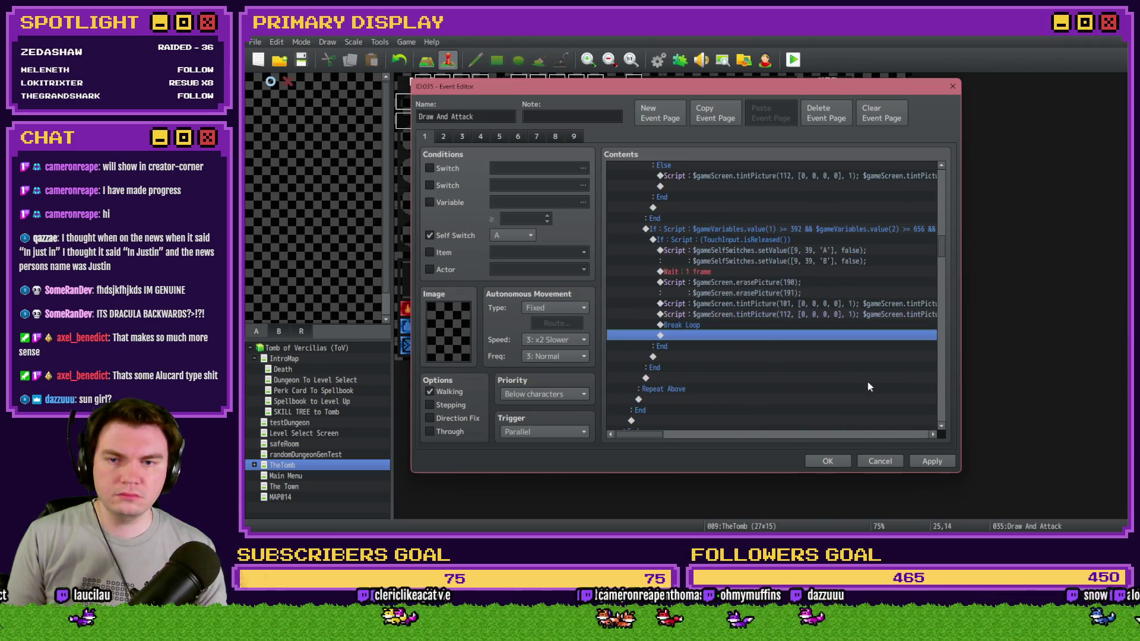
pyautogui.click(828, 460)
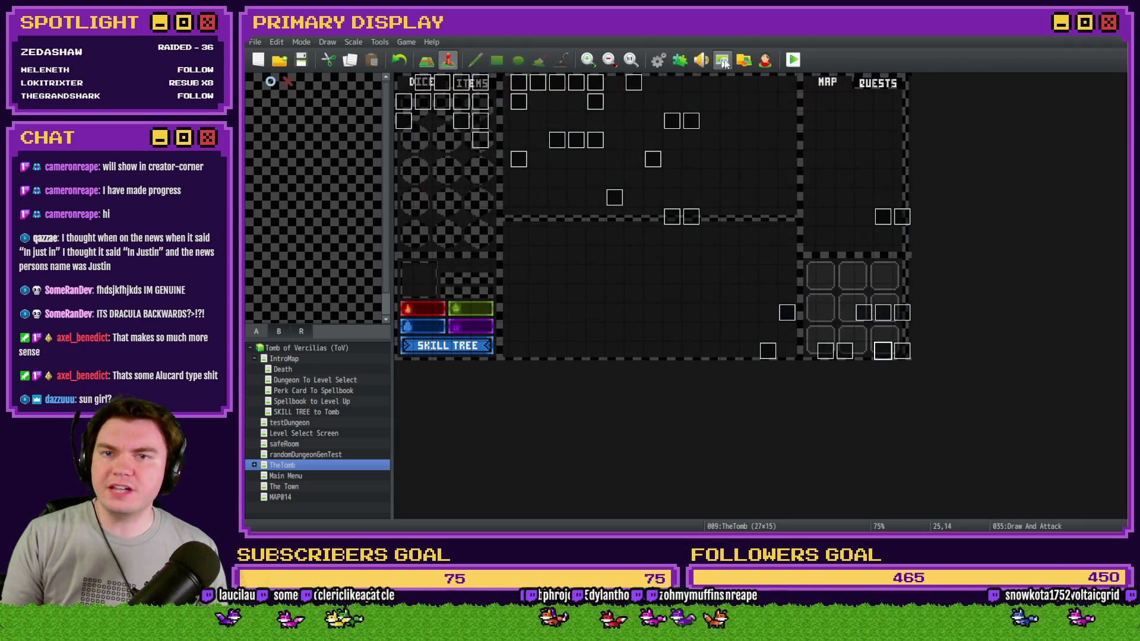
pyautogui.click(794, 59)
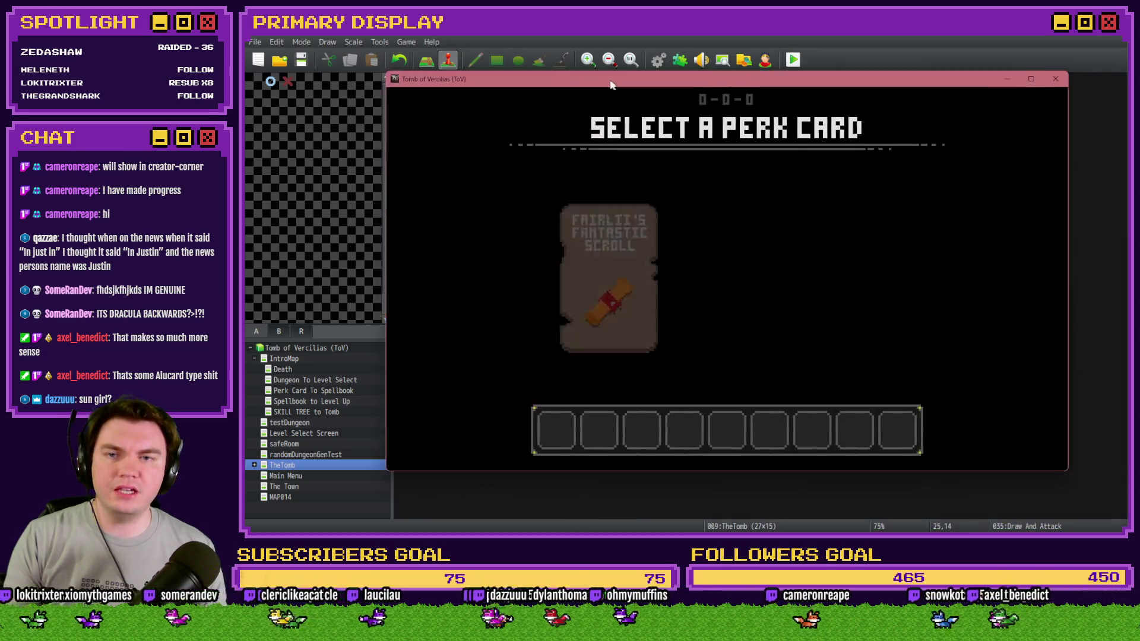
pyautogui.click(615, 252)
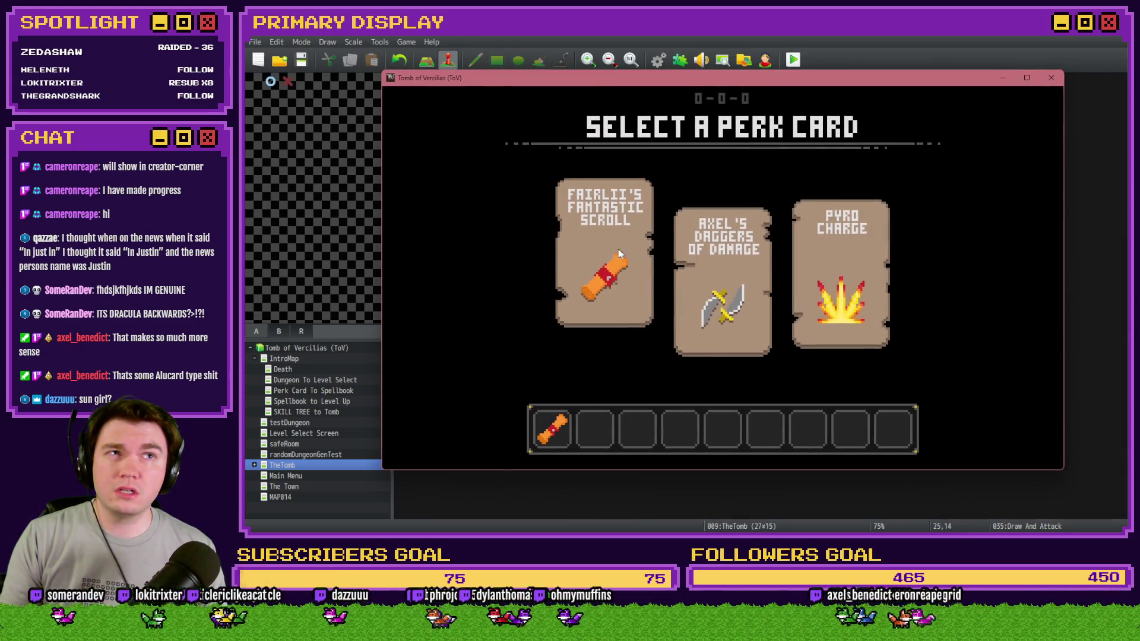
pyautogui.press('Up')
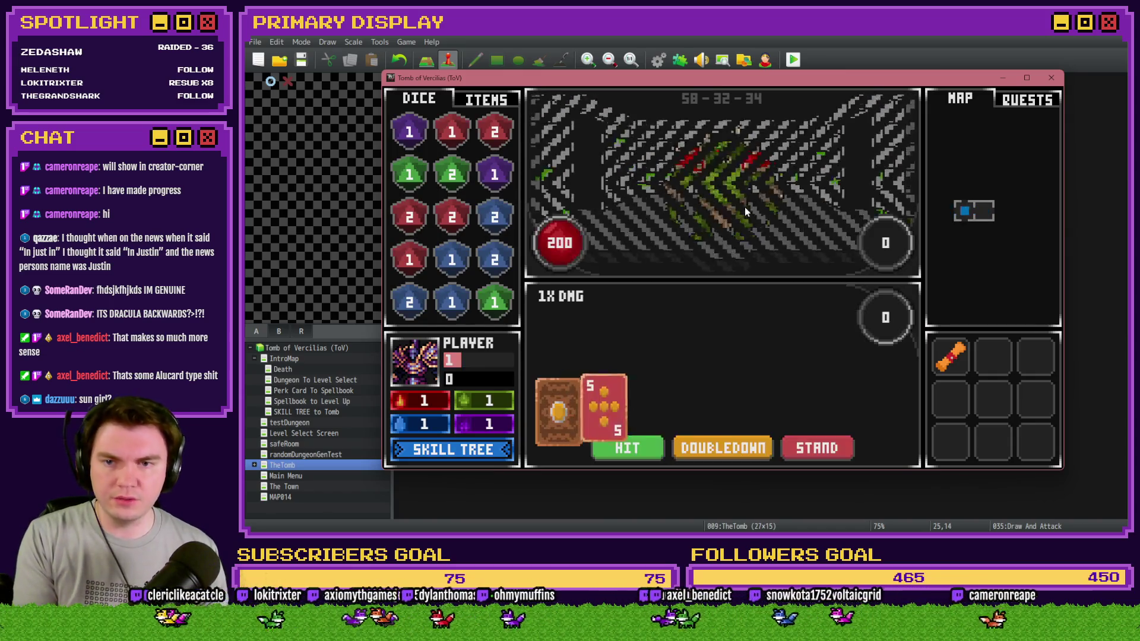
pyautogui.click(730, 418)
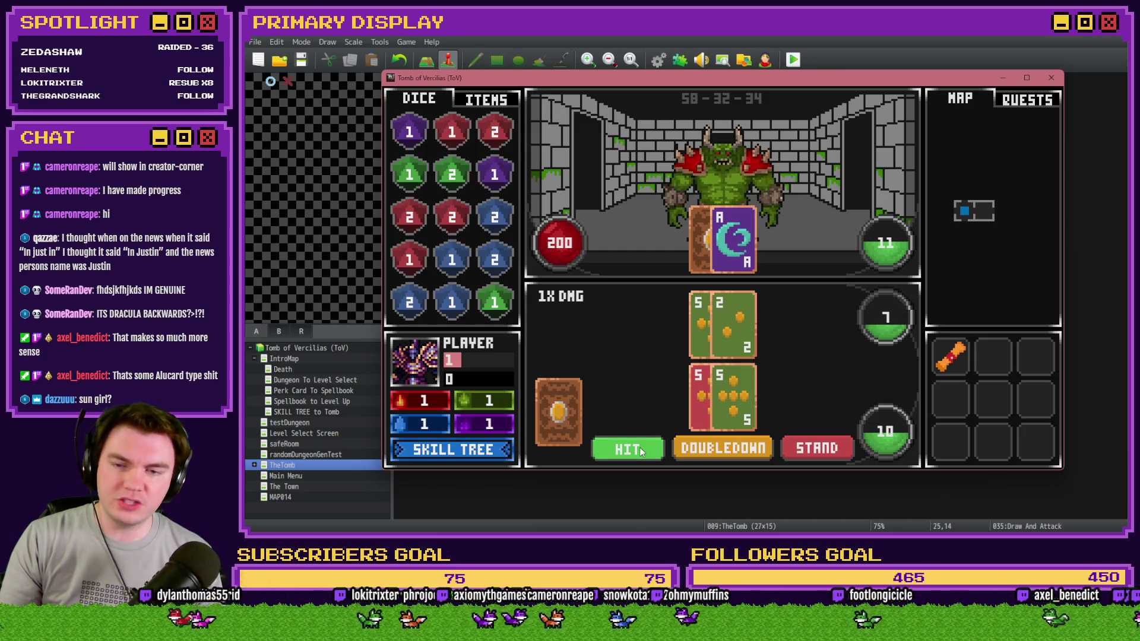
# Close the playtest and reopen the Draw And Attack event at the new isReleased block.
pyautogui.click(1048, 79)
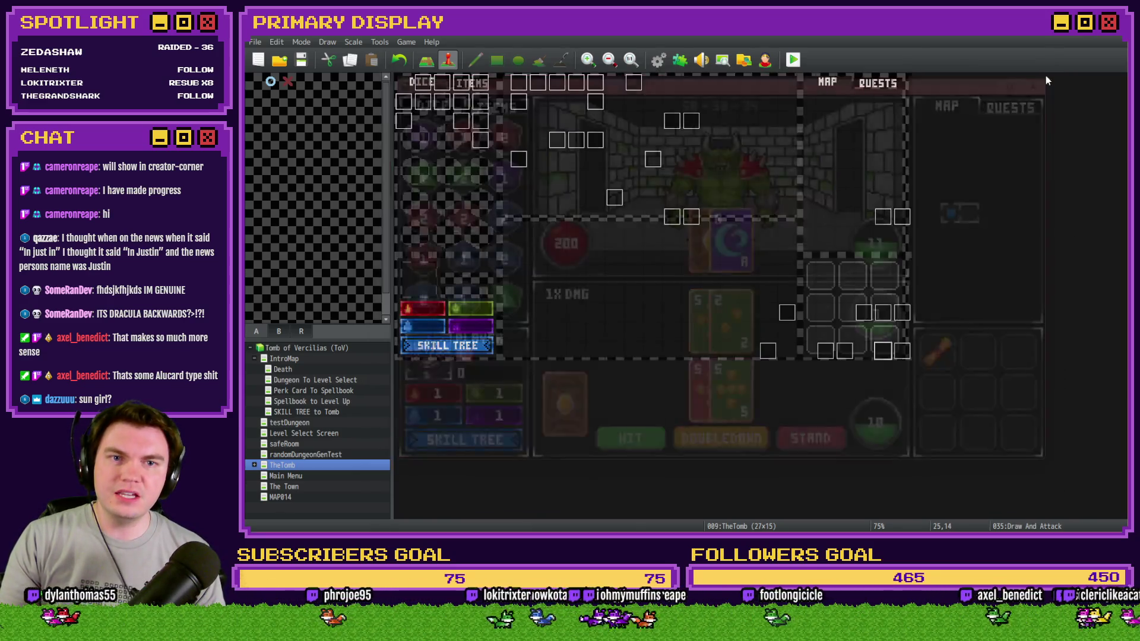
pyautogui.doubleClick(889, 352)
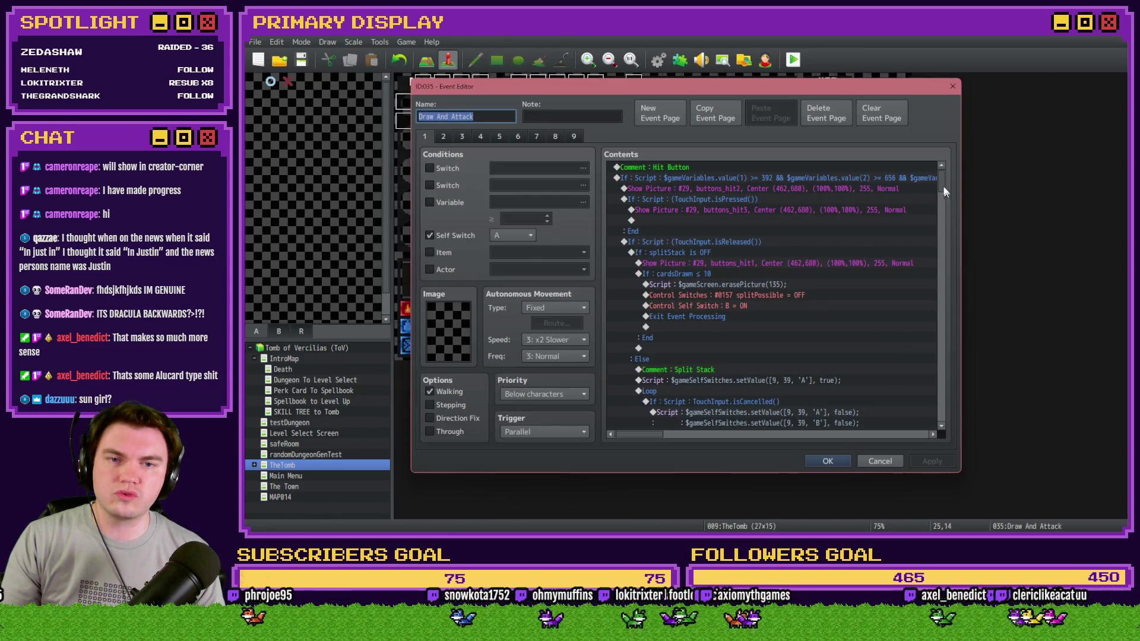
pyautogui.moveTo(944, 192)
pyautogui.mouseDown()
pyautogui.moveTo(942, 252)
pyautogui.moveTo(945, 239)
pyautogui.mouseUp()
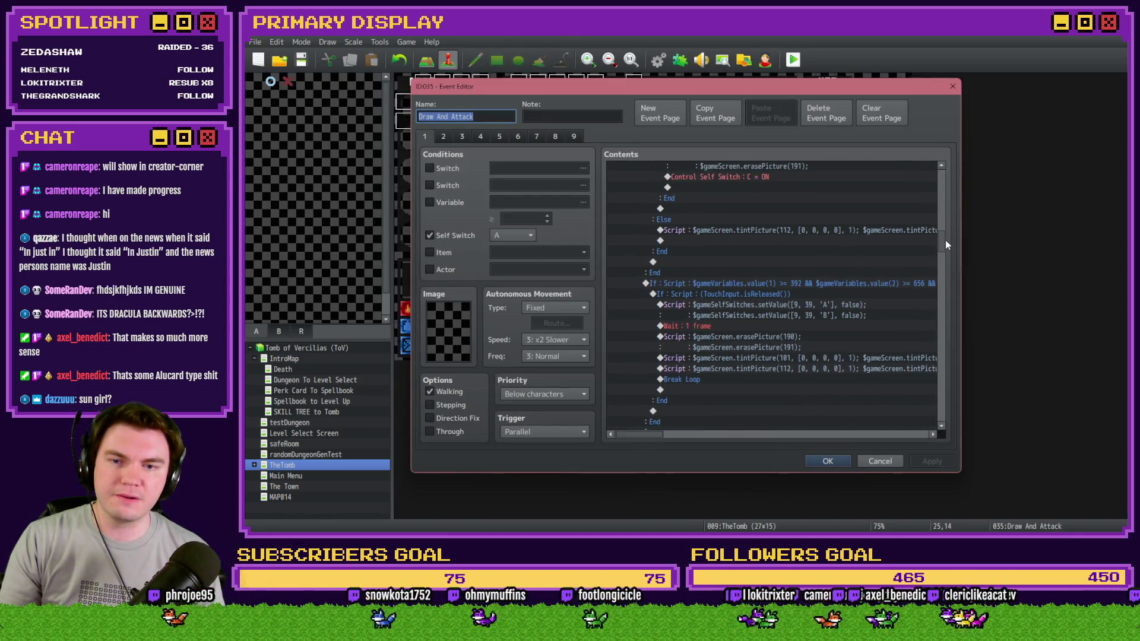
pyautogui.click(881, 286)
pyautogui.press('Down')
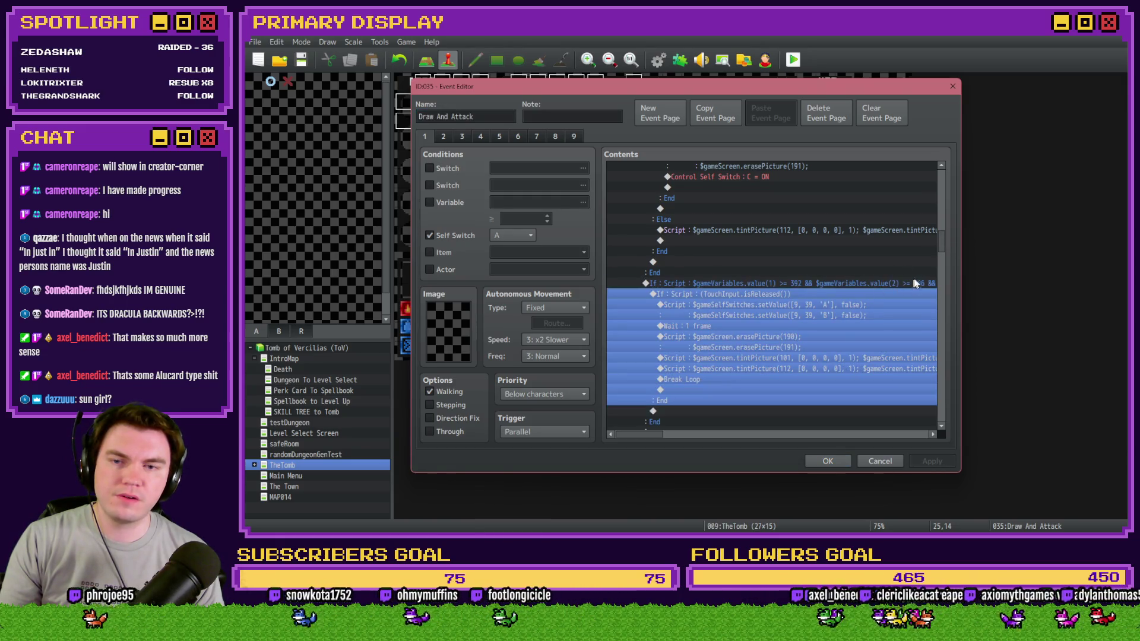
pyautogui.moveTo(946, 259); pyautogui.dragTo(950, 208)
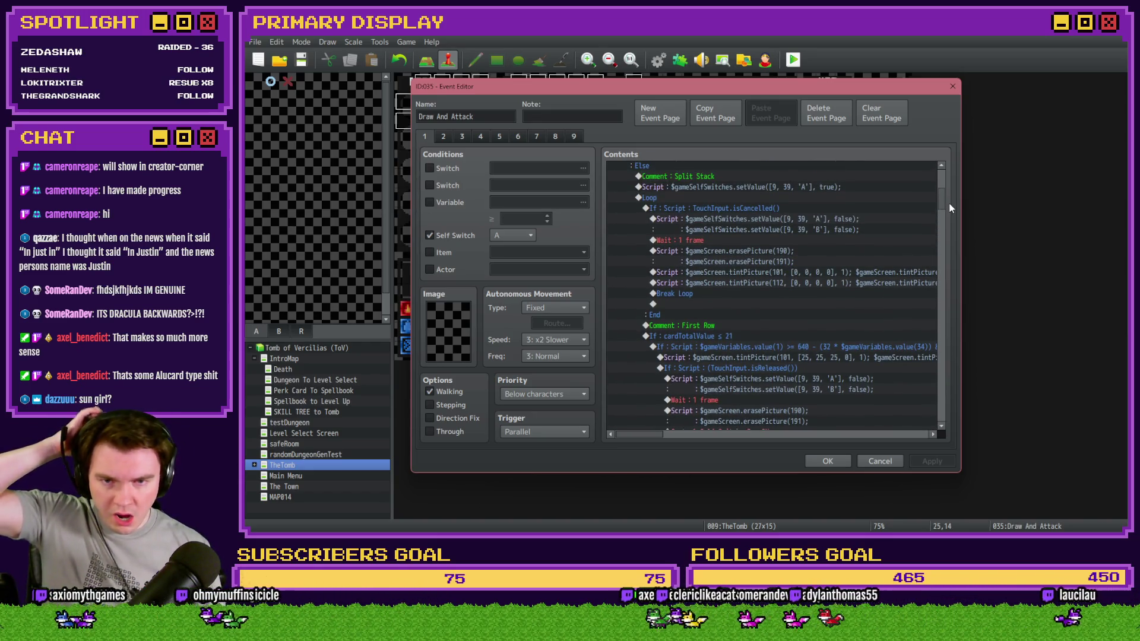
pyautogui.moveTo(949, 208); pyautogui.dragTo(949, 182)
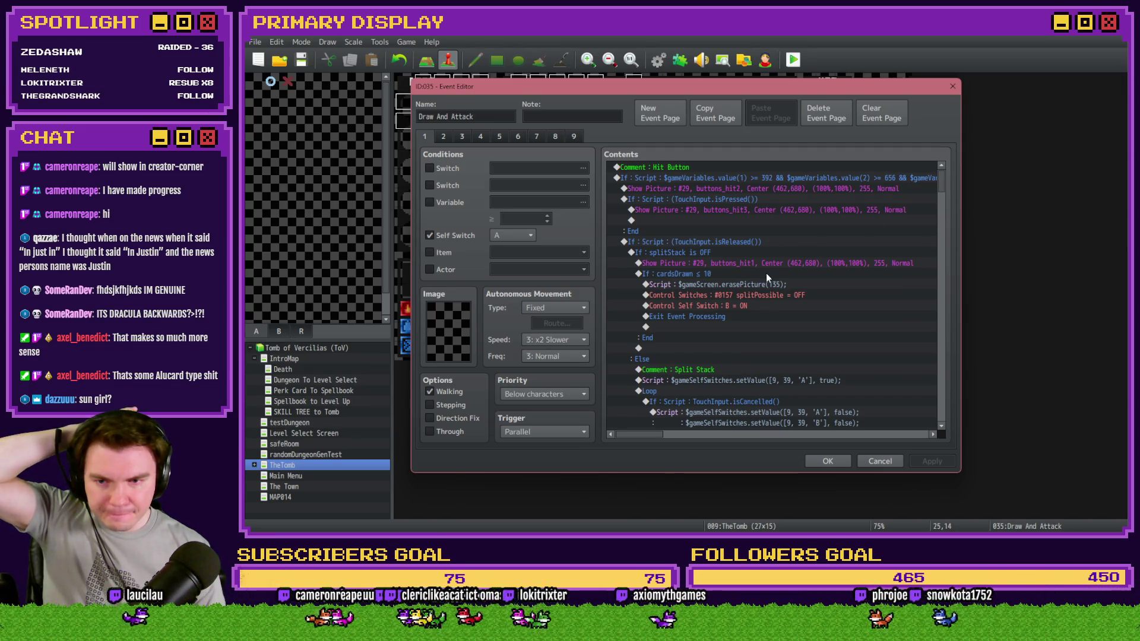
# Locate the Hit Button's isReleased block past the cardsDrawn ≤ 10 and splitStack blocks.
pyautogui.click(731, 273)
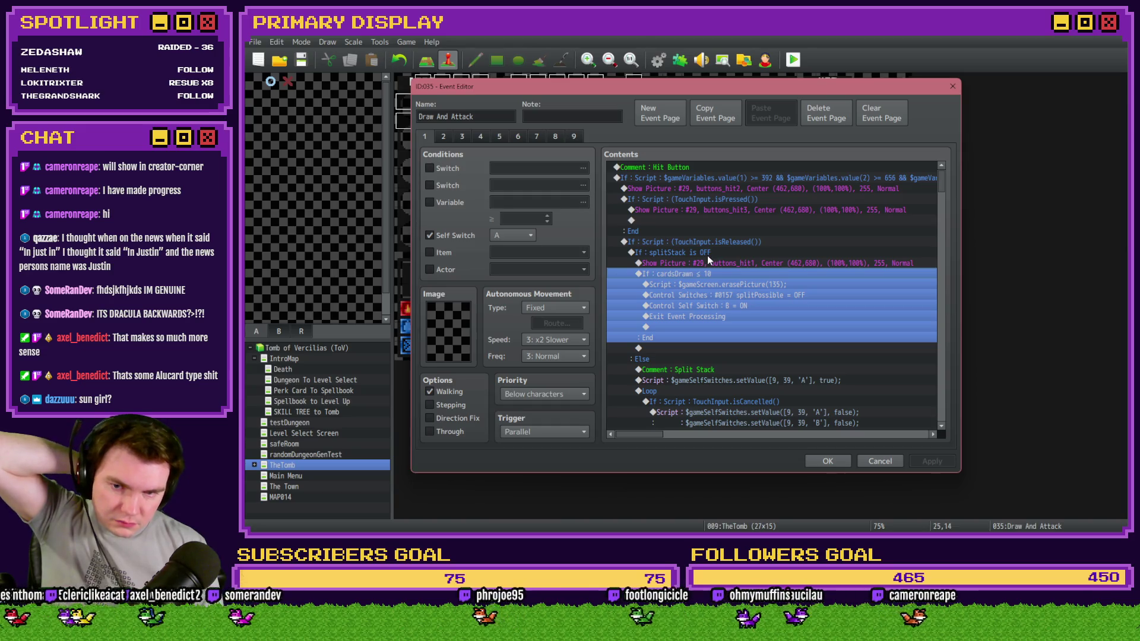
pyautogui.click(708, 254)
pyautogui.click(707, 265)
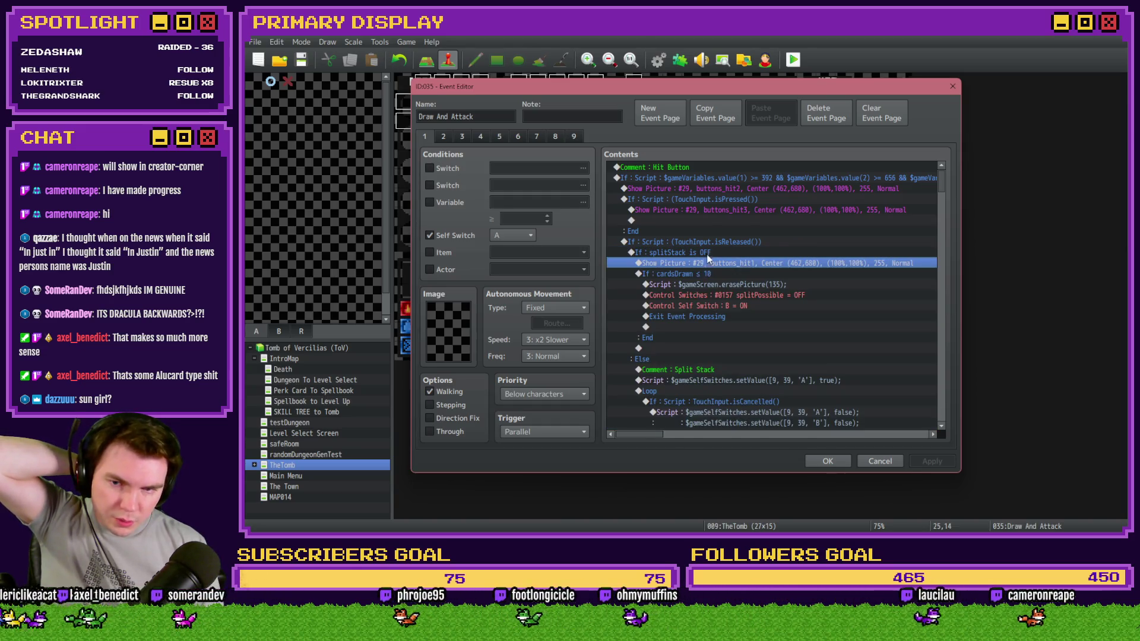
pyautogui.click(706, 254)
pyautogui.click(706, 263)
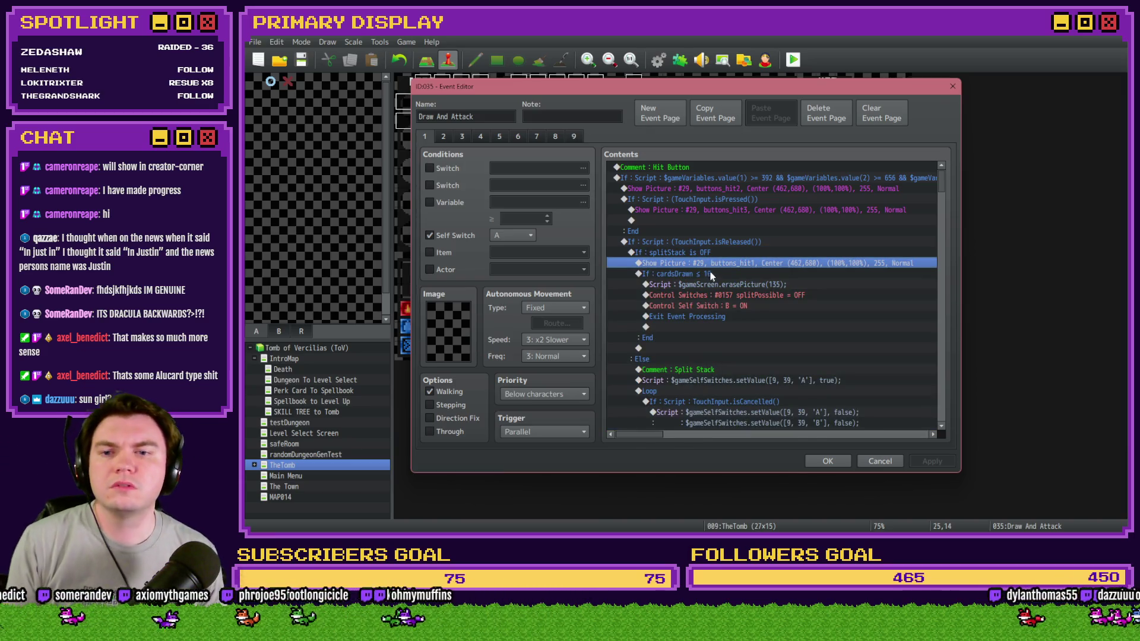
pyautogui.click(725, 243)
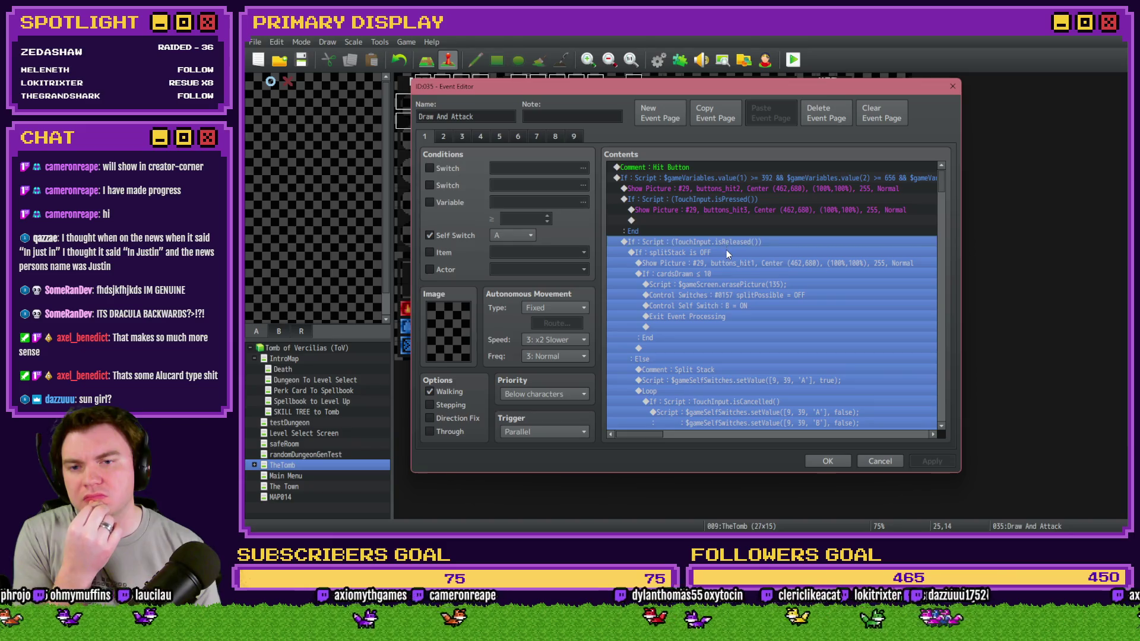
# Insert a 1-frame Wait at the top of that branch, accept, and start a playtest.
pyautogui.press('Insert')
pyautogui.click(668, 139)
pyautogui.click(829, 173)
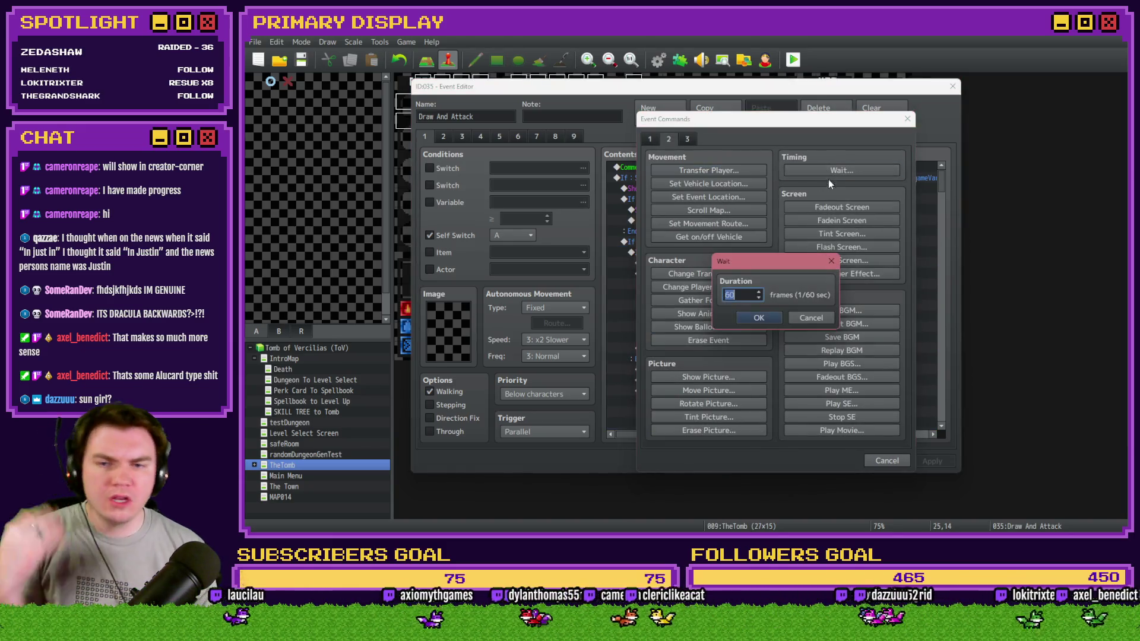
pyautogui.click(760, 317)
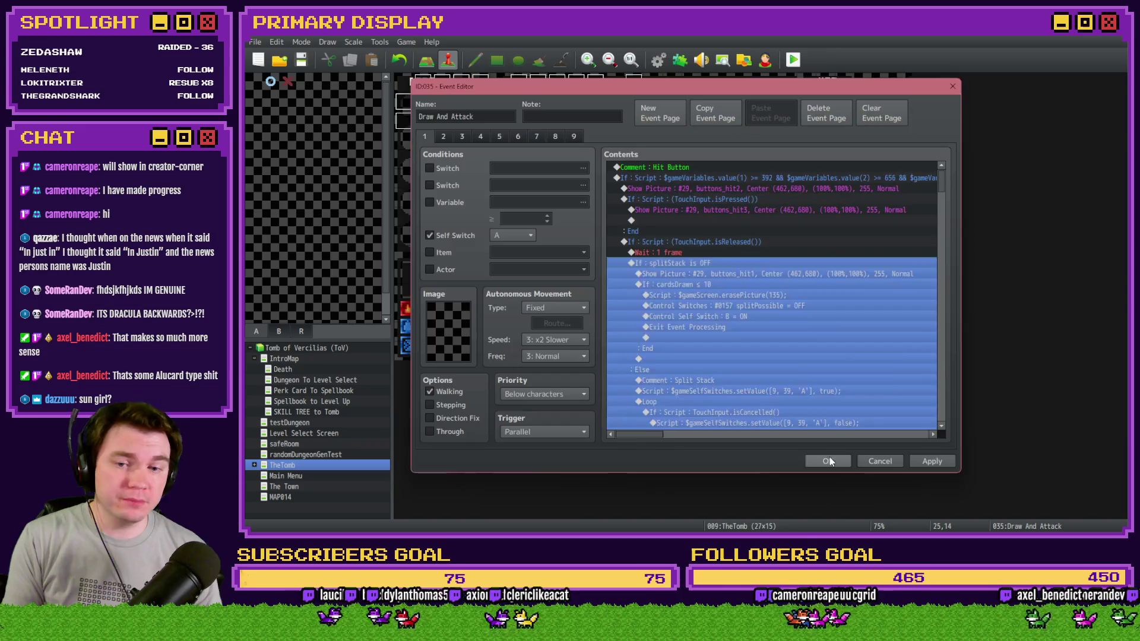
pyautogui.click(831, 460)
pyautogui.click(793, 60)
# Save the project, centre the game window, and split the pair of 5s.
pyautogui.click(650, 299)
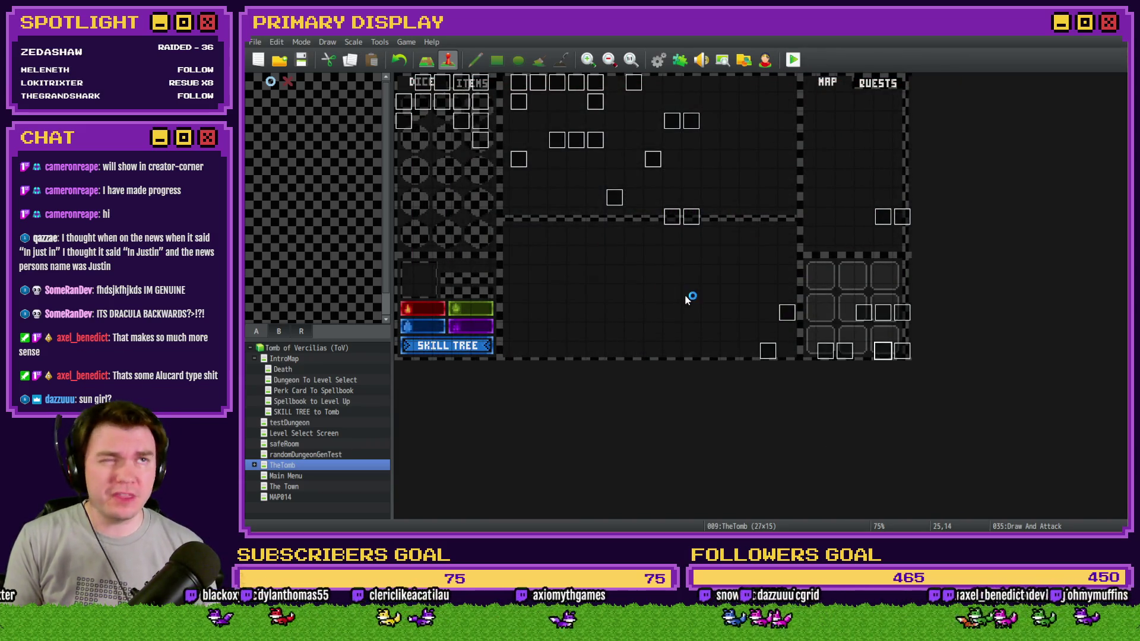
pyautogui.moveTo(1016, 202); pyautogui.dragTo(578, 70)
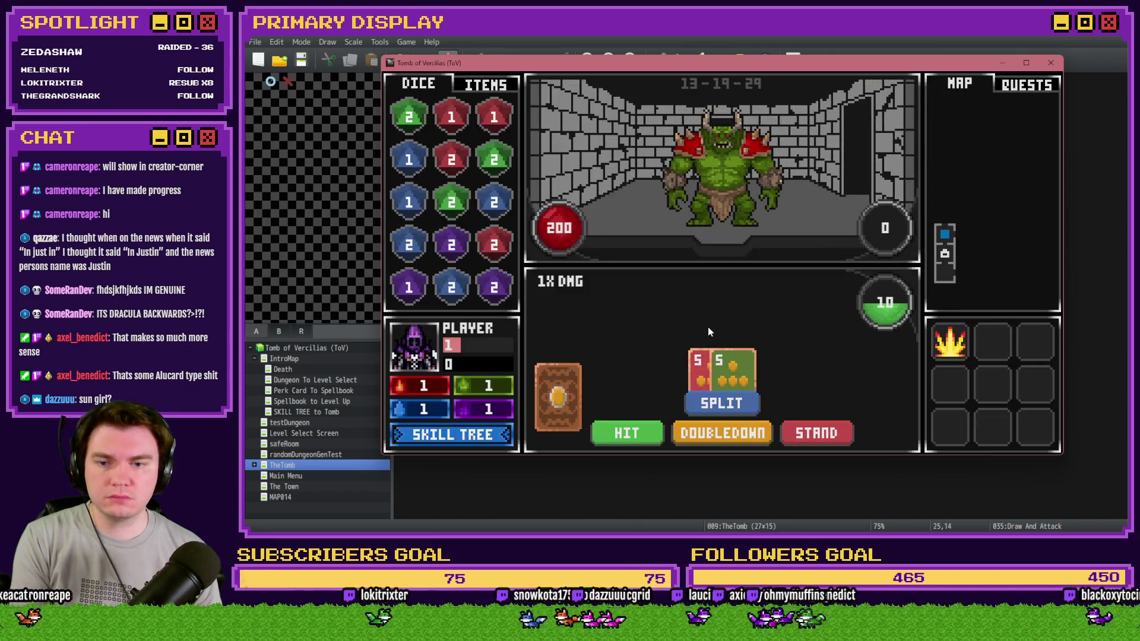
pyautogui.click(727, 406)
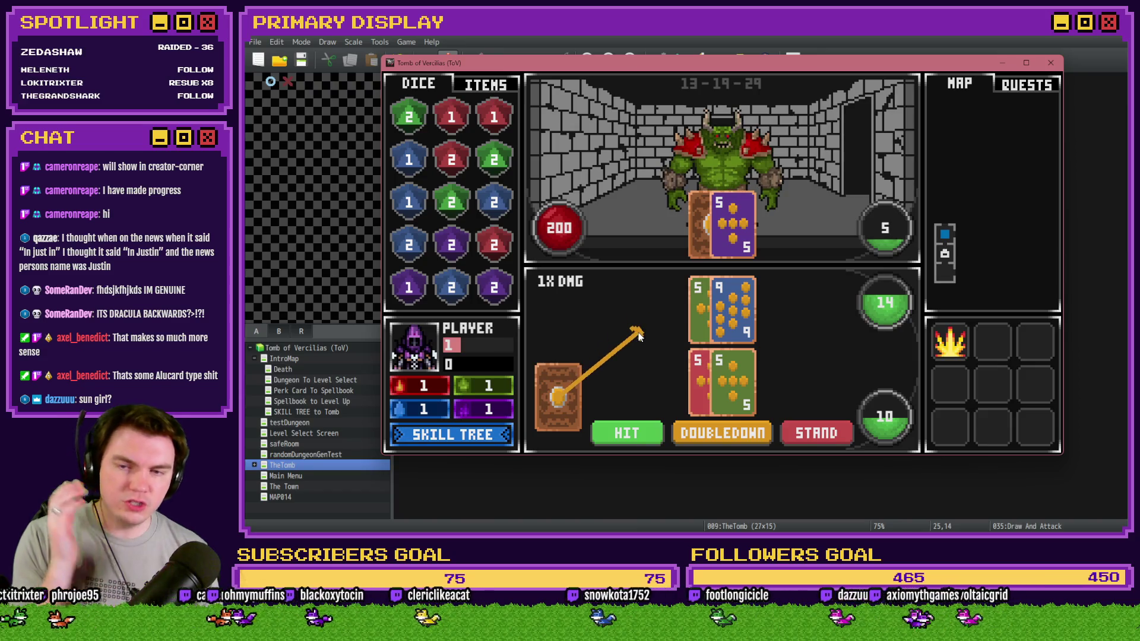
# Cancel the pending card, then deal drawn cards into the top and bottom hands.
pyautogui.click(636, 324)
pyautogui.click(628, 433)
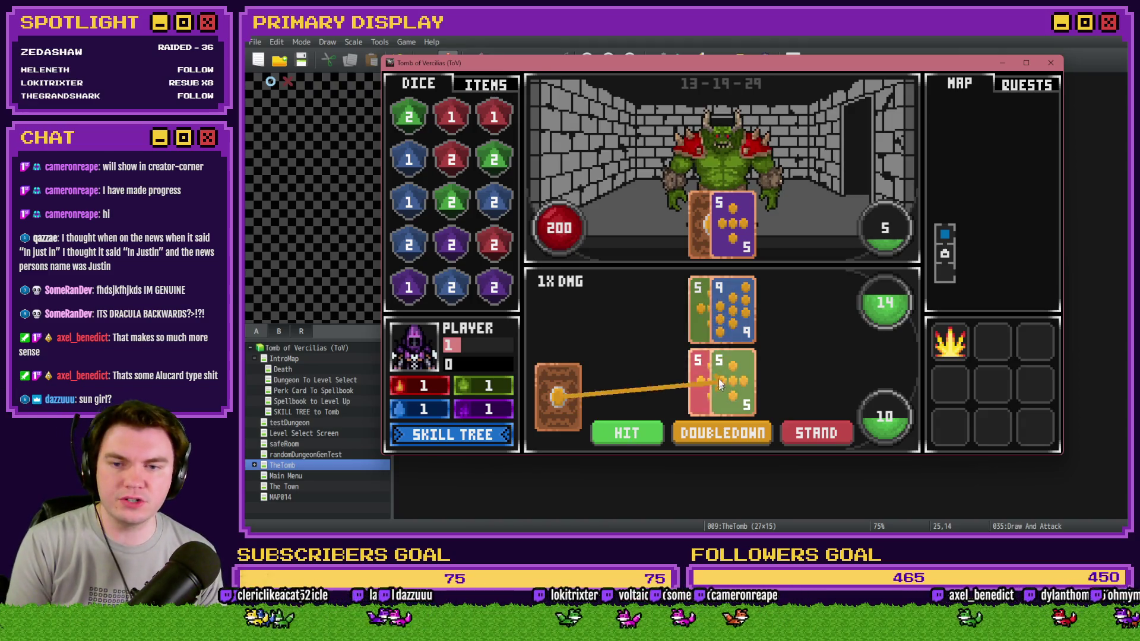
pyautogui.click(719, 311)
pyautogui.click(647, 432)
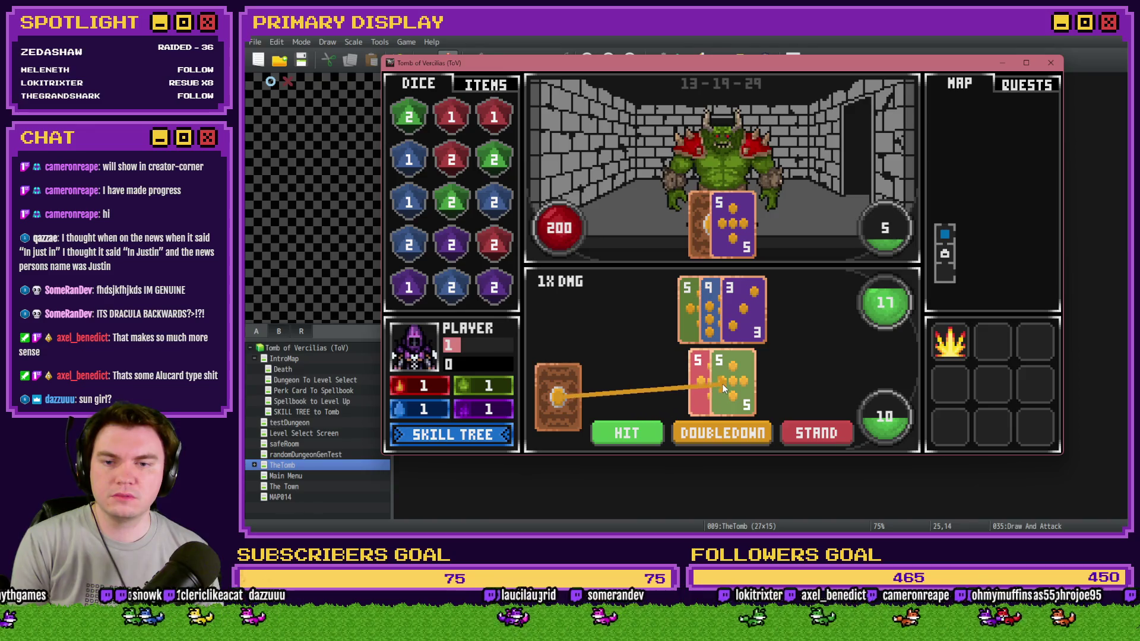
pyautogui.click(639, 433)
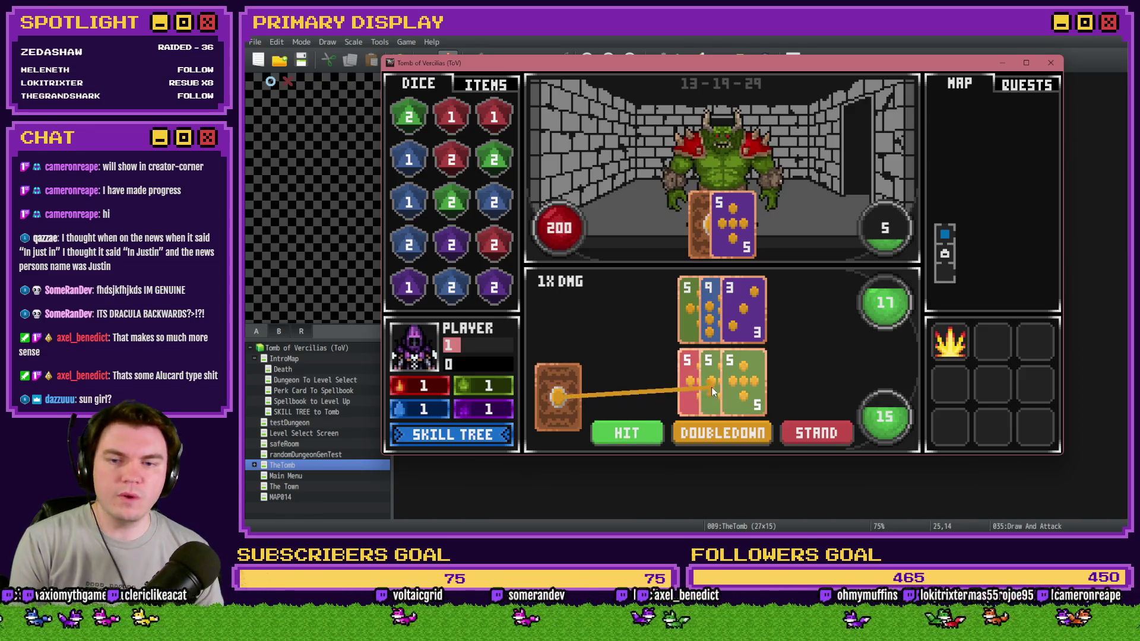
pyautogui.click(719, 381)
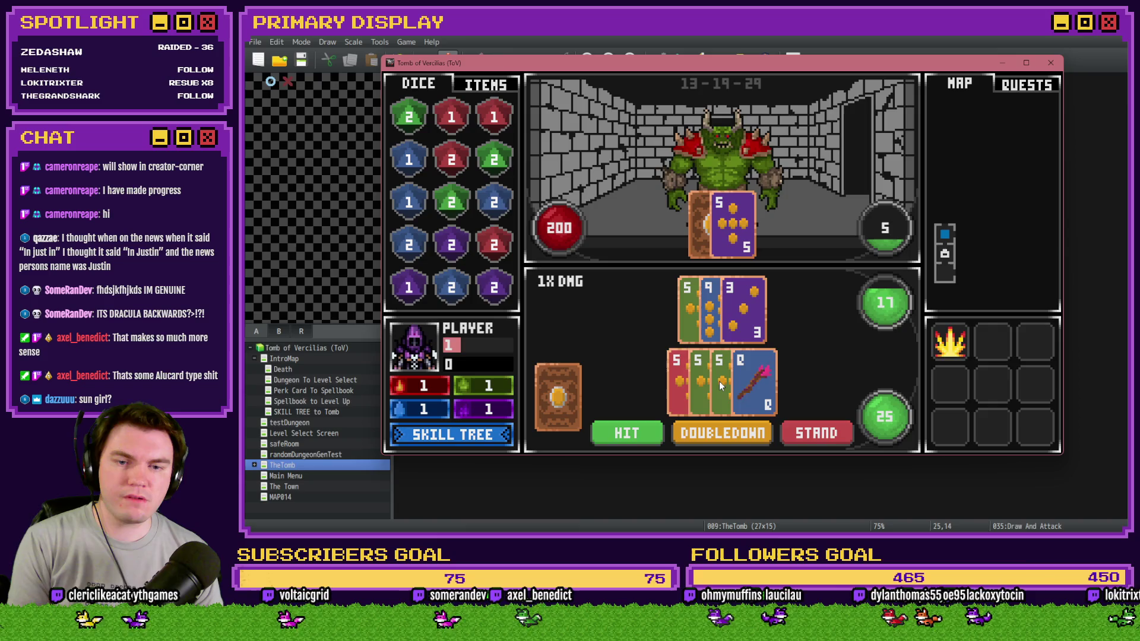
pyautogui.click(627, 432)
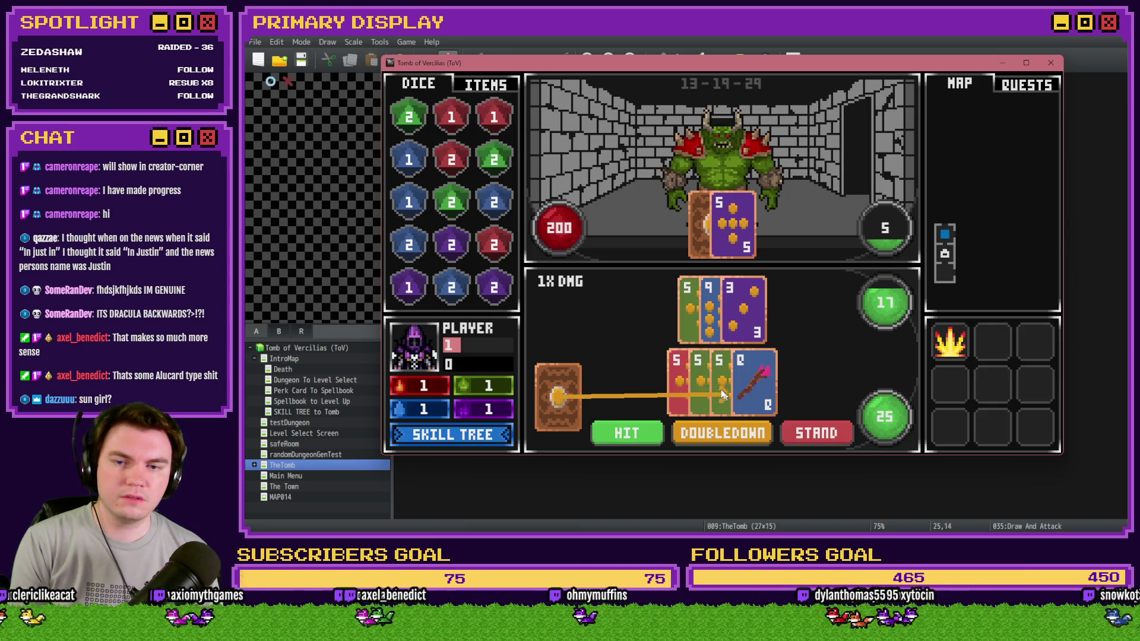
pyautogui.click(735, 309)
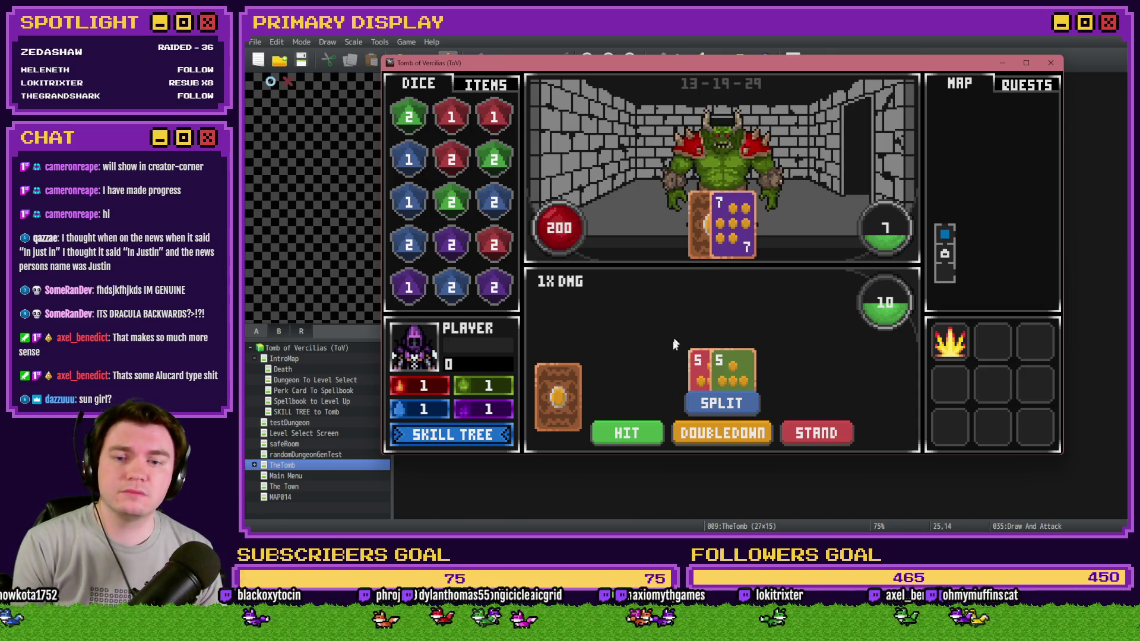
# Split the pair of 5s again and deal two cards into each hand, reaching 20 and 18.
pyautogui.click(699, 402)
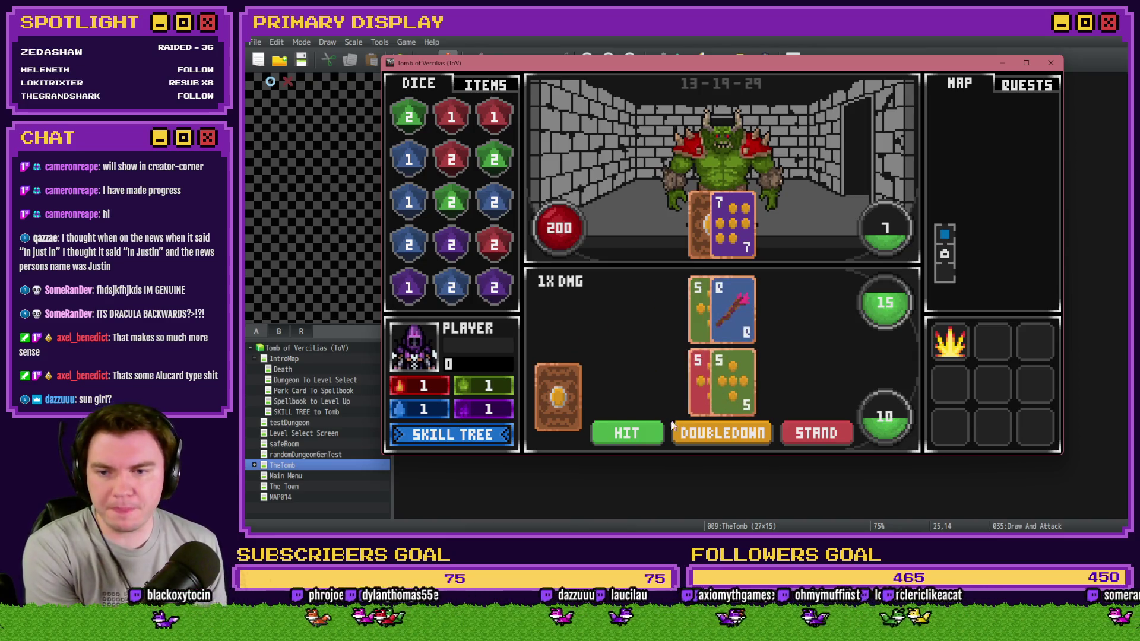
pyautogui.click(650, 423)
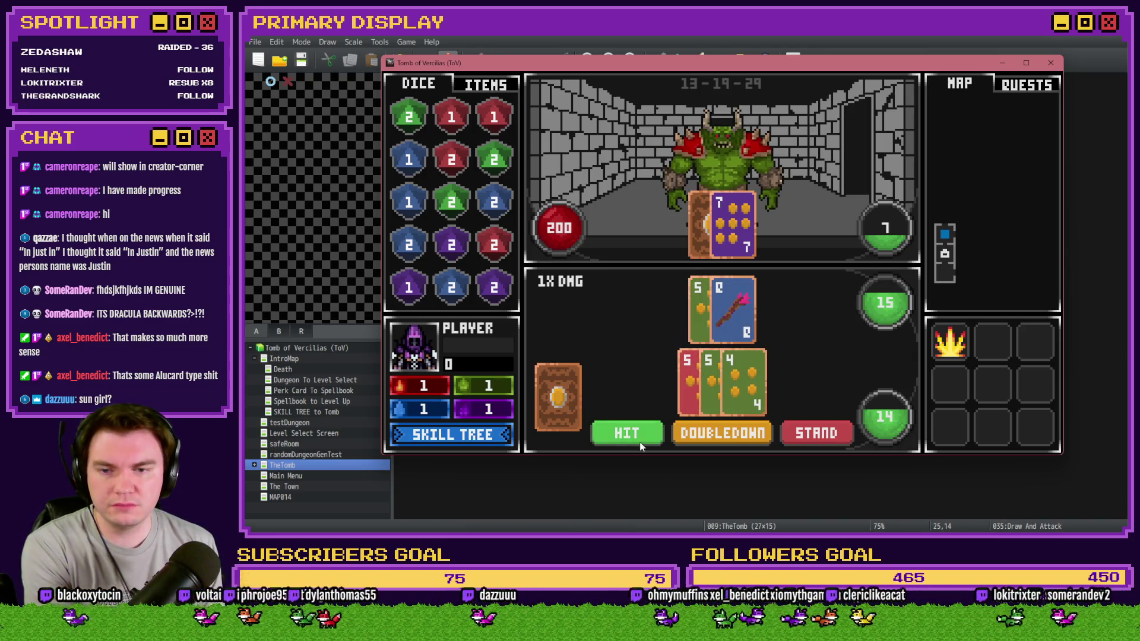
pyautogui.click(653, 431)
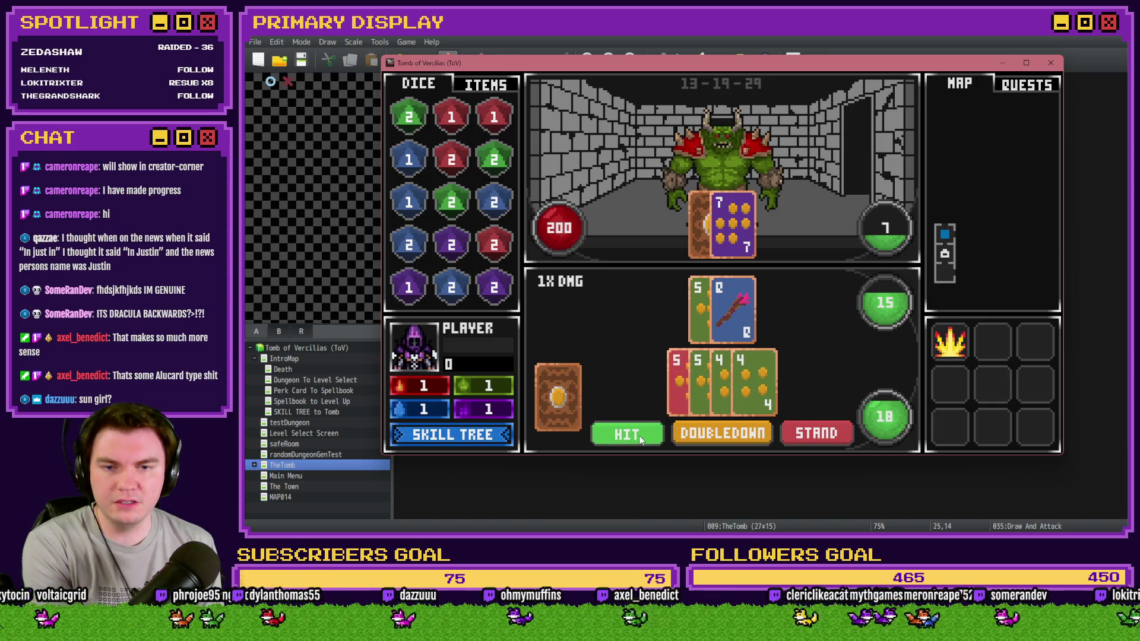
pyautogui.click(714, 322)
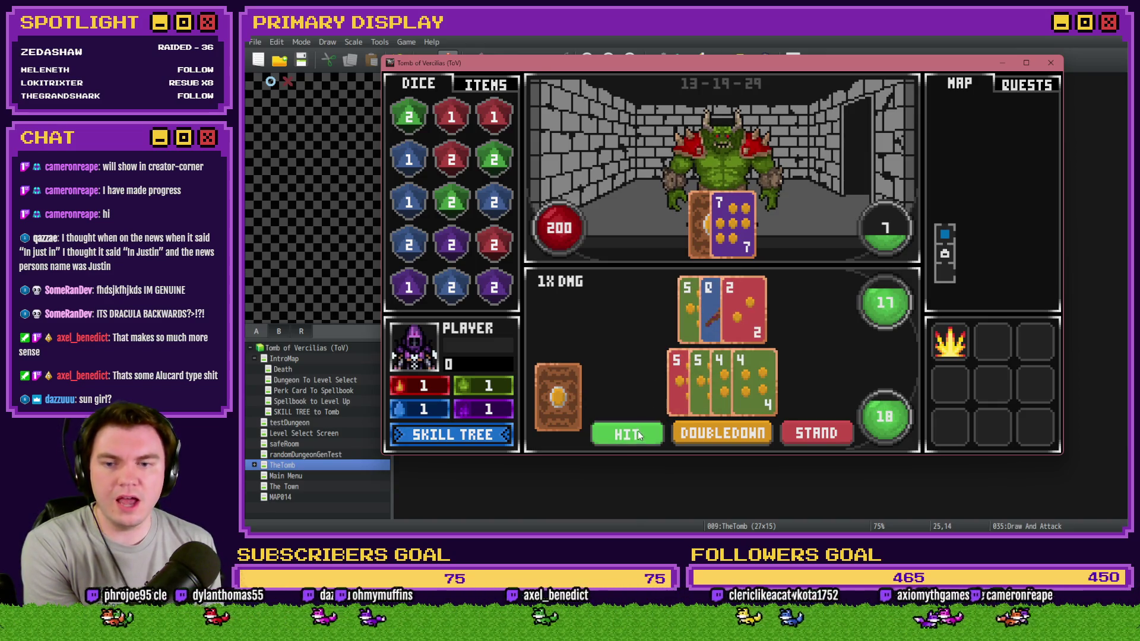
pyautogui.click(722, 302)
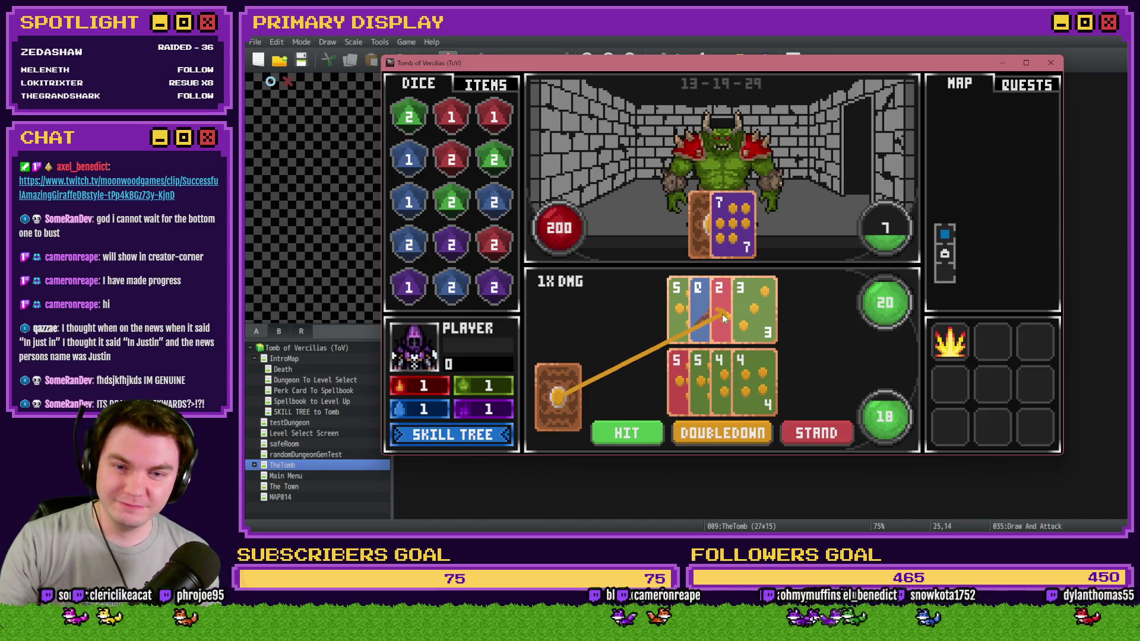
# Hit the upper hand to bust at 30, discard the next draw, and stand.
pyautogui.click(723, 318)
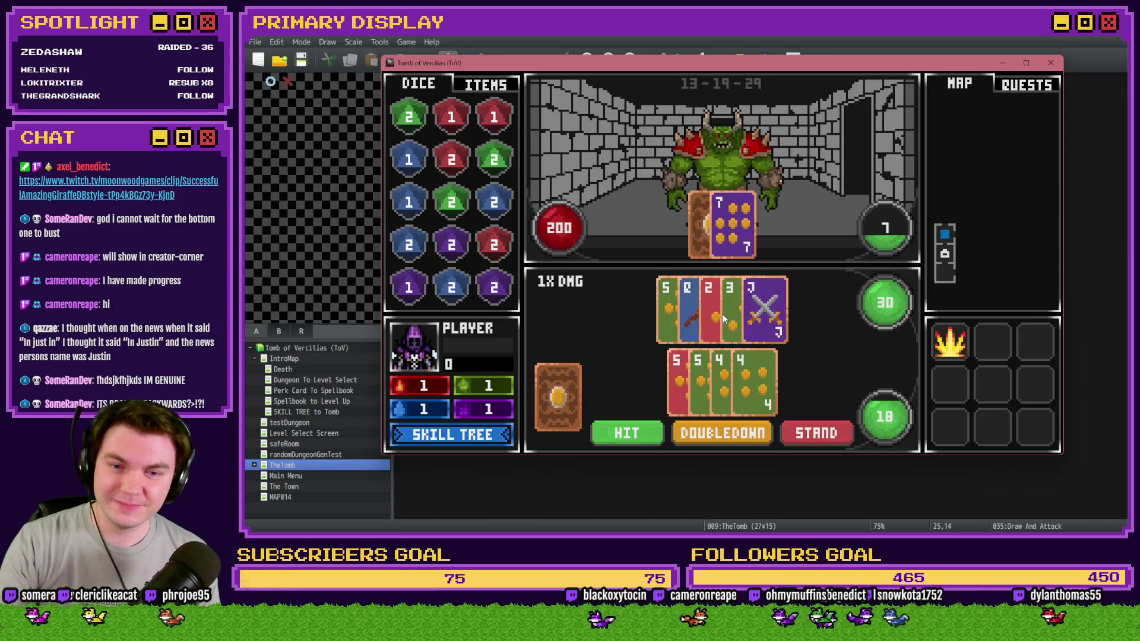
pyautogui.click(635, 429)
pyautogui.rightClick(655, 408)
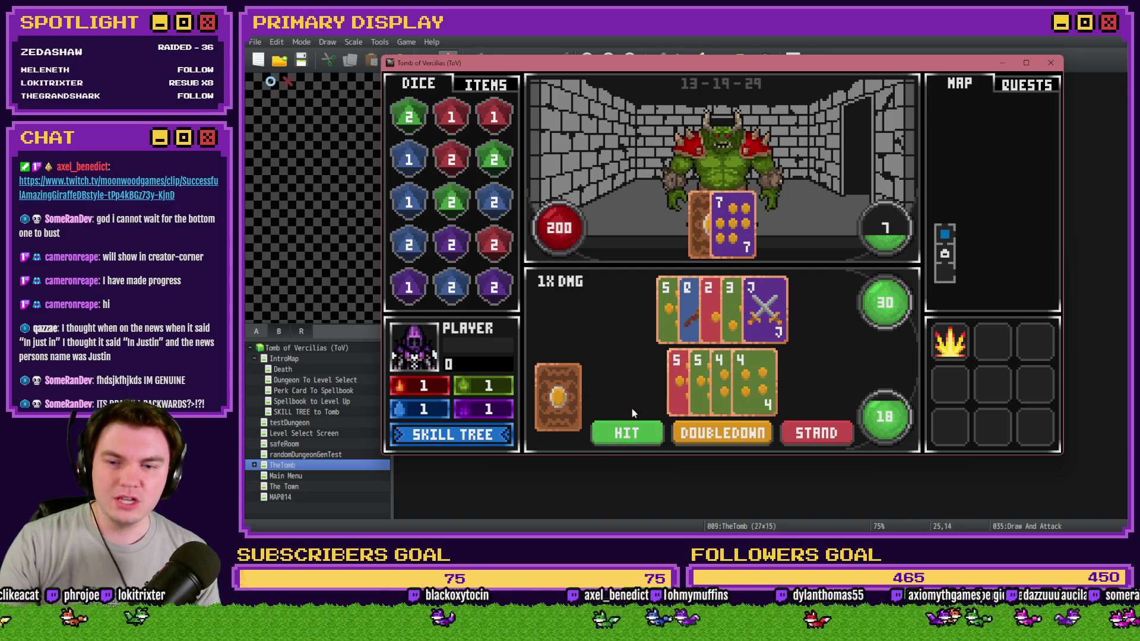
pyautogui.click(828, 436)
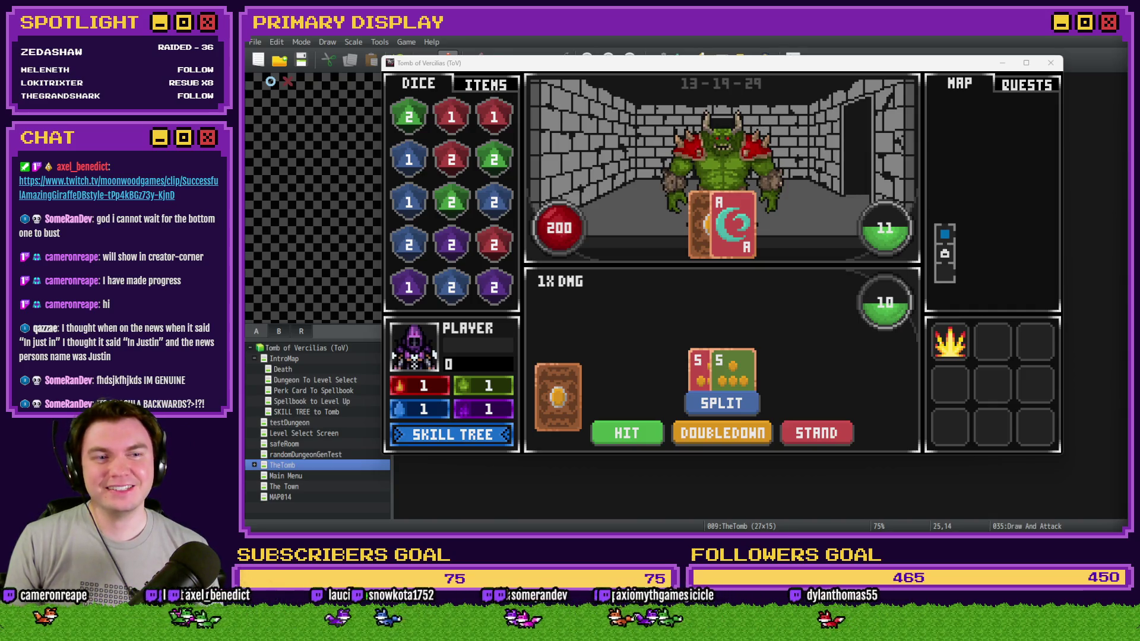
pyautogui.moveTo(1010, 53); pyautogui.dragTo(896, 73)
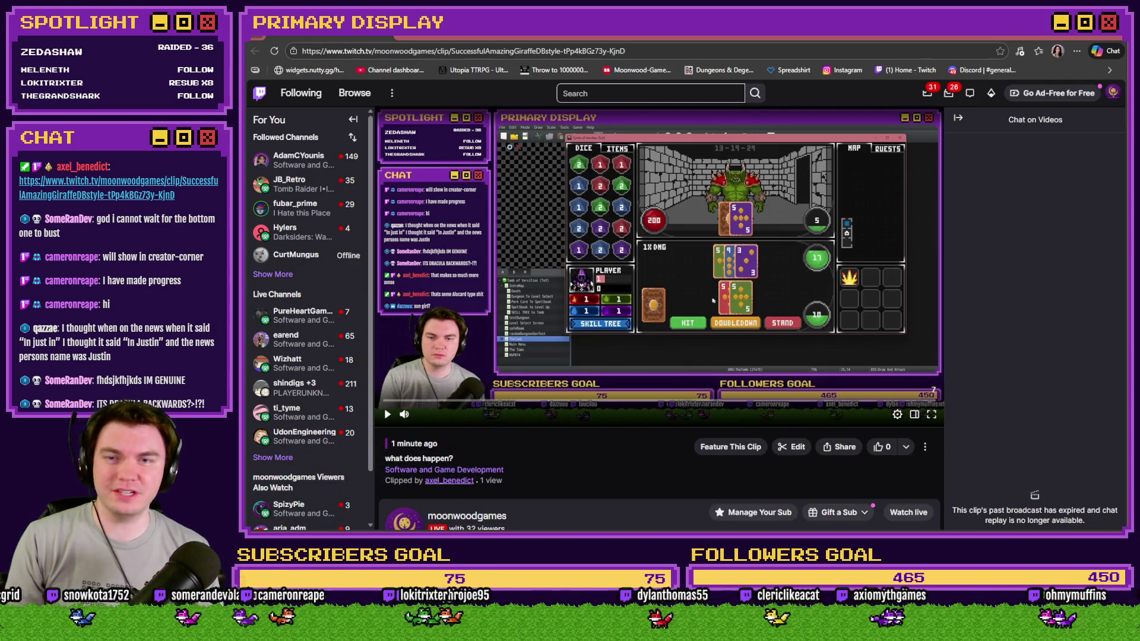
pyautogui.click(601, 334)
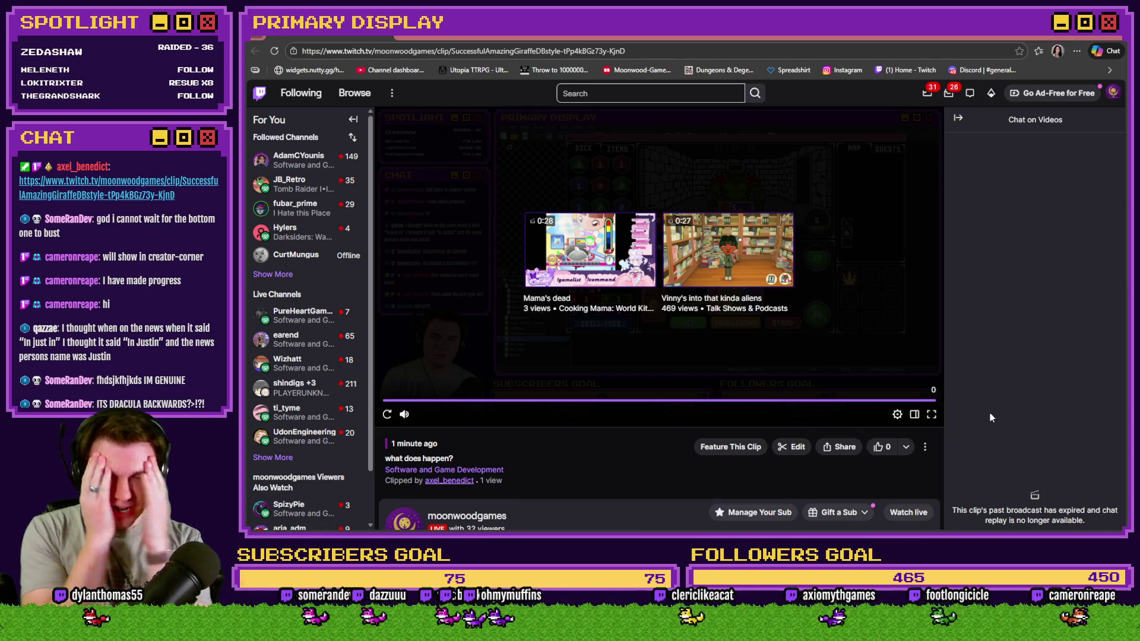
pyautogui.click(1104, 38)
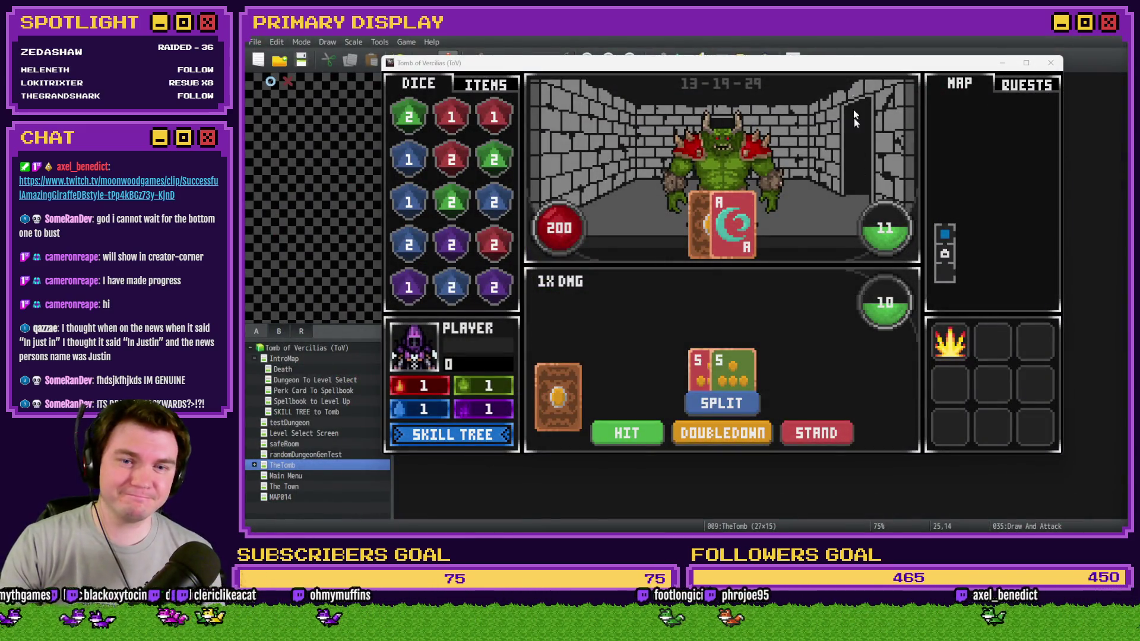
pyautogui.click(852, 65)
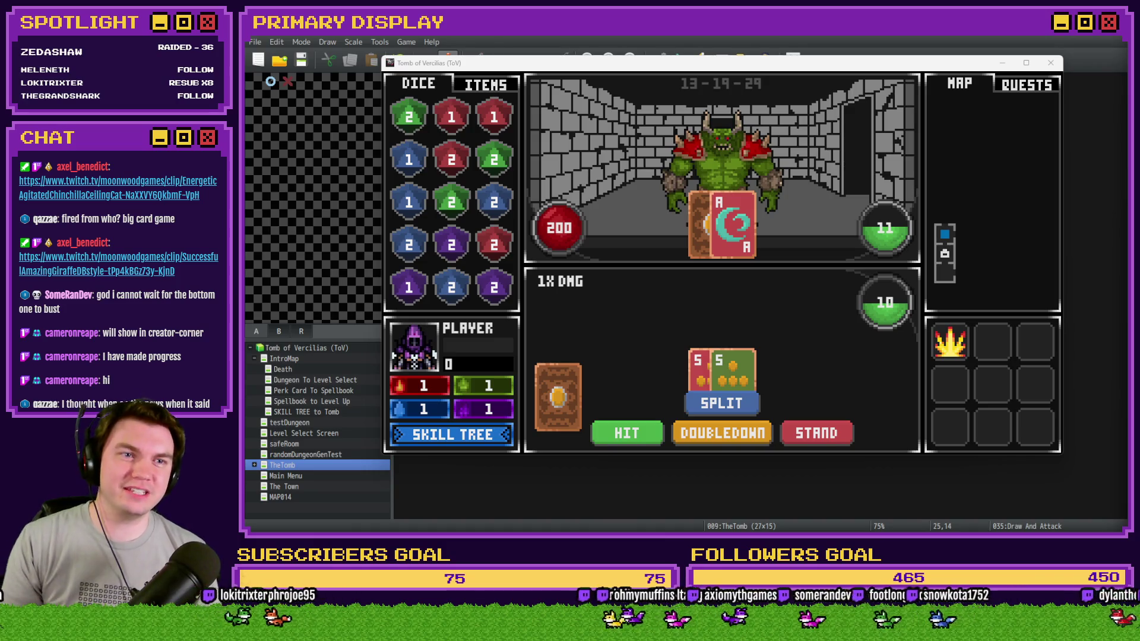
pyautogui.doubleClick(1029, 98)
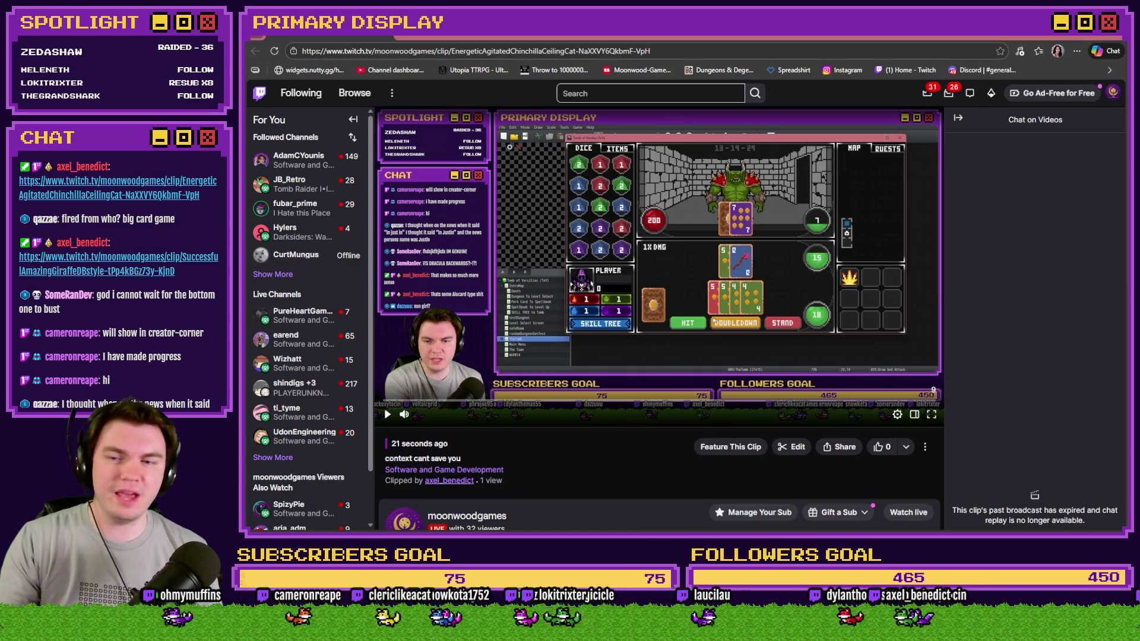
pyautogui.click(387, 415)
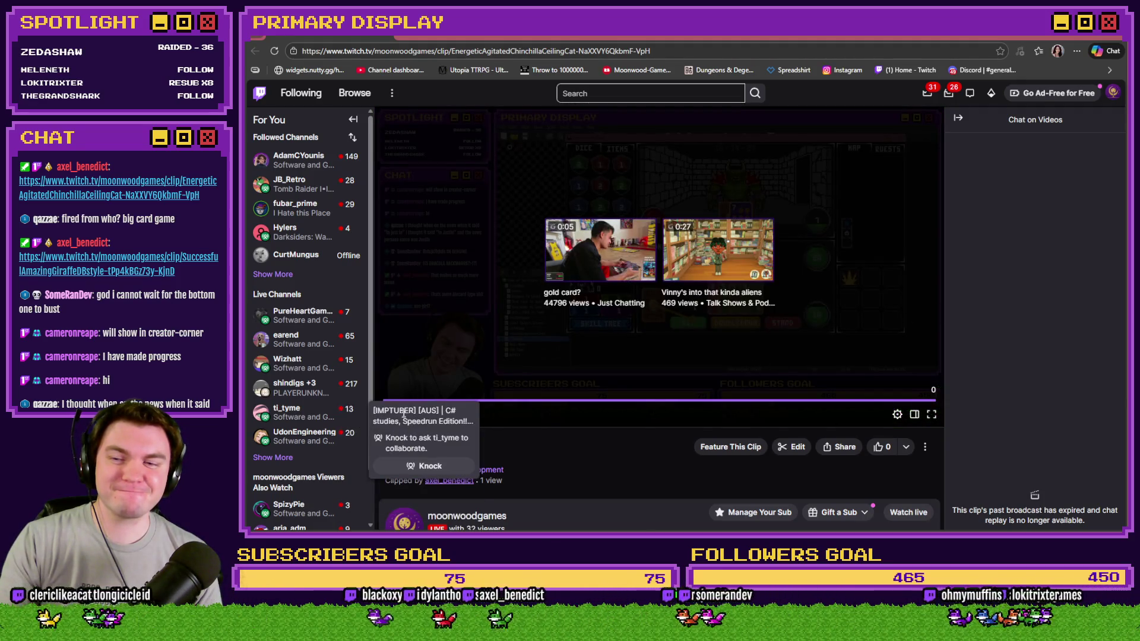
pyautogui.click(388, 415)
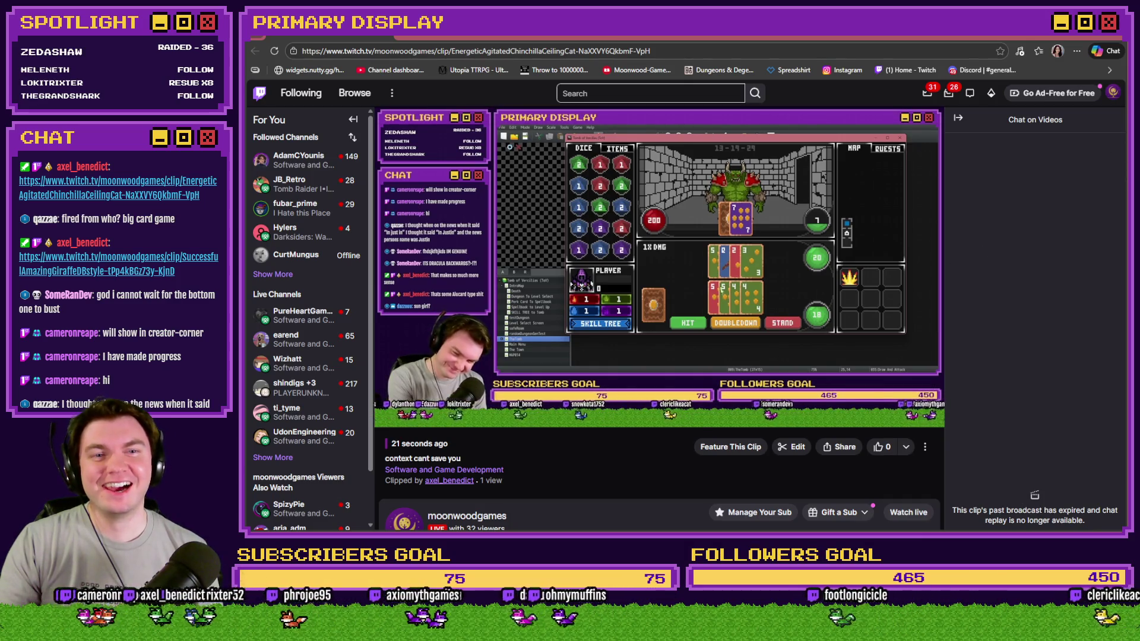
pyautogui.hotkey('alt', 'Tab')
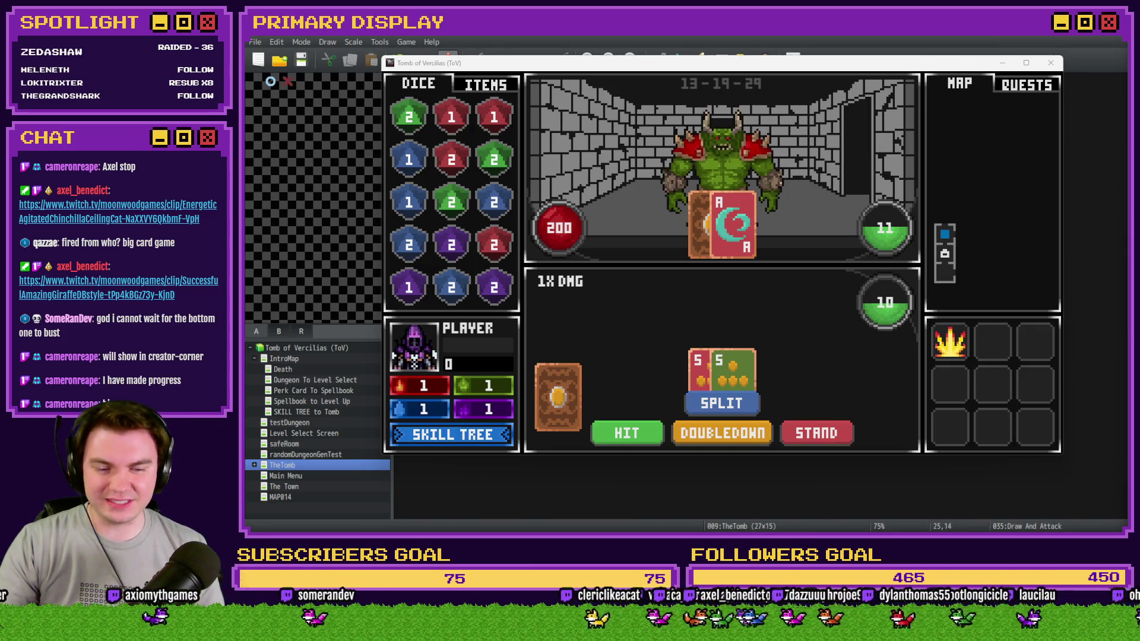
# Switch to the browser's Discord tab and open #creator-corner on Moonwood Games.
pyautogui.hotkey('alt', 'Tab')
pyautogui.click(377, 43)
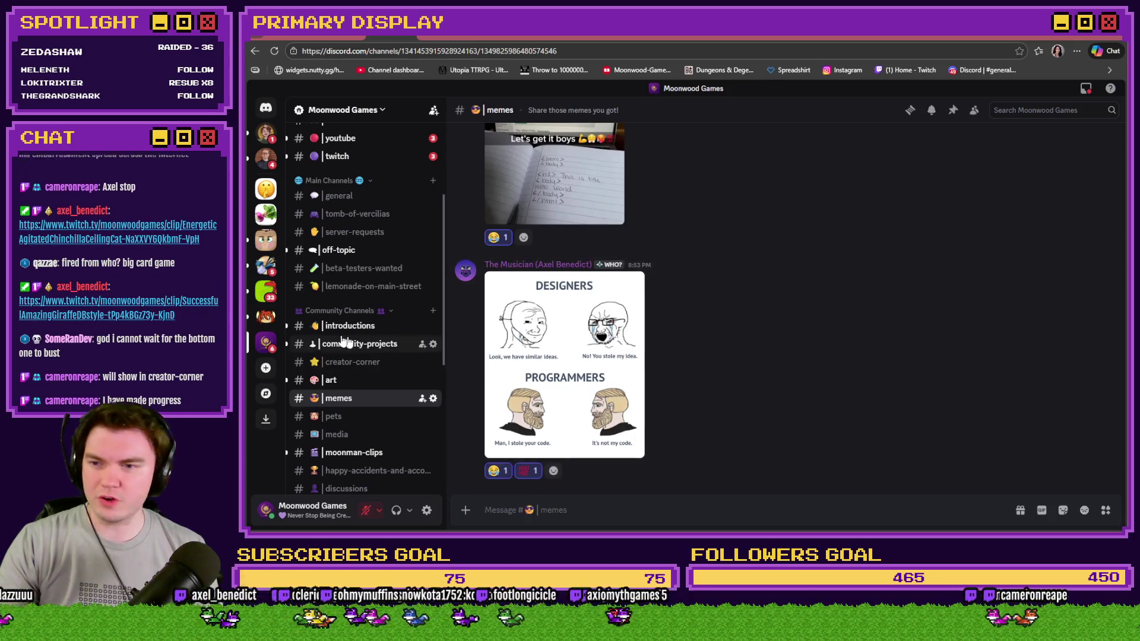
pyautogui.click(336, 362)
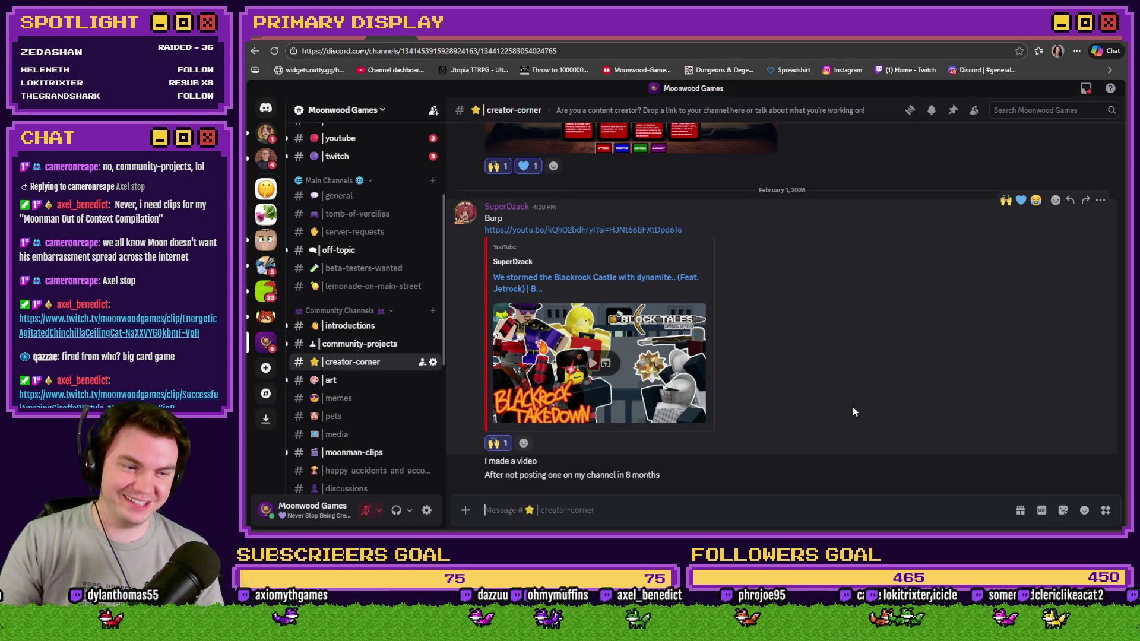
# Open the community-projects channel and react to the Monster Brew post with 😮.
pyautogui.click(370, 345)
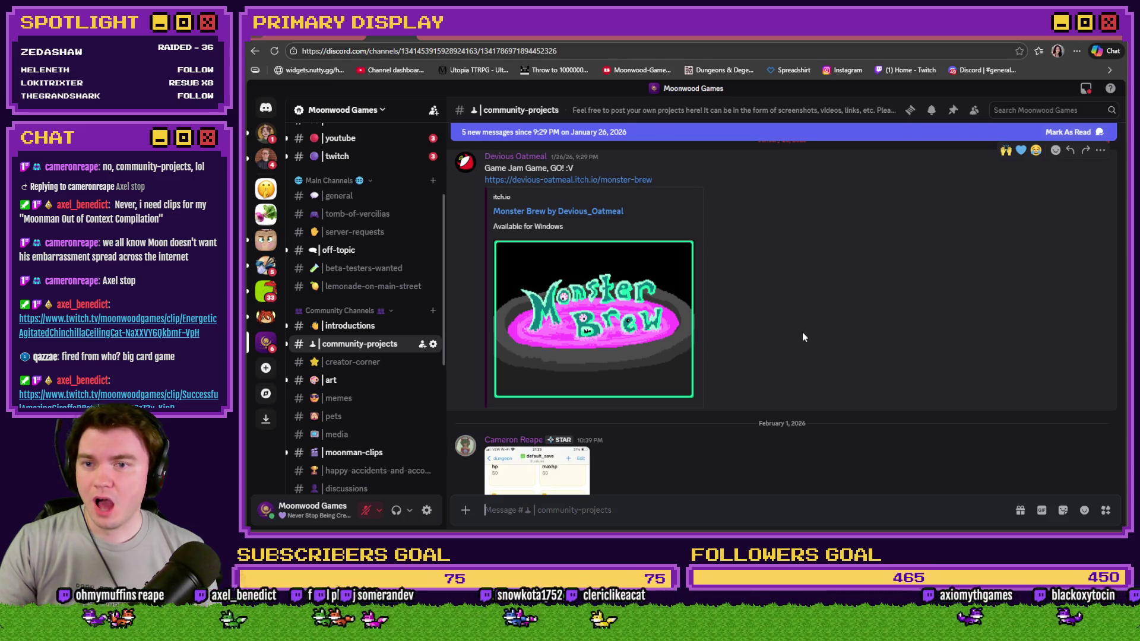
pyautogui.scroll(2, 803, 336)
pyautogui.scroll(-2, 802, 337)
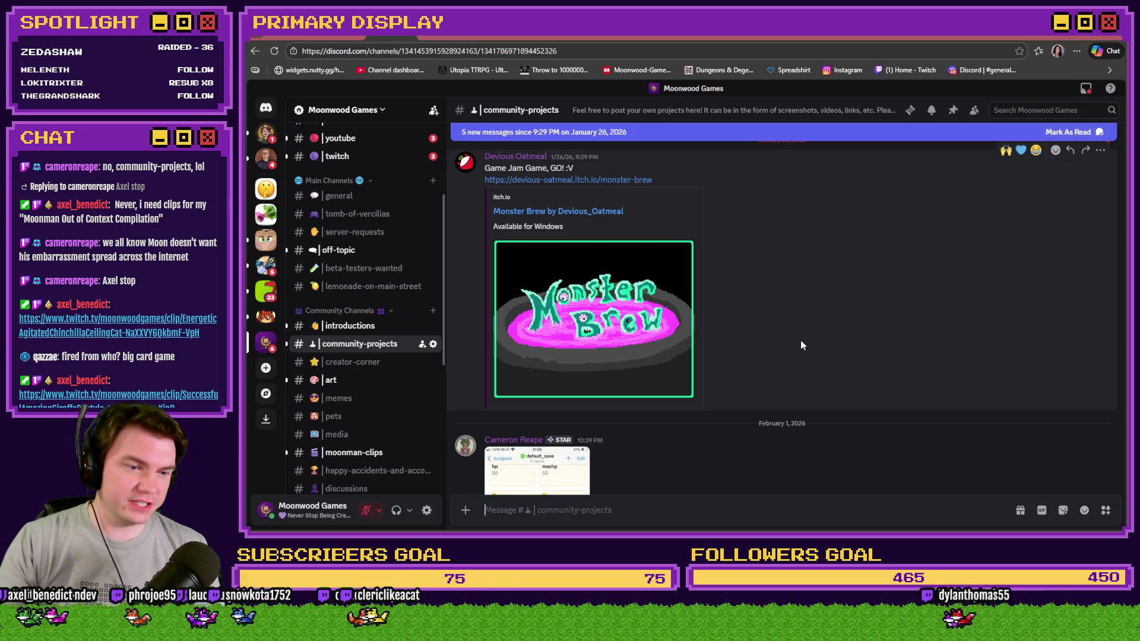
pyautogui.scroll(1, 803, 340)
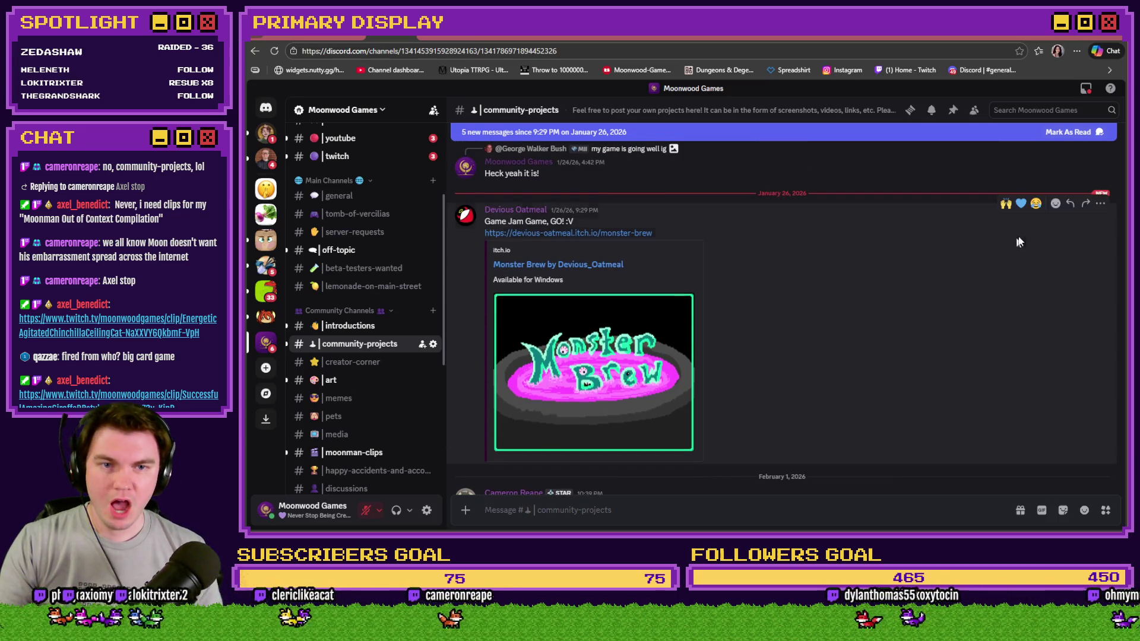
pyautogui.click(1055, 208)
pyautogui.click(923, 311)
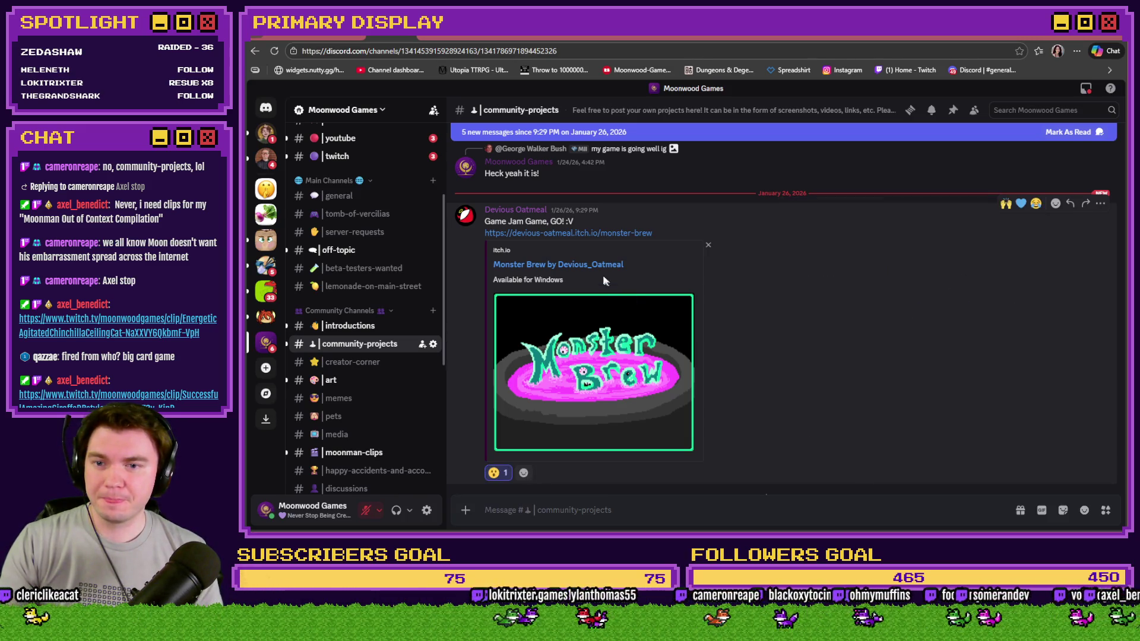
# Glance at the Monster Brew page, add 🙌 to the post, and enlarge the storage-system screenshot.
pyautogui.click(601, 233)
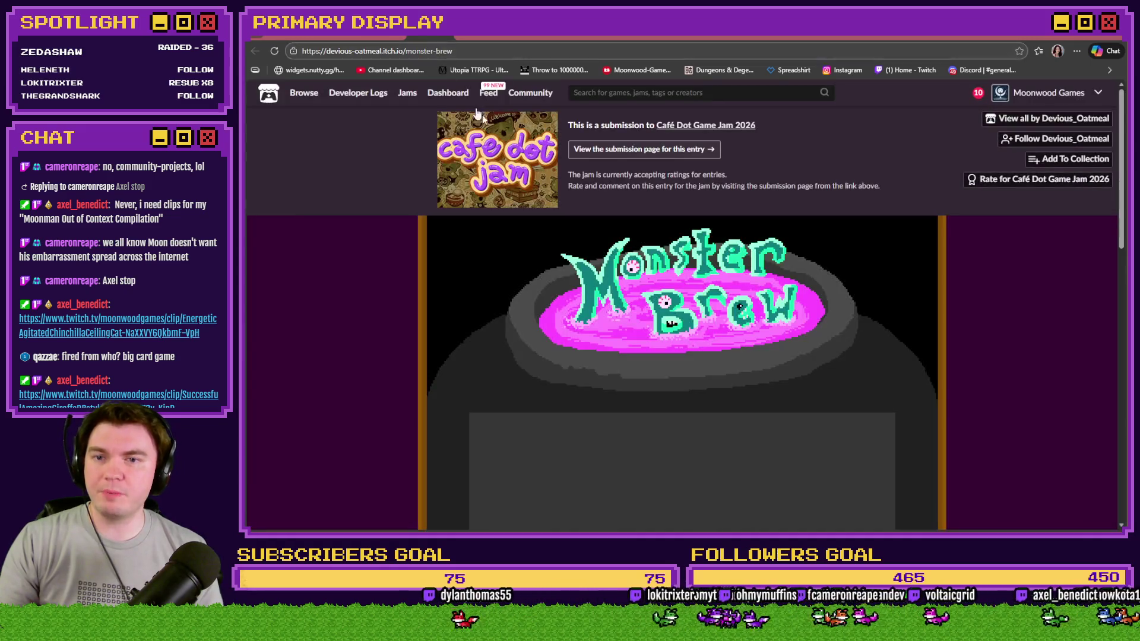
pyautogui.scroll(-5, 367, 297)
pyautogui.scroll(5, 367, 297)
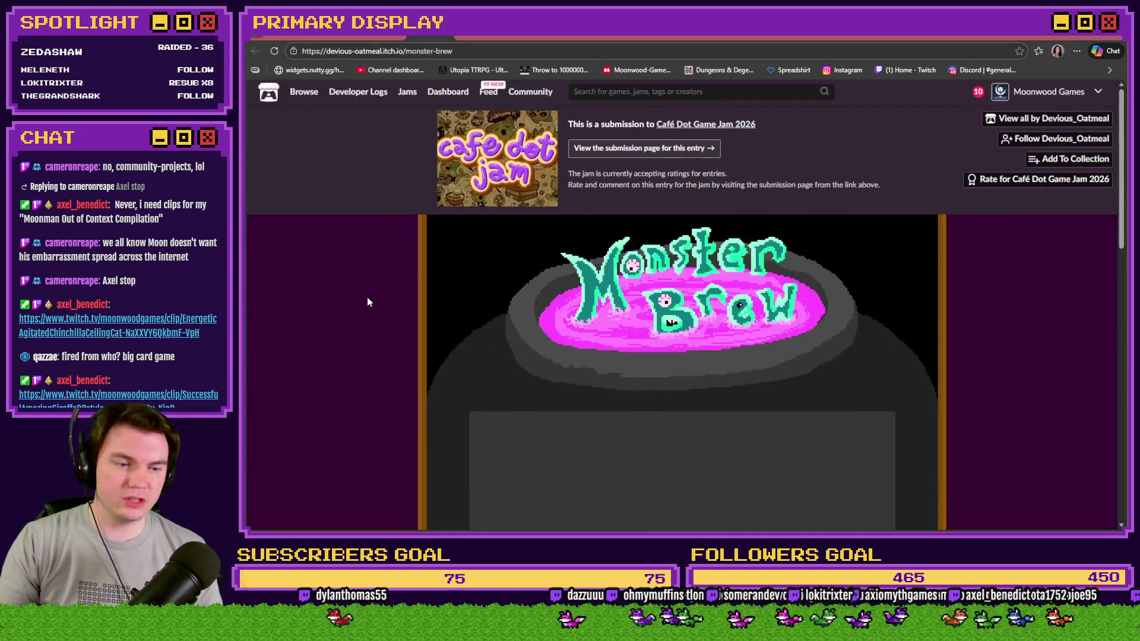
pyautogui.hotkey('ctrl', 'w')
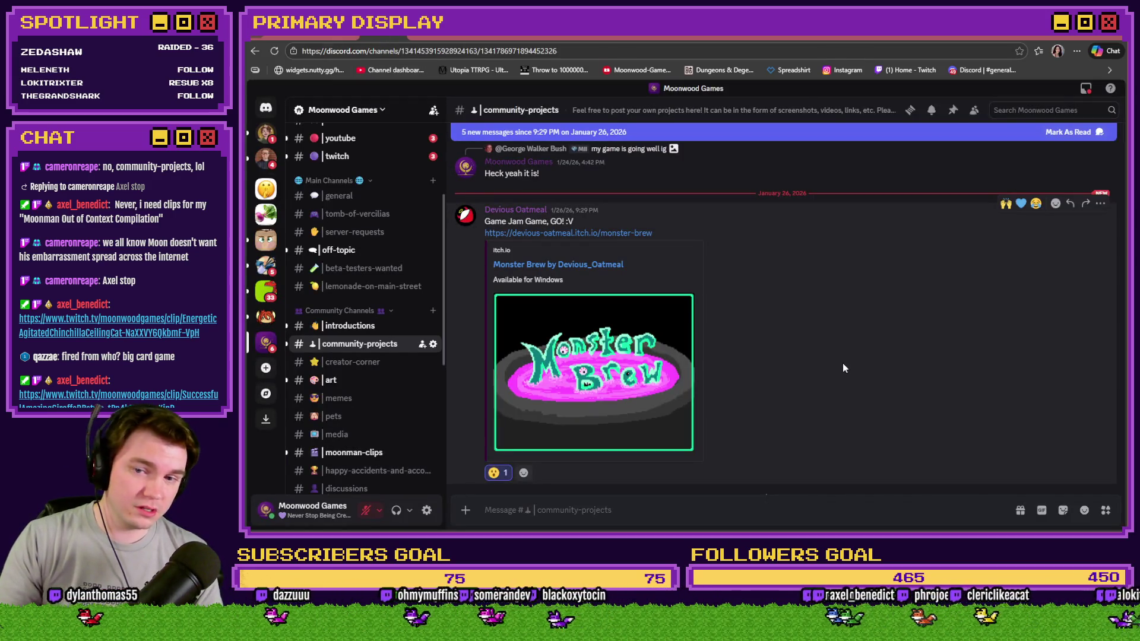
pyautogui.click(1006, 203)
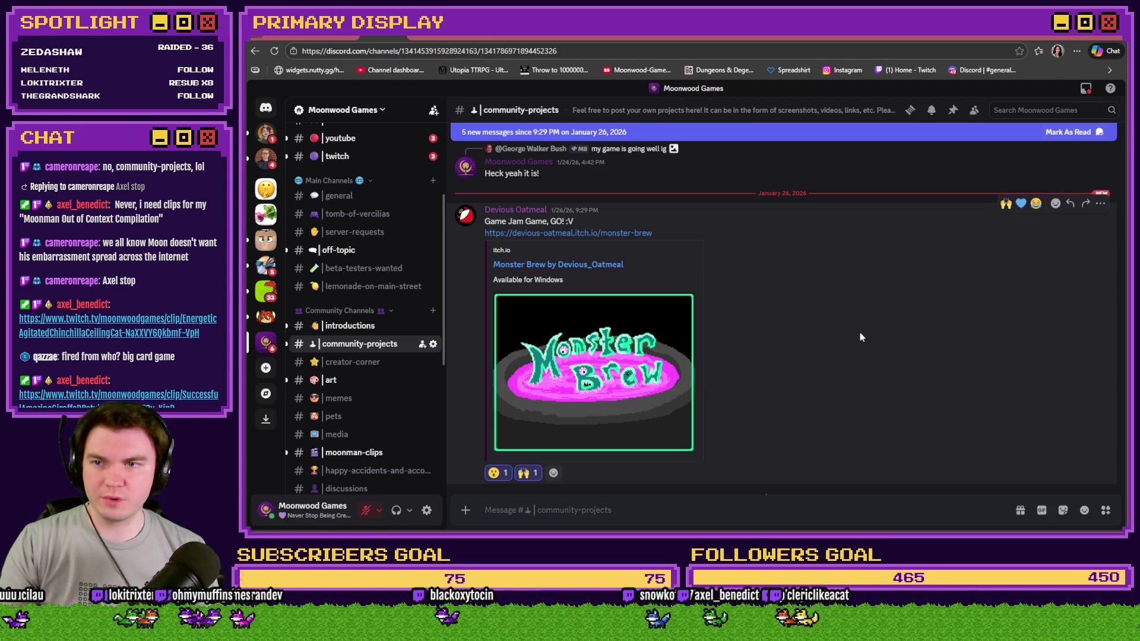
pyautogui.scroll(-10, 854, 333)
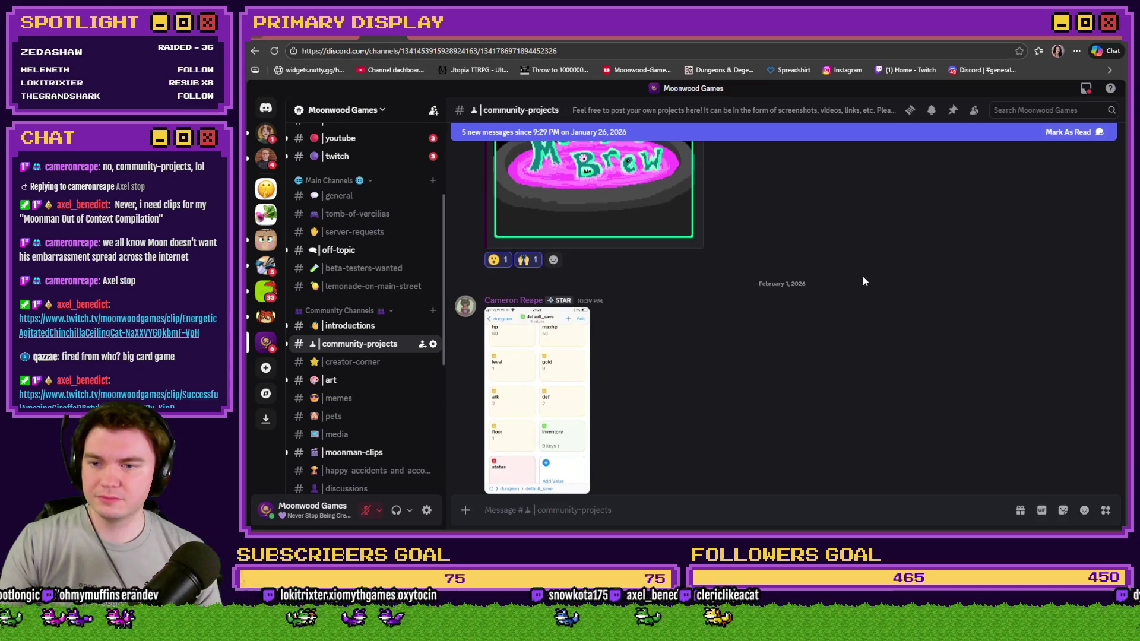
pyautogui.scroll(2, 819, 315)
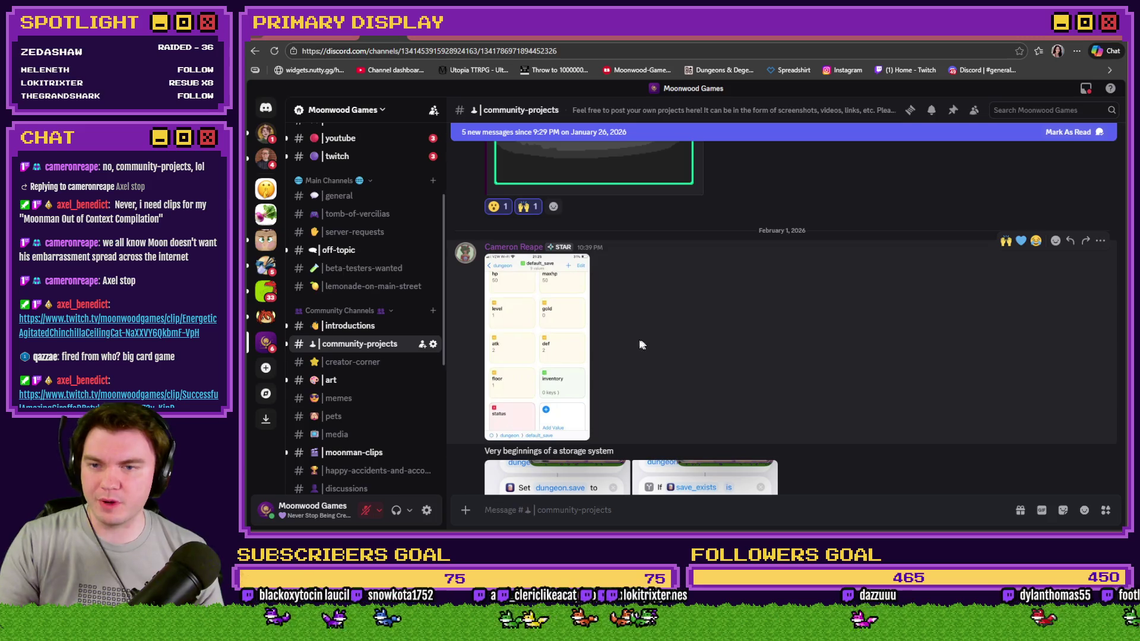
pyautogui.click(554, 342)
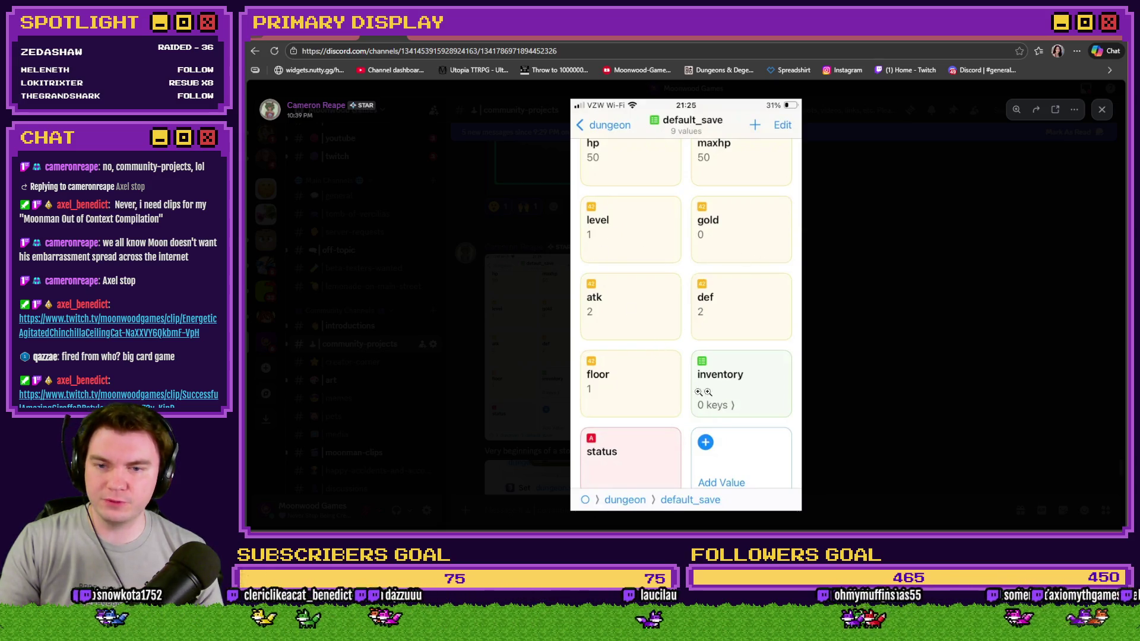
# Browse both storage-system screenshots enlarged, then add 🙌 to the 10:40 PM images message.
pyautogui.click(870, 375)
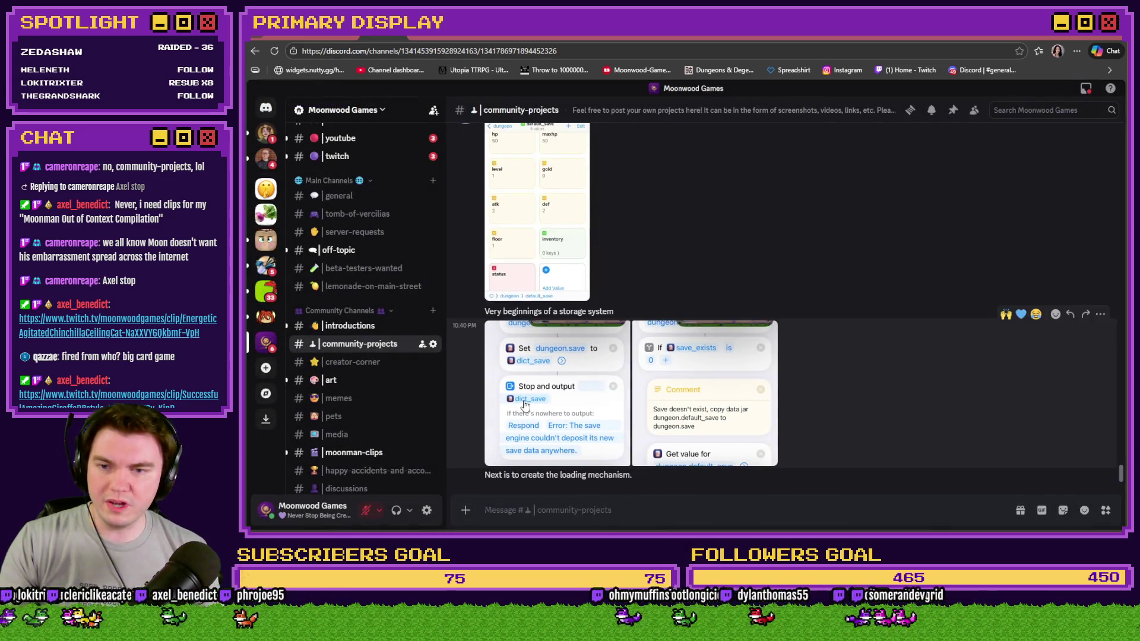
pyautogui.click(525, 404)
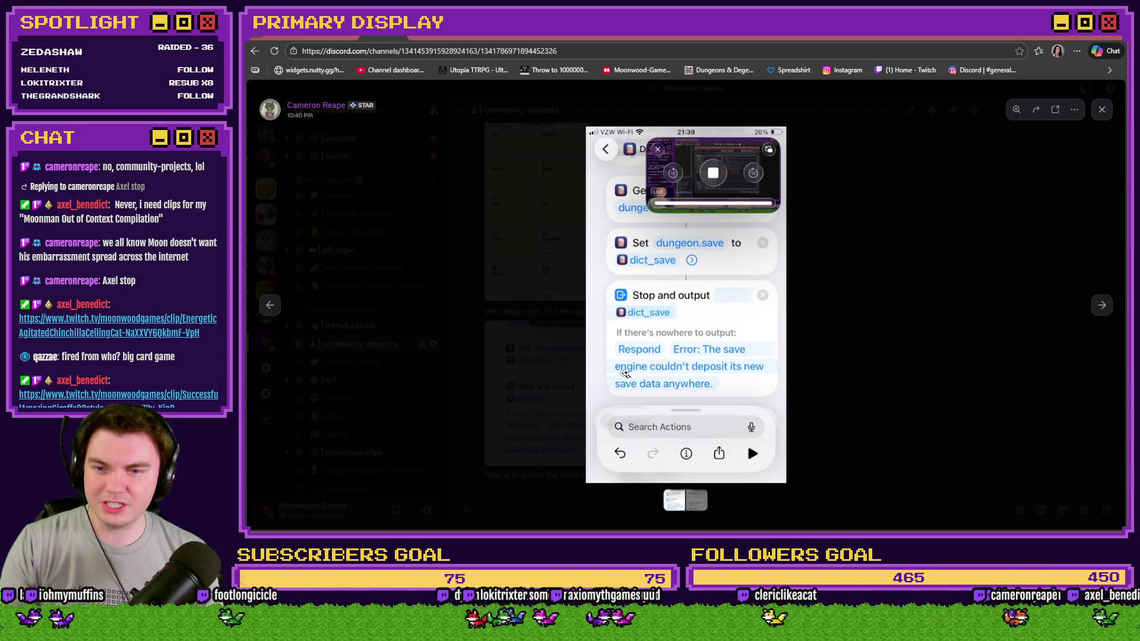
pyautogui.click(829, 383)
pyautogui.click(698, 414)
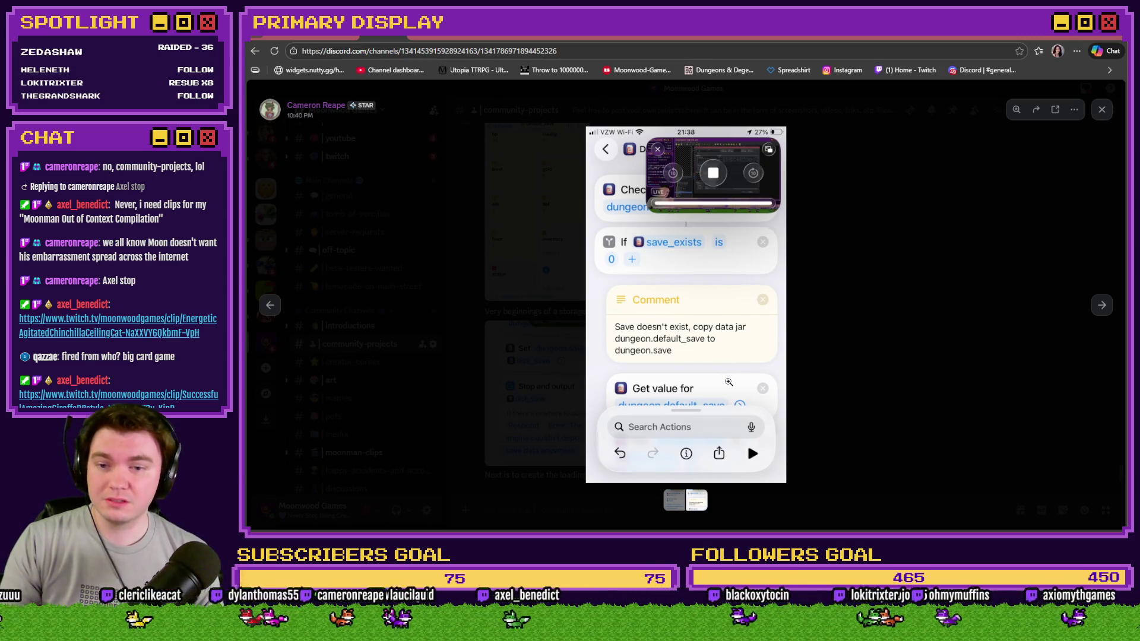
pyautogui.click(828, 375)
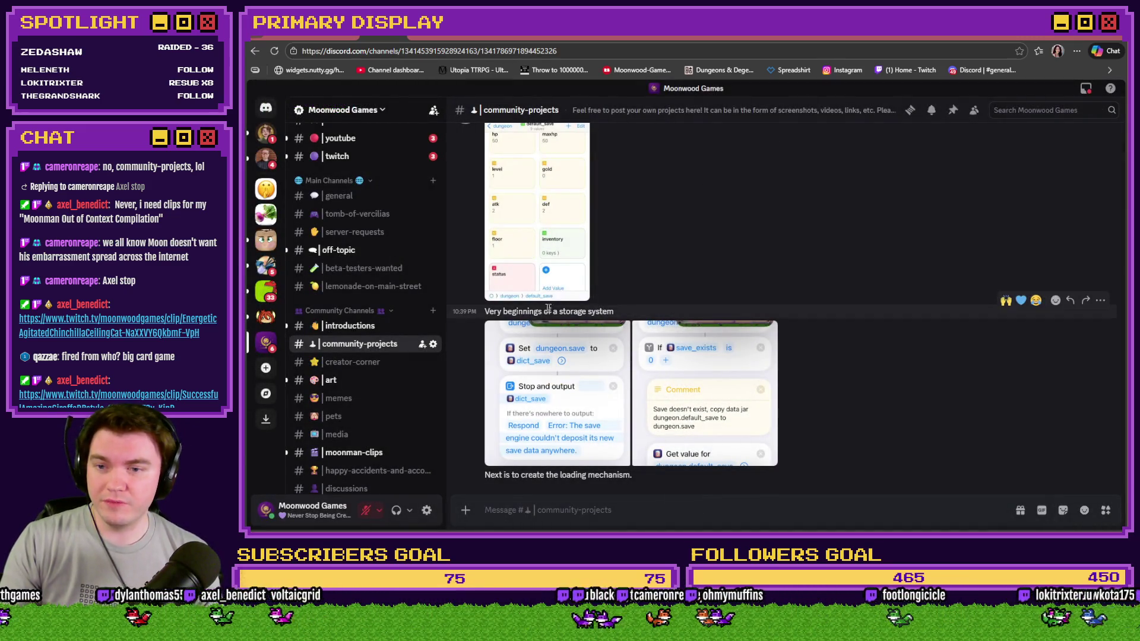
pyautogui.scroll(1, 603, 315)
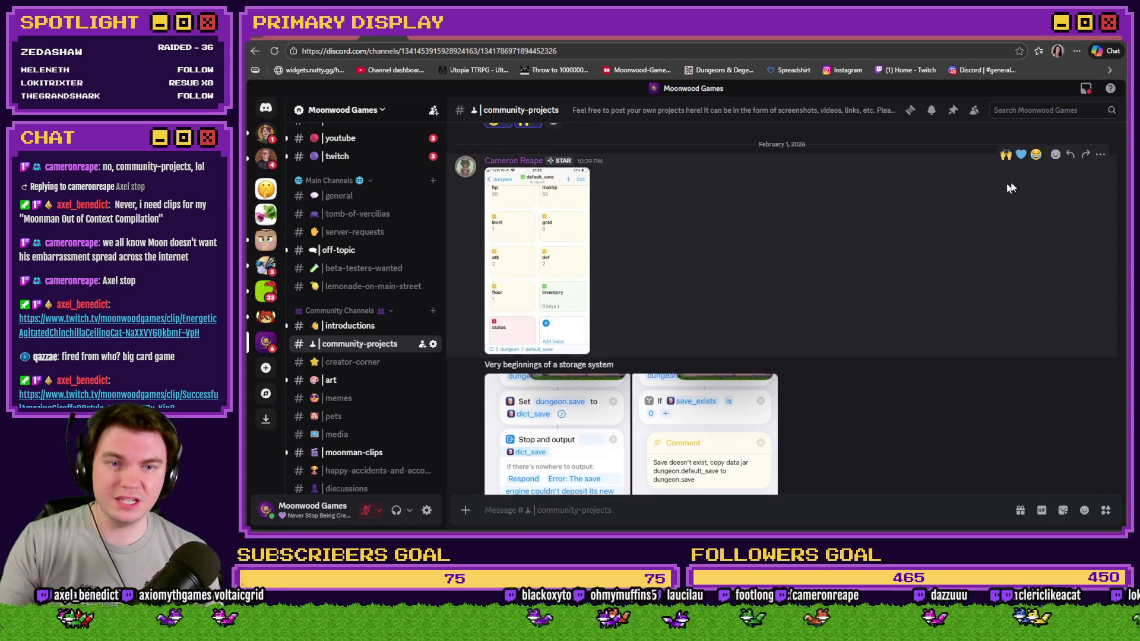
pyautogui.scroll(-1, 868, 232)
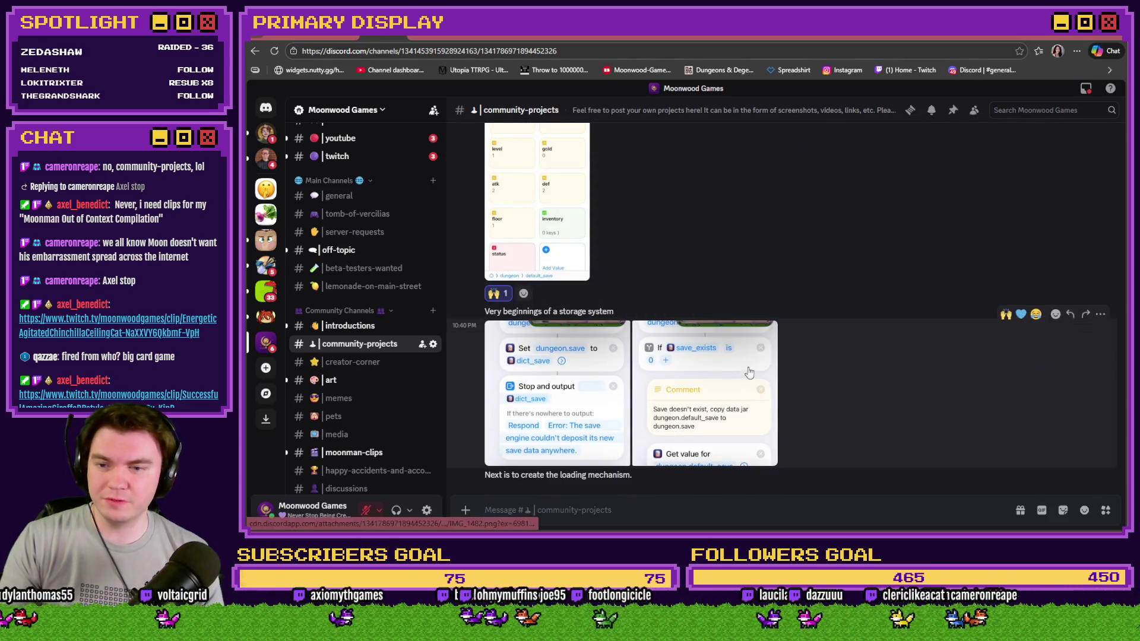
pyautogui.click(1006, 314)
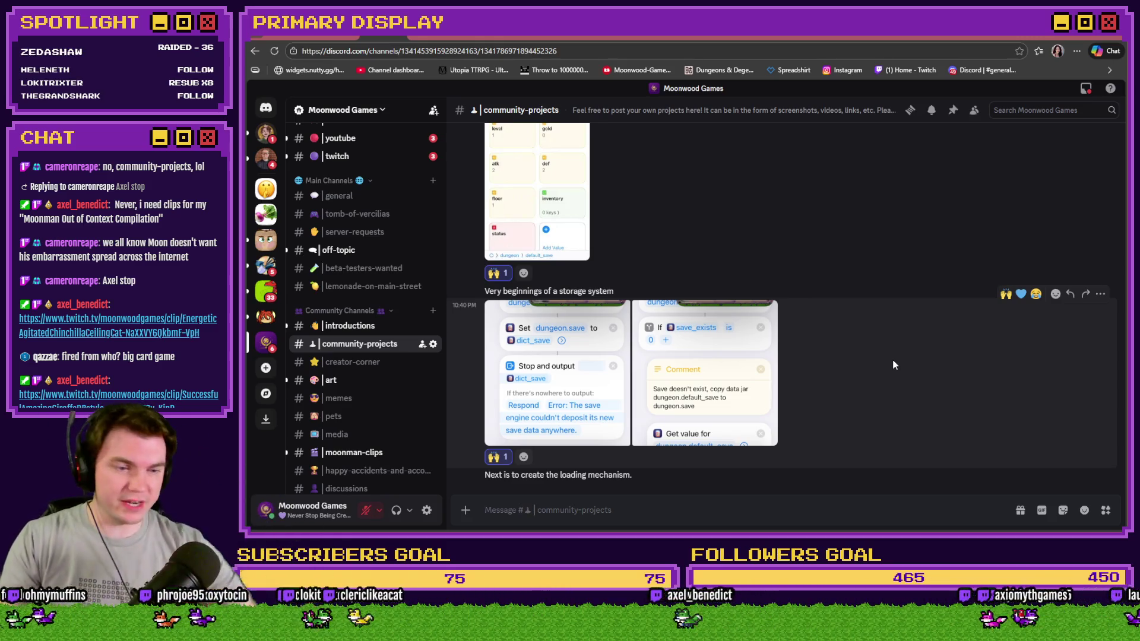
# Switch to the Tomb of Vercilias Trello board, then bring the playtest window forward.
pyautogui.hotkey('ctrl', 'Tab')
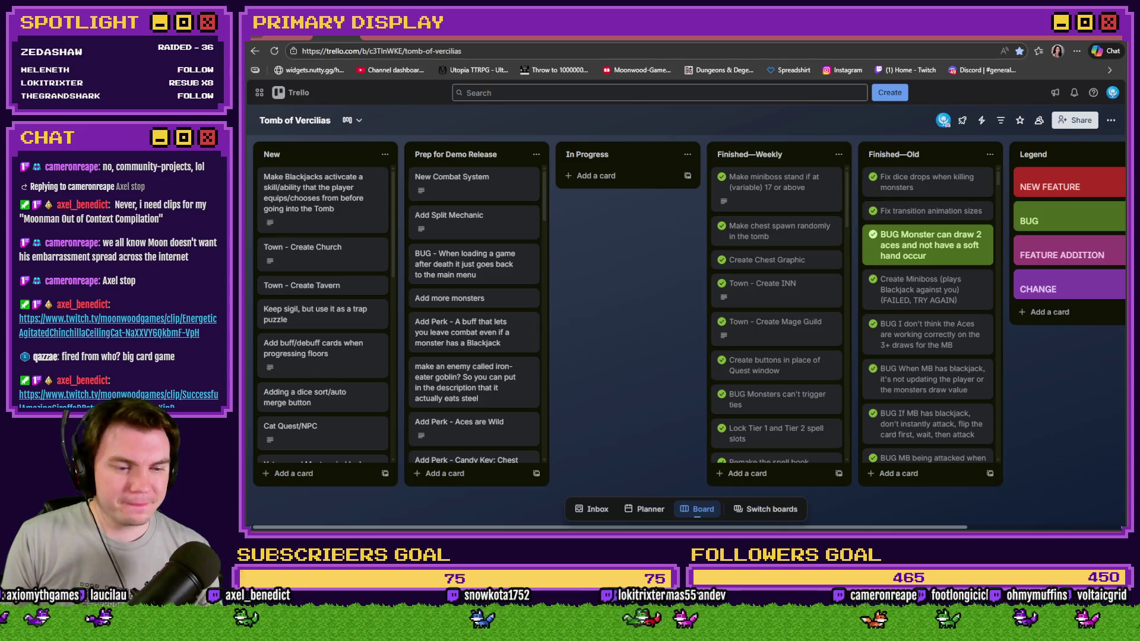
pyautogui.hotkey('alt', 'Tab')
pyautogui.moveTo(940, 361)
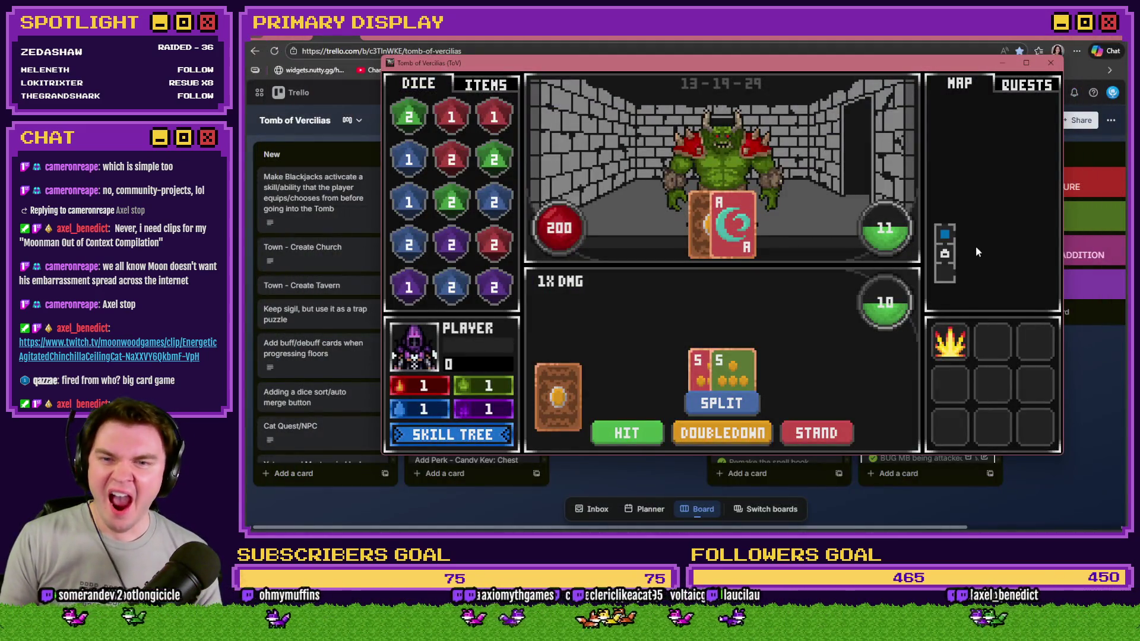
# Return to the playtest window and split the pair of 5s into two hands.
pyautogui.hotkey('alt', 'F4')
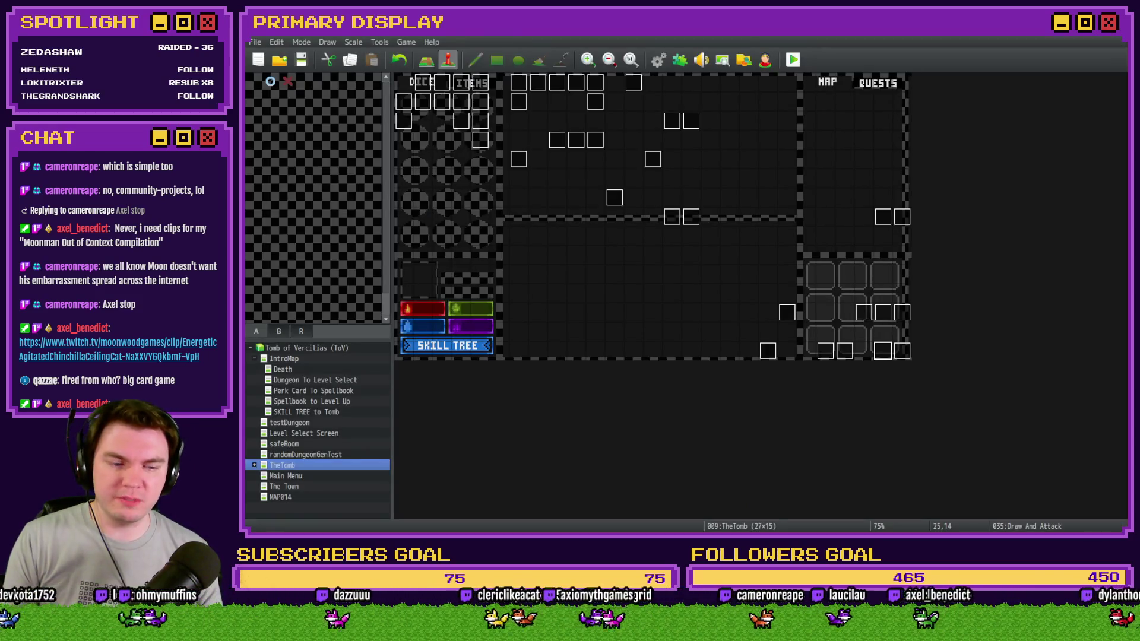
pyautogui.hotkey('alt', 'Tab')
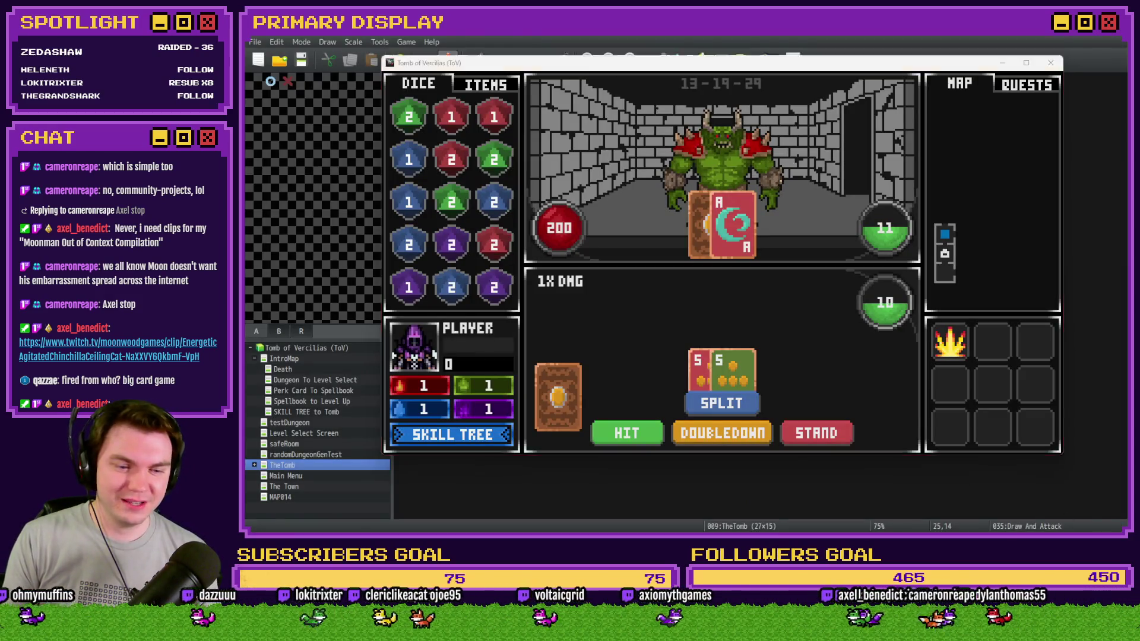
pyautogui.hotkey('alt', 'Tab')
pyautogui.hotkey('alt', 'Tab')
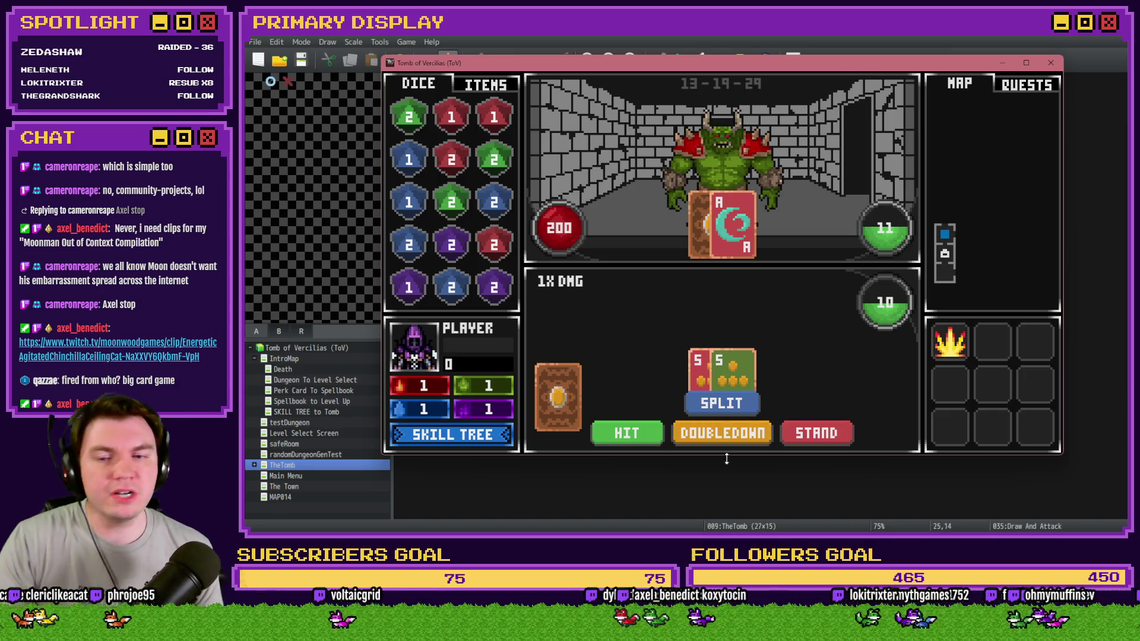
pyautogui.click(716, 397)
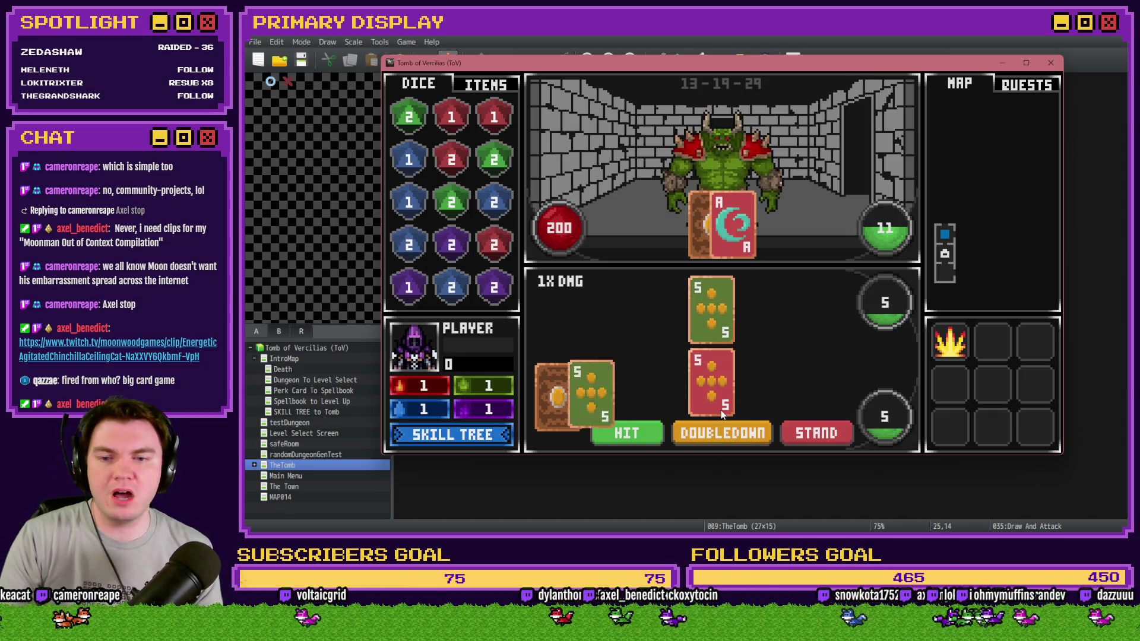
# Deal a J, an Ace and a 7 onto the lower split hand.
pyautogui.click(638, 431)
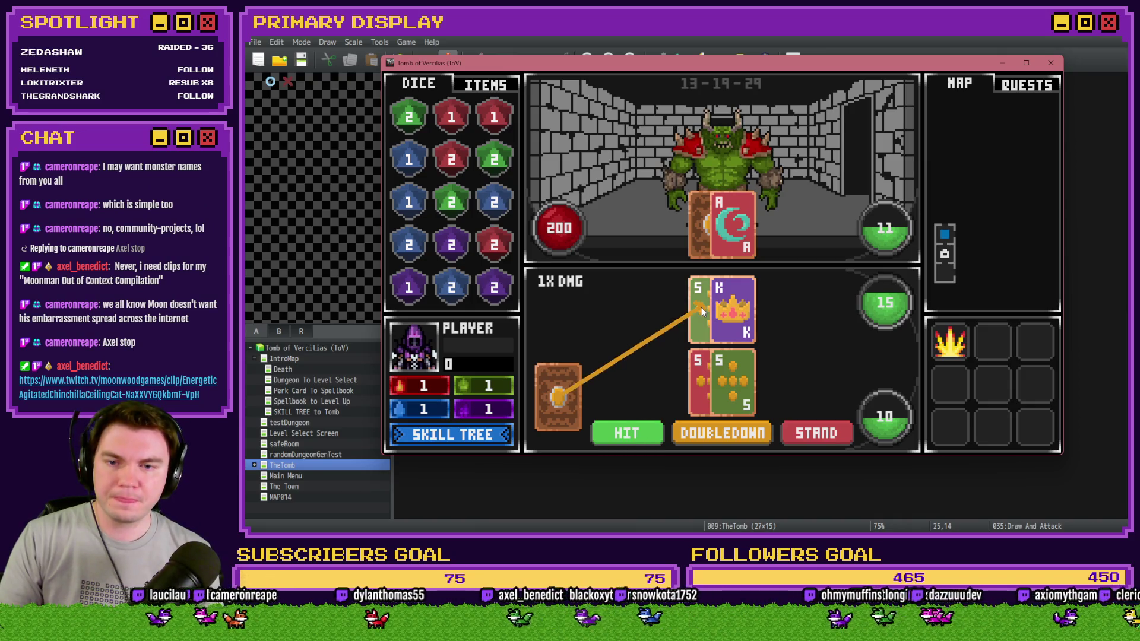
pyautogui.click(710, 389)
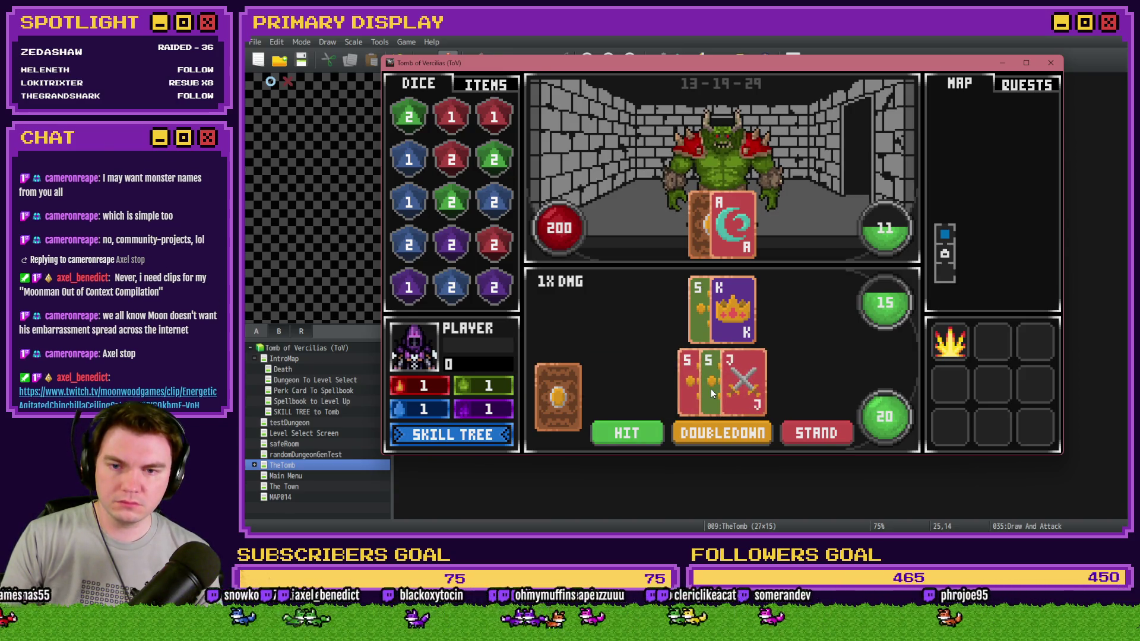
pyautogui.click(643, 431)
pyautogui.click(697, 401)
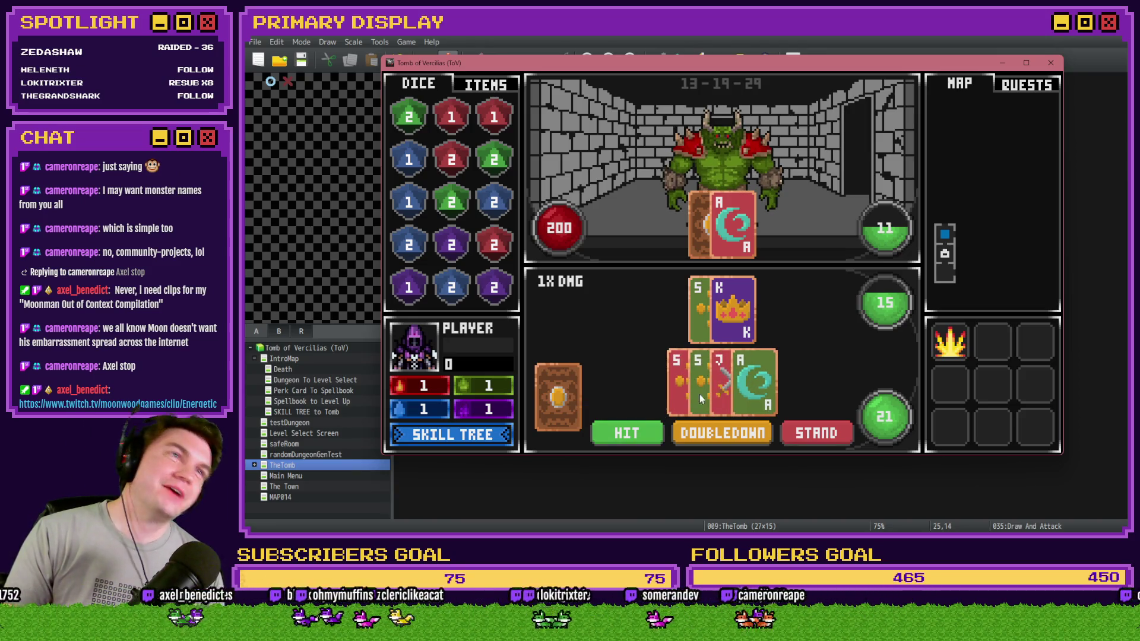
pyautogui.click(610, 429)
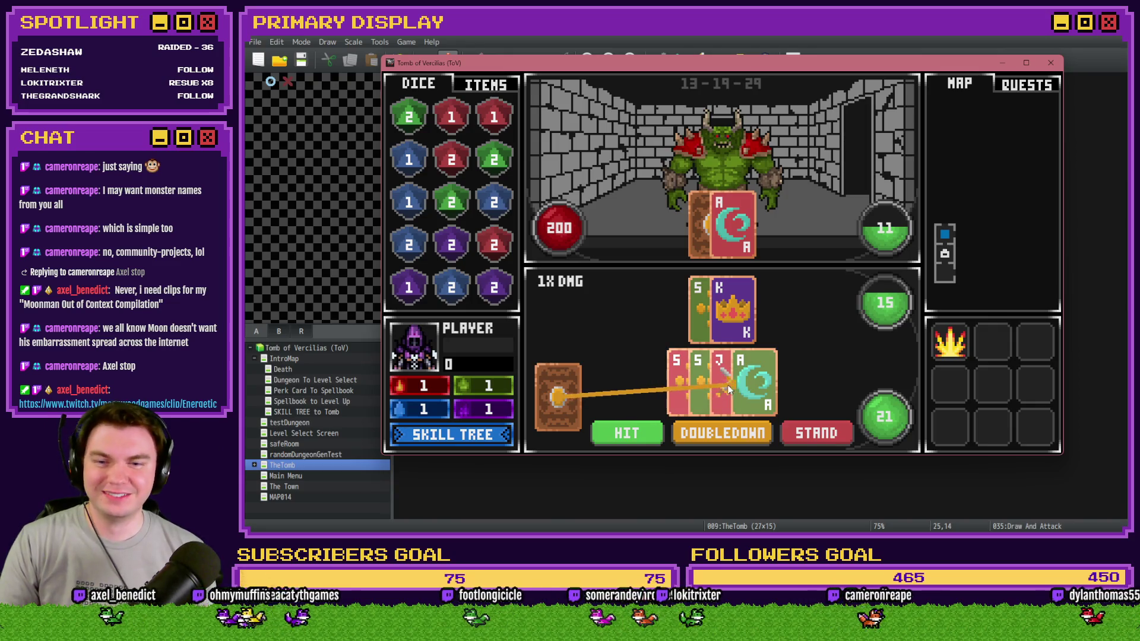
pyautogui.click(727, 386)
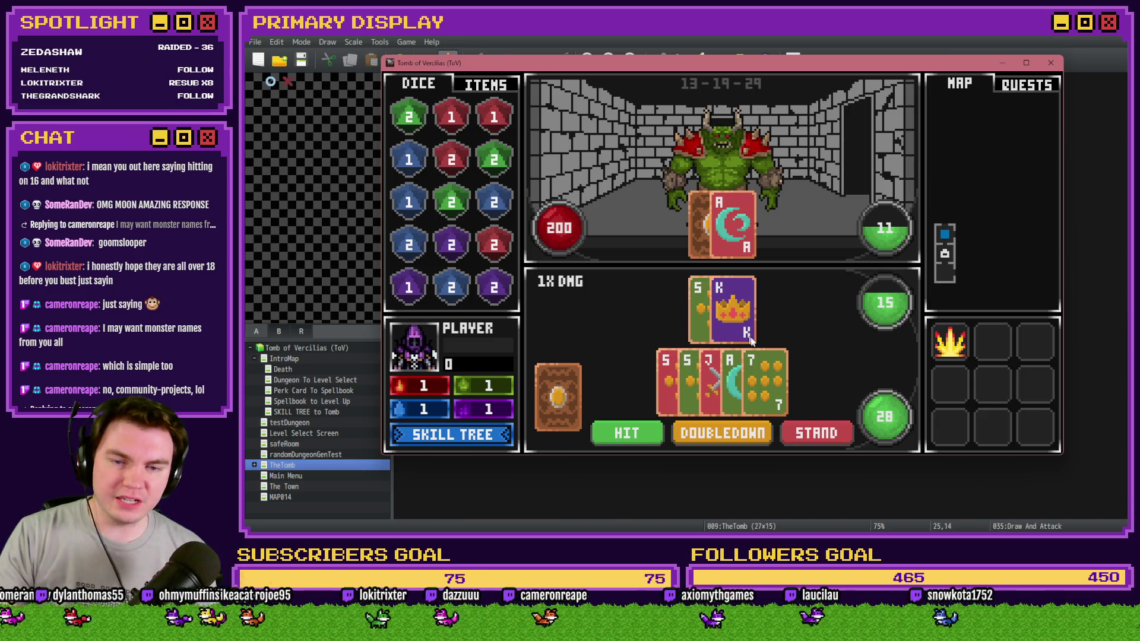
# Stand so the dealer plays out, dropping the monster's HP from 200 to 195.
pyautogui.click(812, 436)
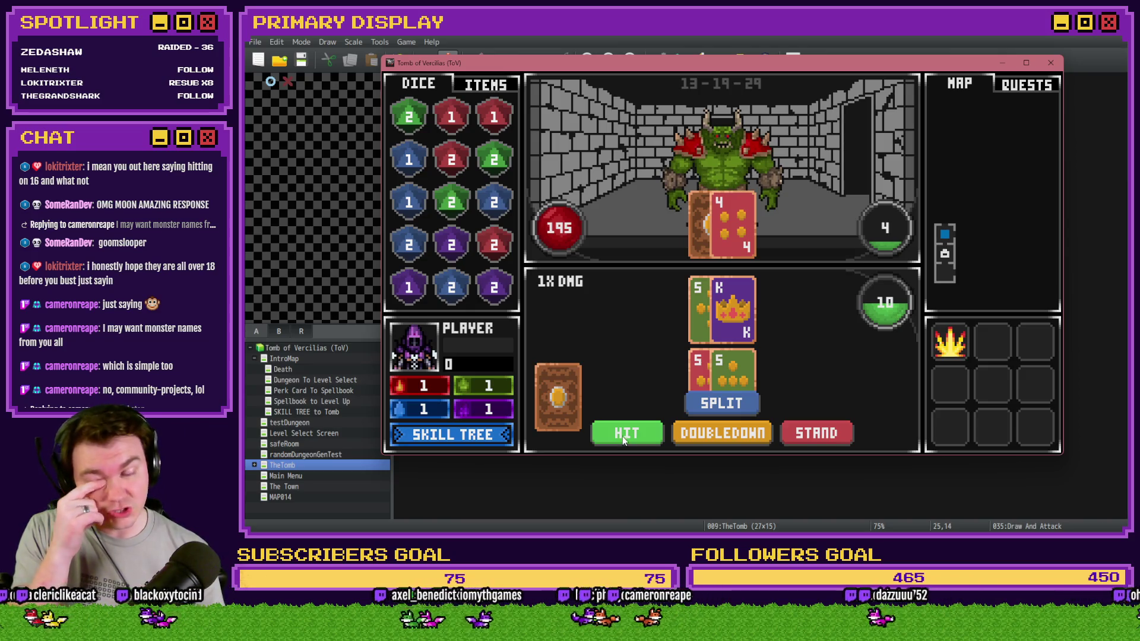
# Split the new pair of 5s, deal an 8 onto the lower hand, and draw for the upper hand.
pyautogui.click(726, 409)
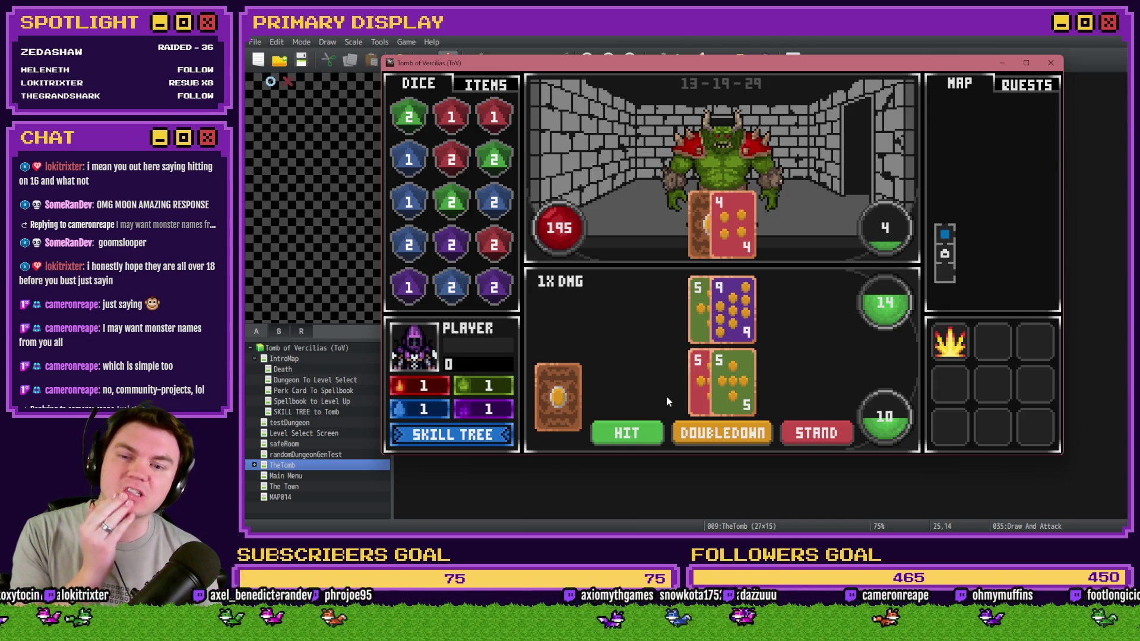
pyautogui.click(643, 433)
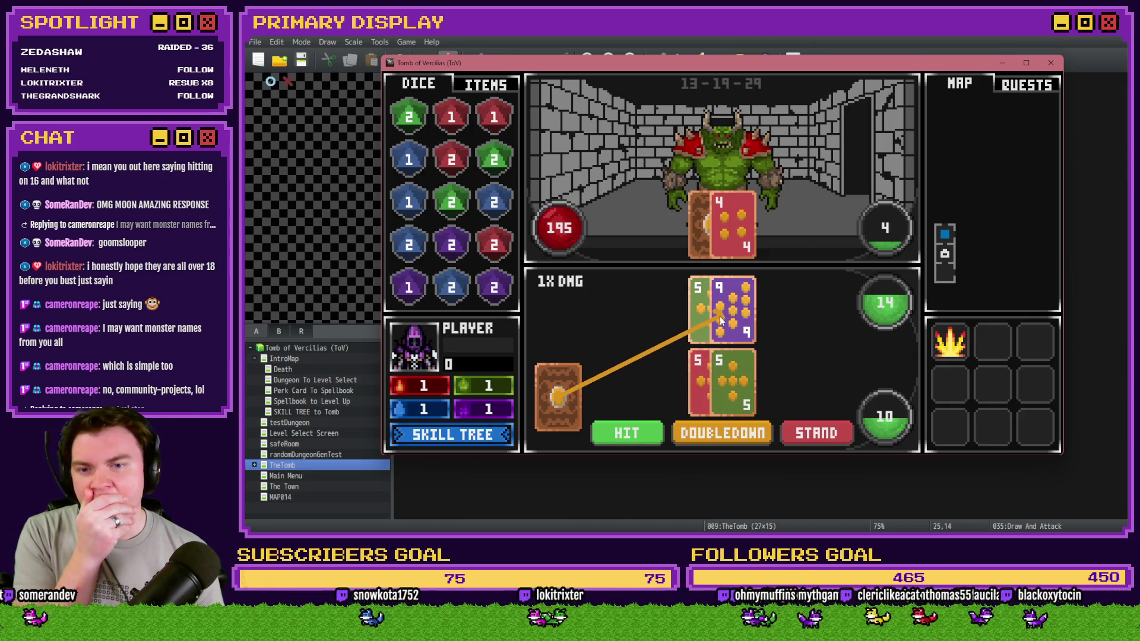
pyautogui.click(717, 372)
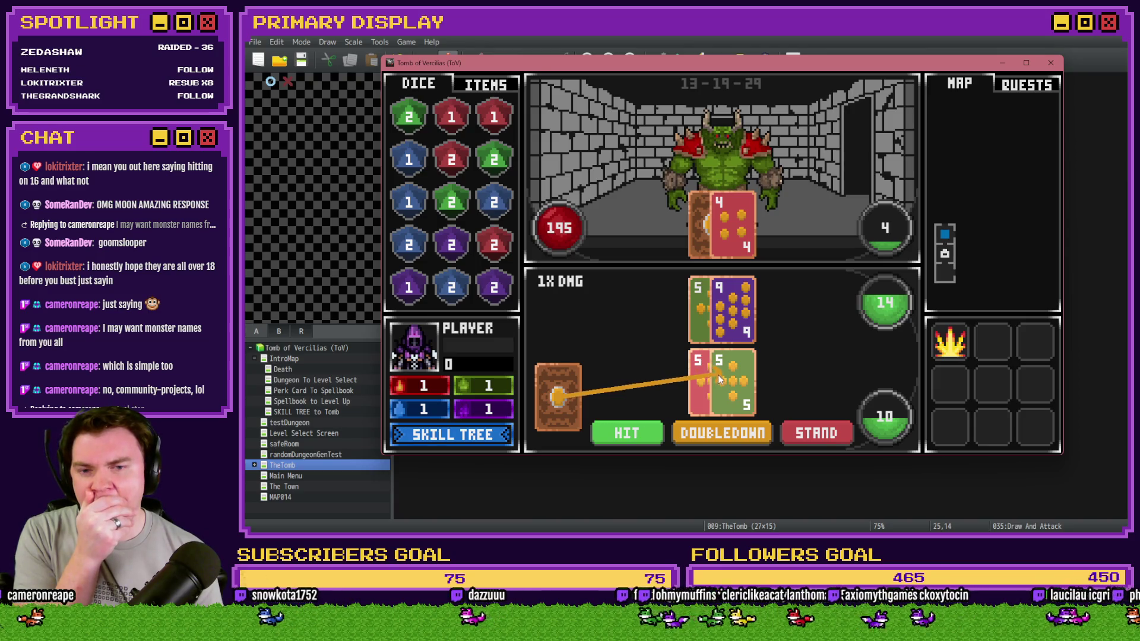
pyautogui.click(632, 426)
# Deal a King onto the upper hand, busting it at 24 while the lower holds 18.
pyautogui.click(728, 312)
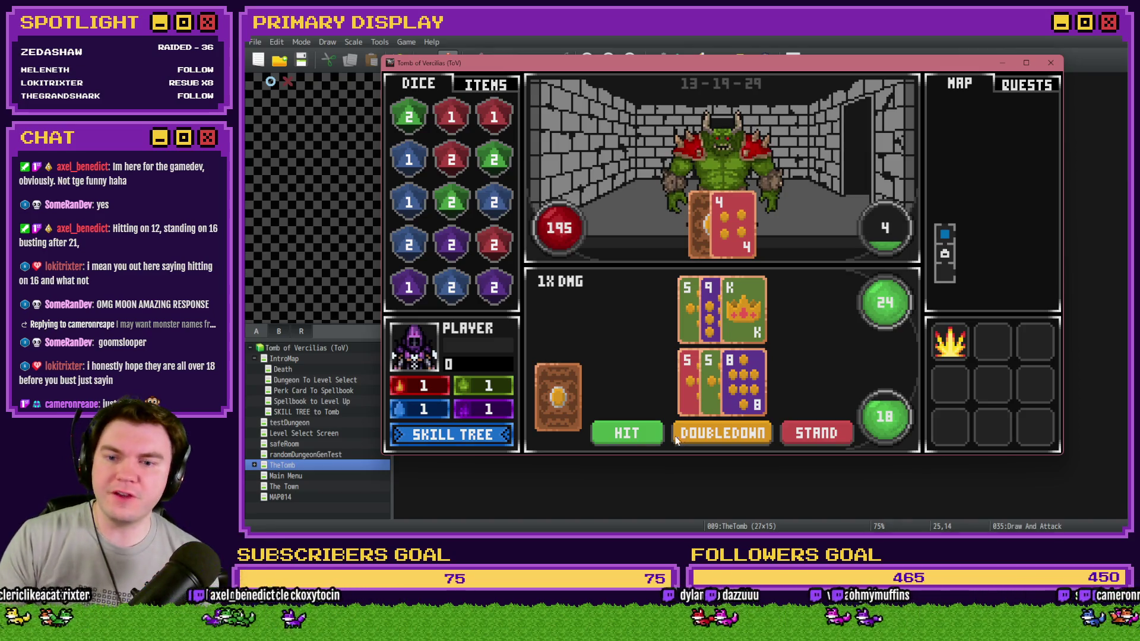
# Split the 5-5 pair and hit on both hands, ending at 18 and a busted 30.
pyautogui.moveTo(558, 397)
pyautogui.mouseDown()
pyautogui.moveTo(697, 381)
pyautogui.moveTo(703, 396)
pyautogui.mouseUp()
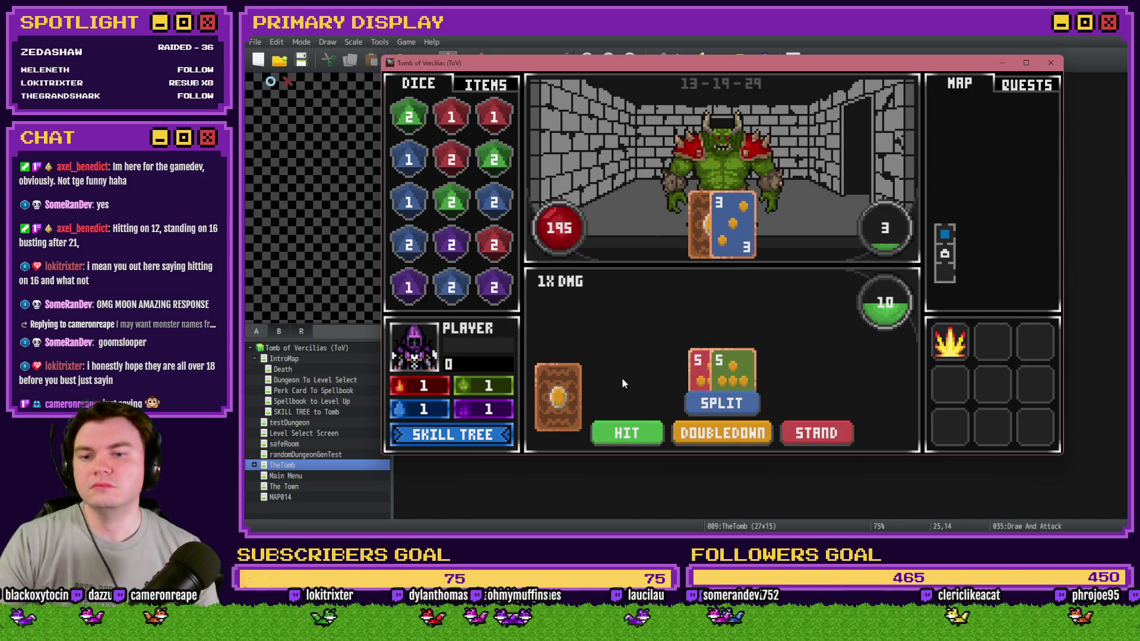
pyautogui.click(707, 408)
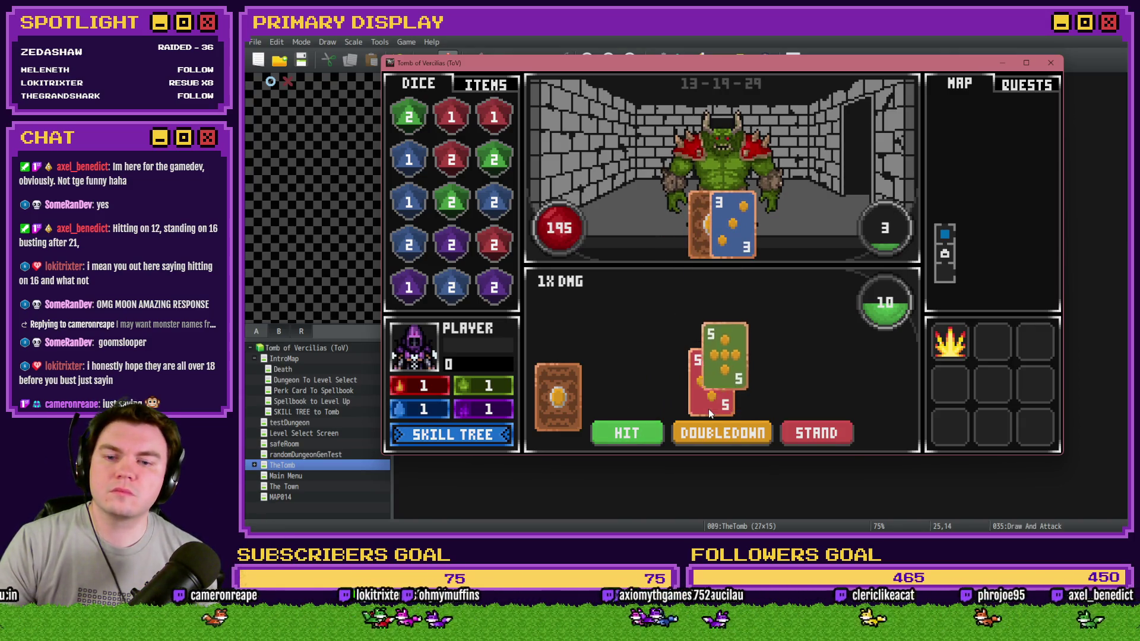
pyautogui.click(630, 433)
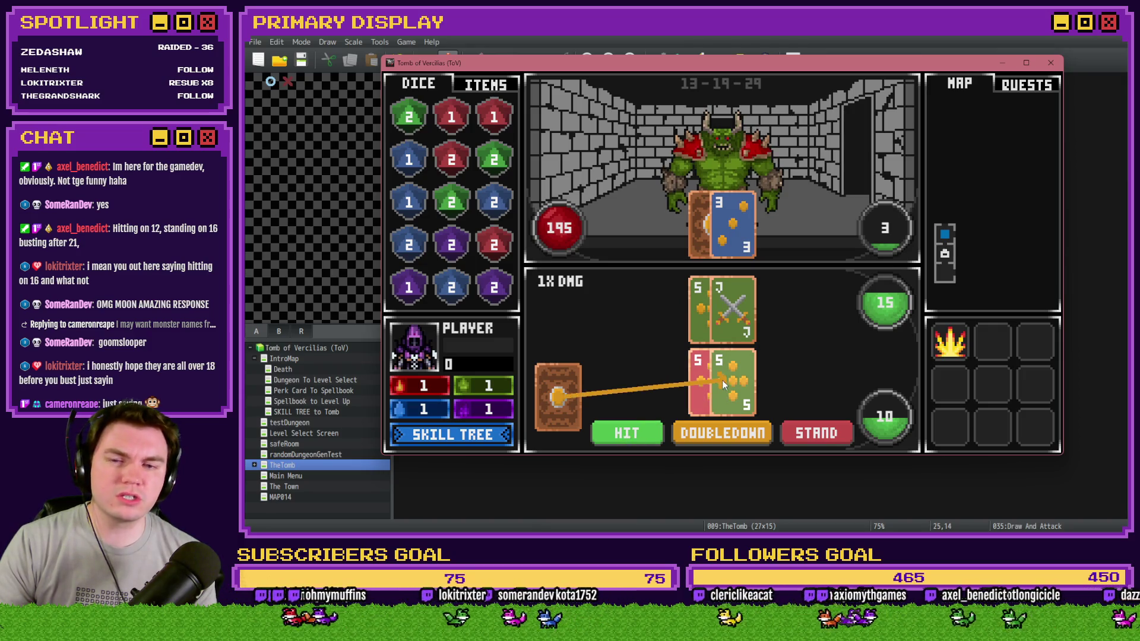
pyautogui.click(722, 380)
pyautogui.click(644, 430)
pyautogui.click(702, 389)
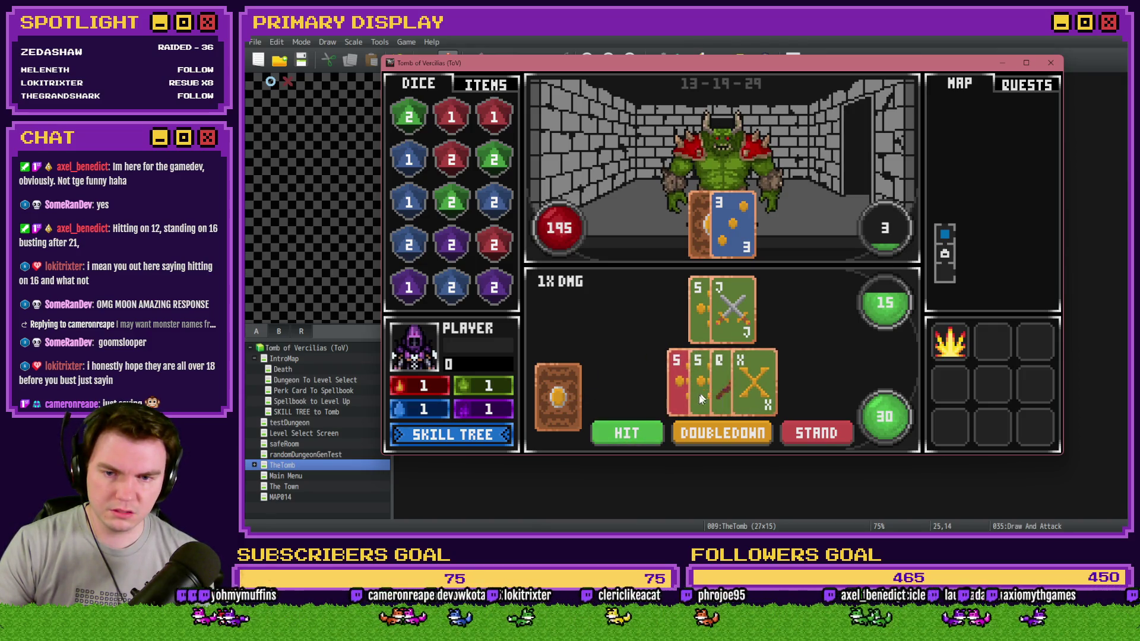
pyautogui.click(637, 432)
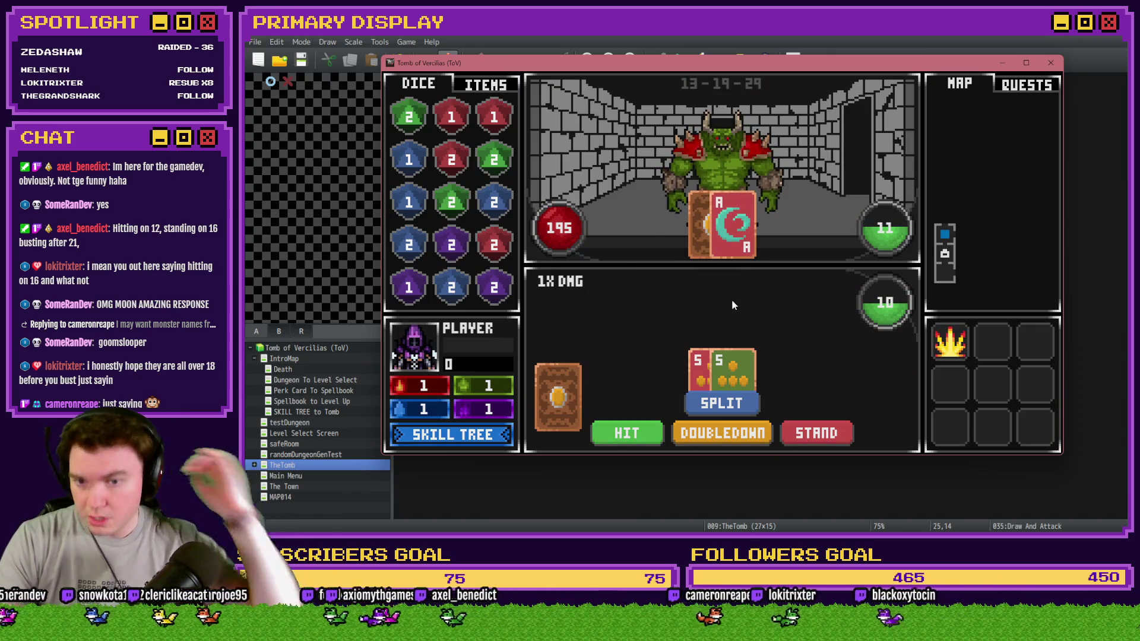
# Hit and stand, then split the next 5s, hit, and stand, dropping the orc to 192 HP.
pyautogui.click(629, 434)
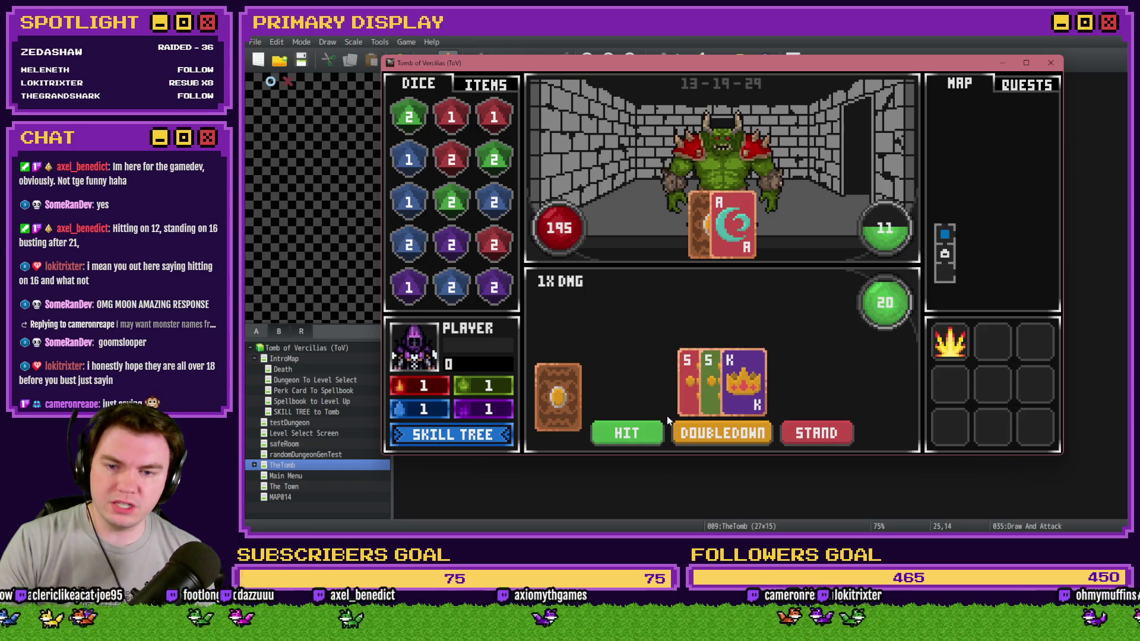
pyautogui.click(810, 432)
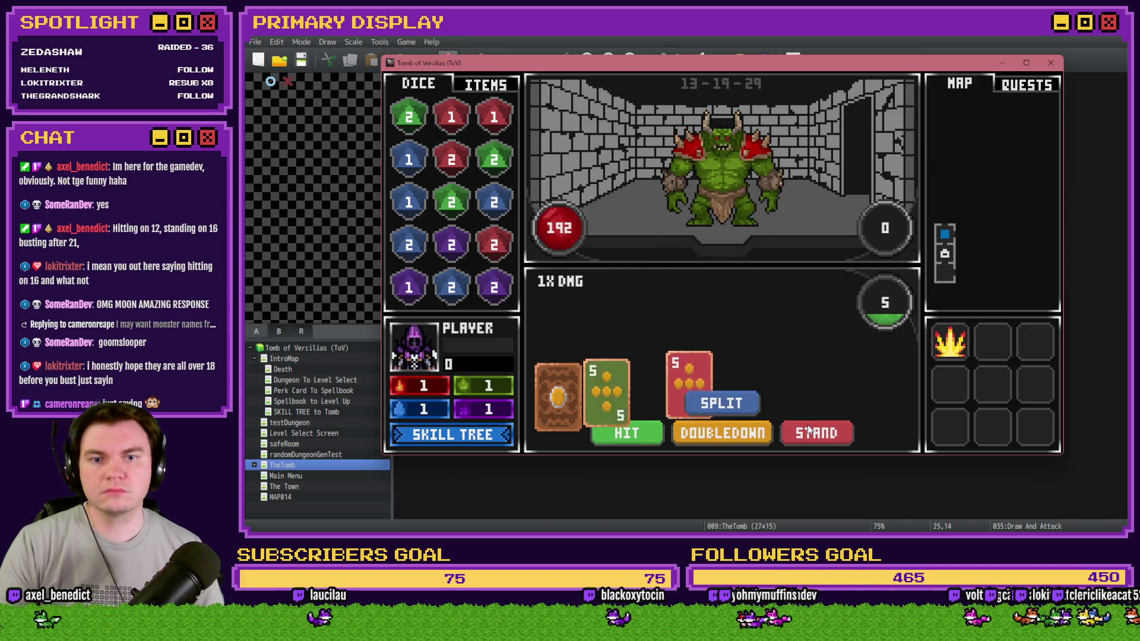
pyautogui.click(720, 399)
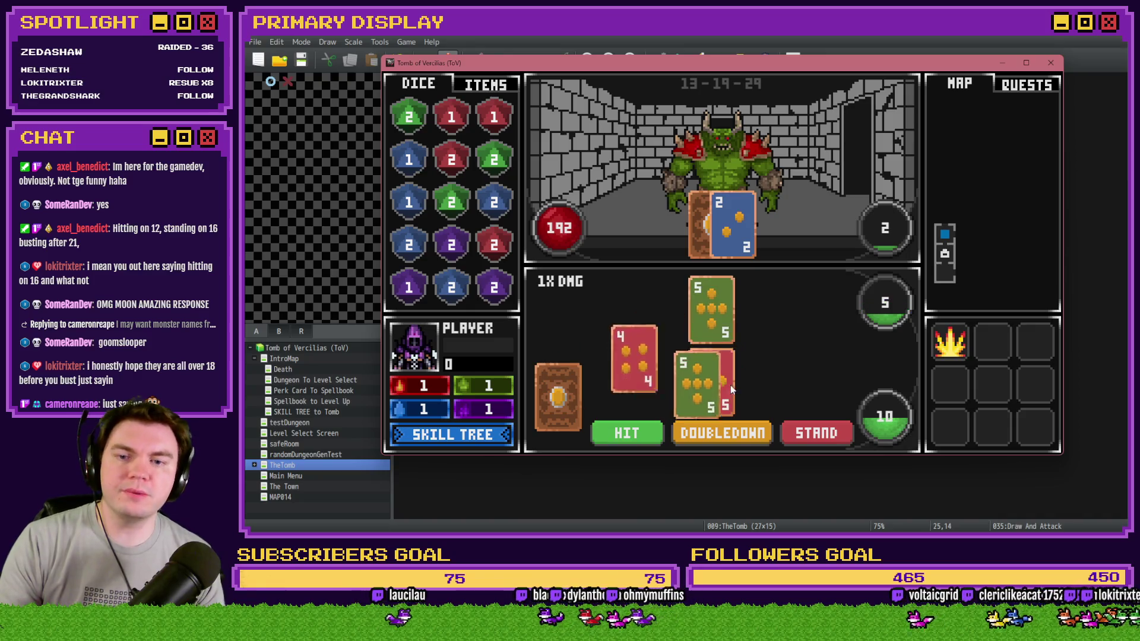
pyautogui.click(610, 428)
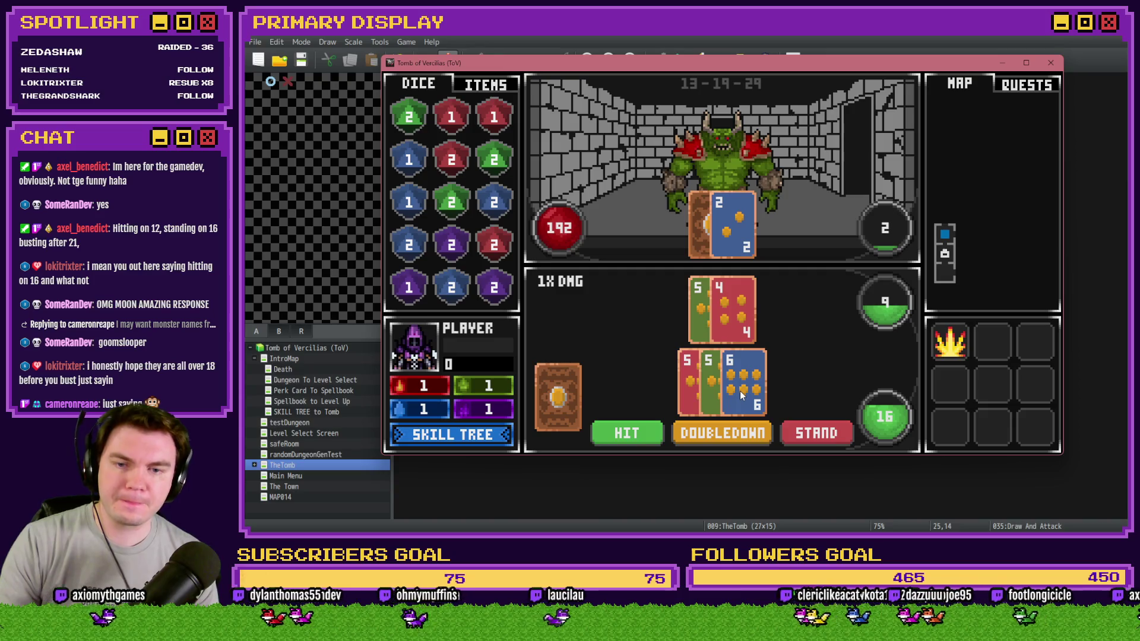
pyautogui.click(637, 433)
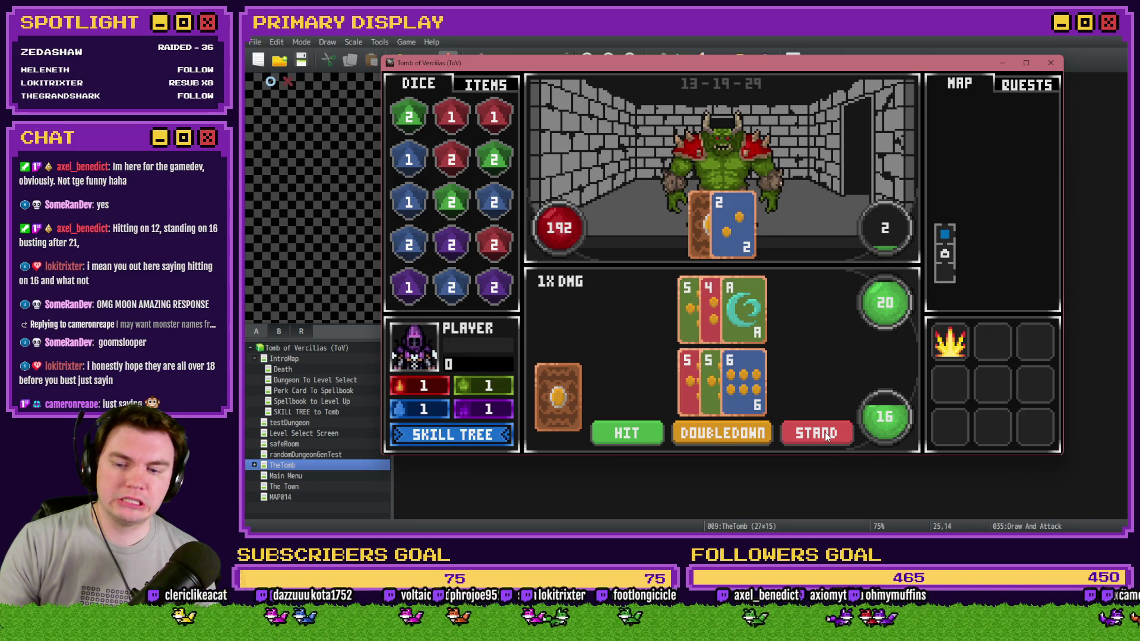
pyautogui.click(826, 437)
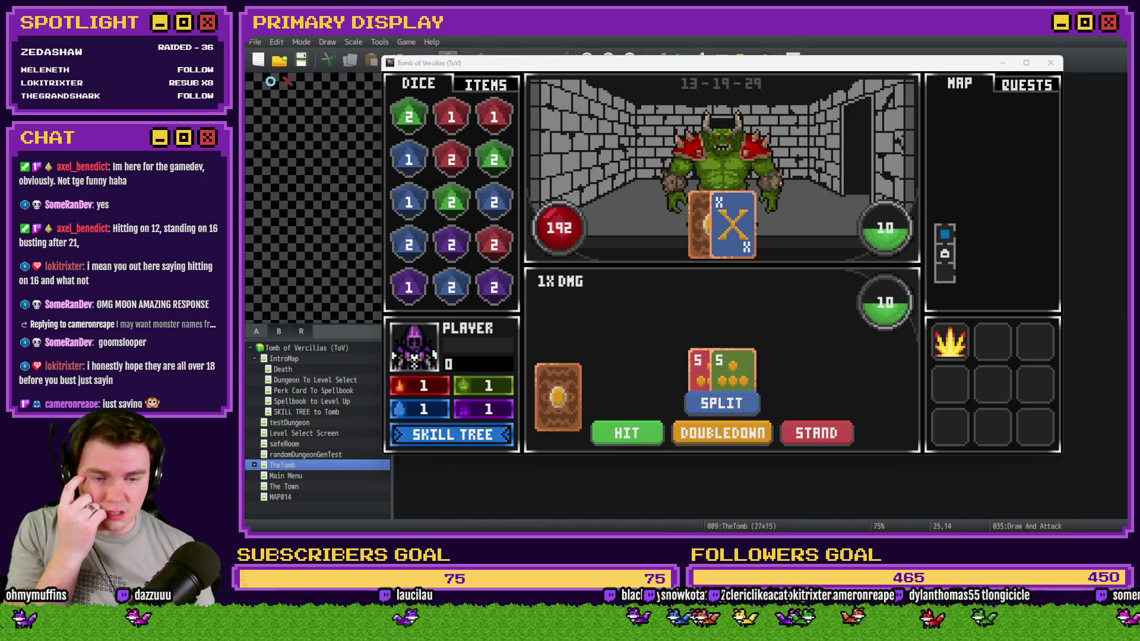
# Focus the game window and continue to the perk card offering the Hat of Divine Wisdom.
pyautogui.click(877, 58)
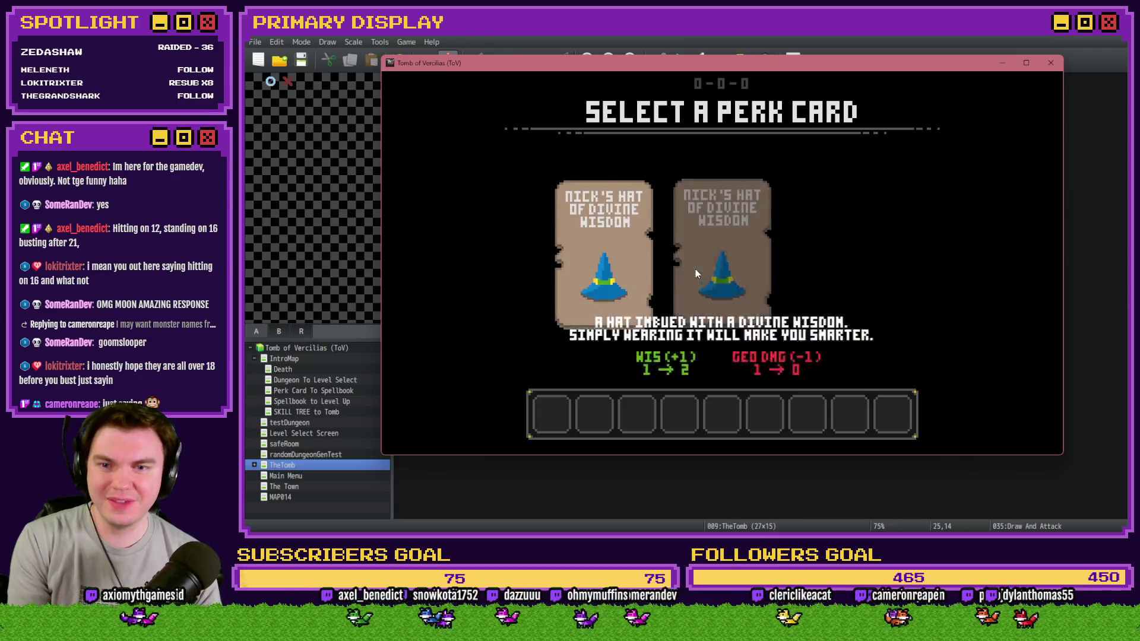
# Take the Divine Wisdom hat, enter the next orc battle, and split the 5s into hands of 20 and 23.
pyautogui.click(696, 269)
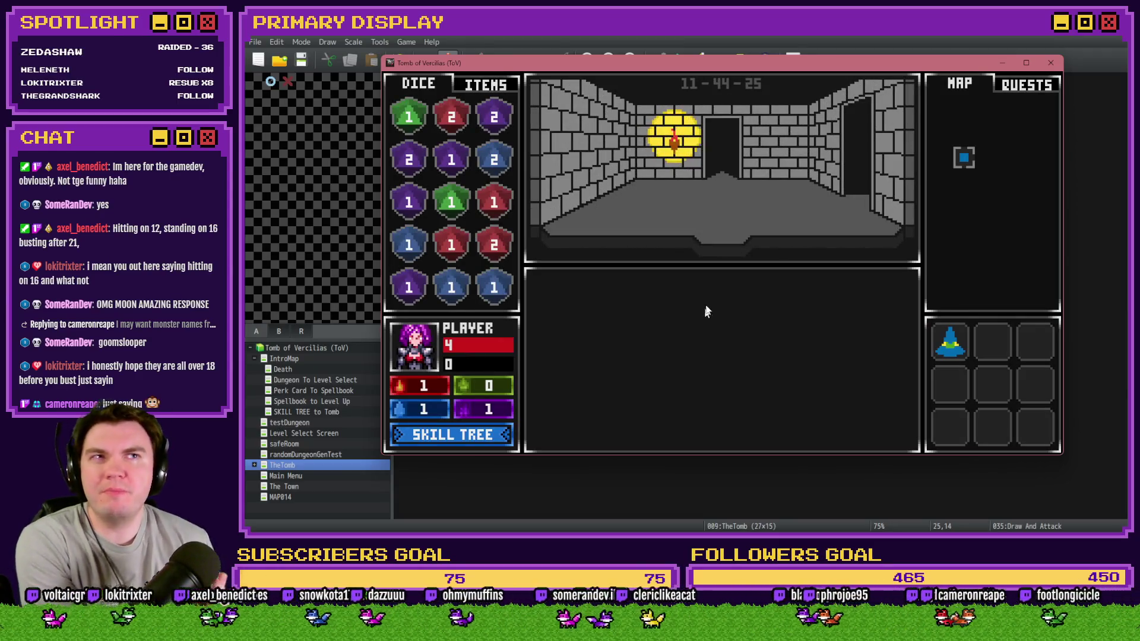
pyautogui.press('Up')
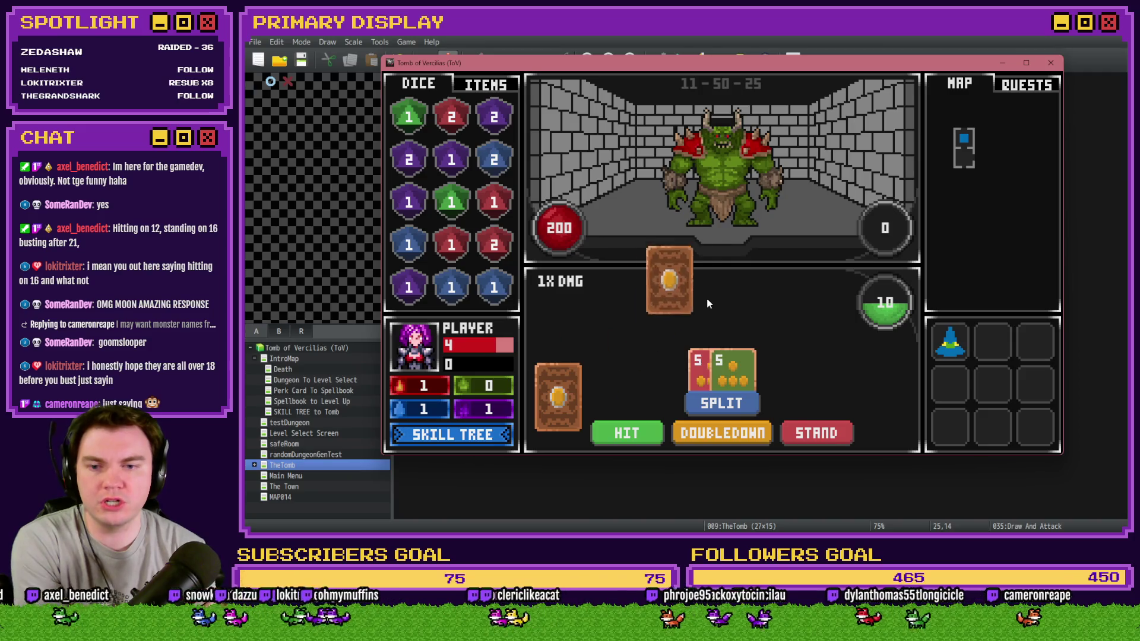
pyautogui.click(742, 407)
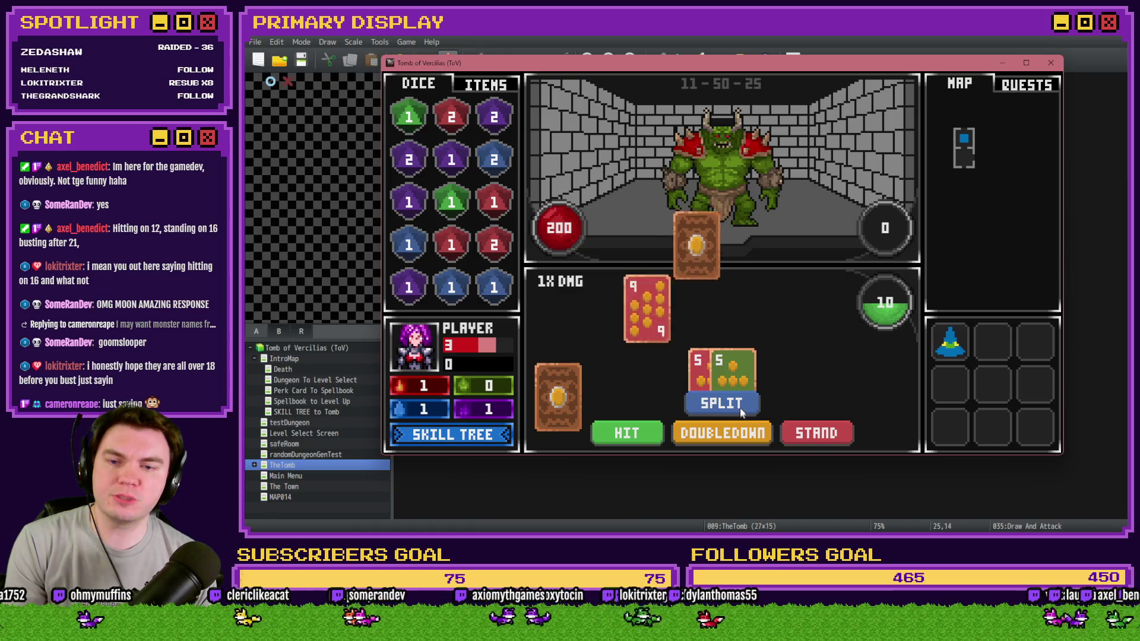
pyautogui.click(740, 407)
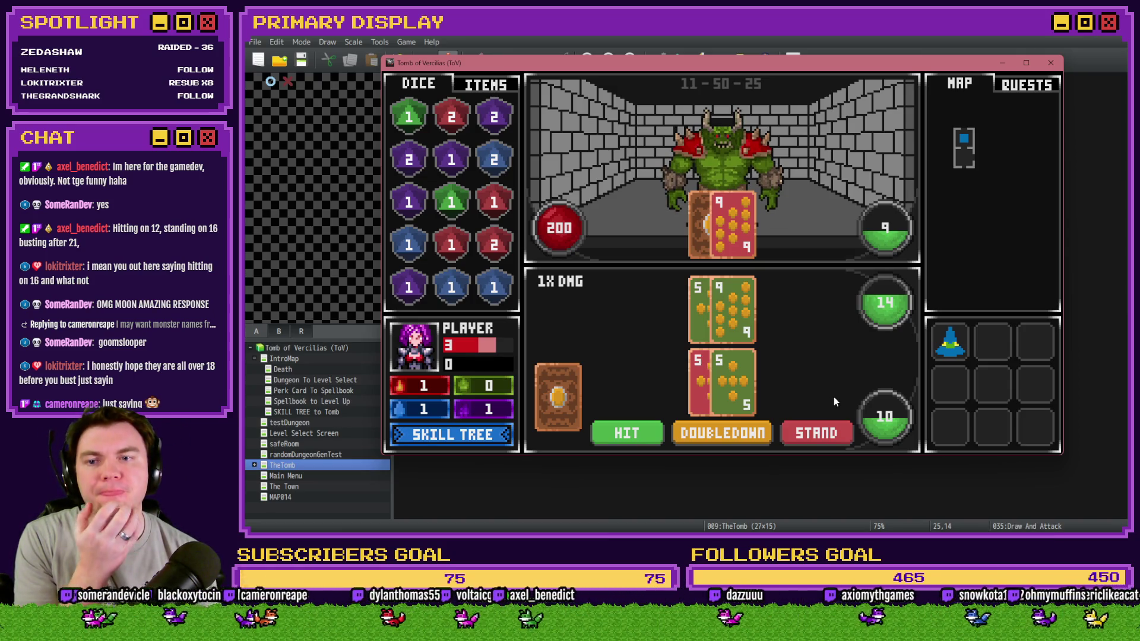
pyautogui.moveTo(558, 396); pyautogui.dragTo(712, 391)
pyautogui.moveTo(558, 397)
pyautogui.mouseDown()
pyautogui.moveTo(743, 382)
pyautogui.moveTo(699, 385)
pyautogui.moveTo(731, 380)
pyautogui.moveTo(722, 360)
pyautogui.moveTo(735, 301)
pyautogui.mouseUp()
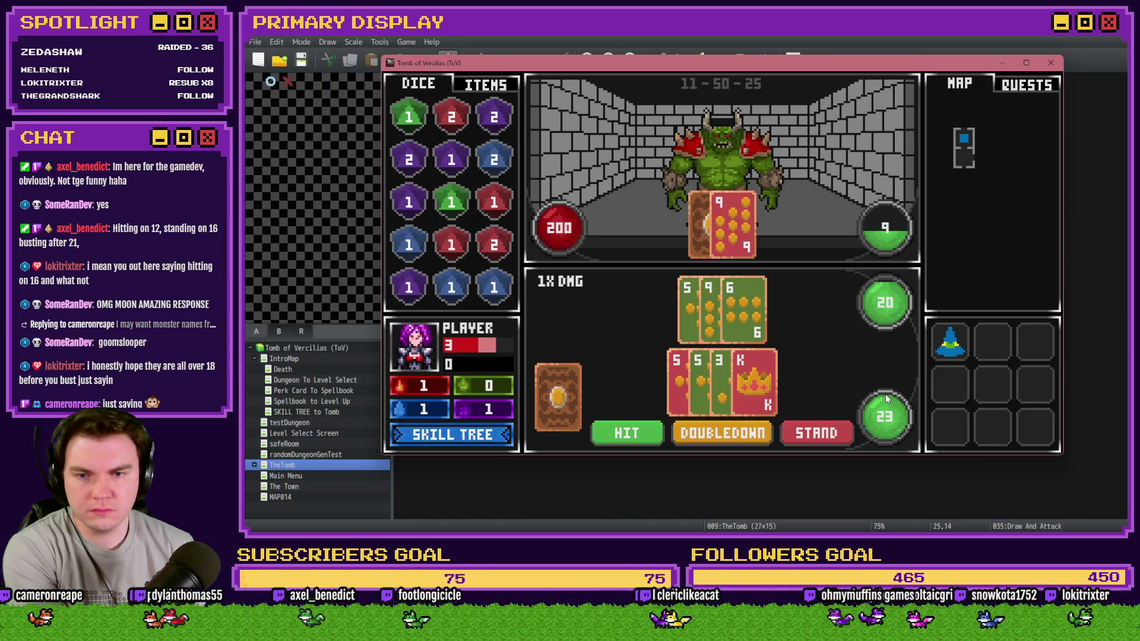
# Close the playtest and delete the first-two-monster-cards comment from the Monster Draw event.
pyautogui.hotkey('alt', 'F4')
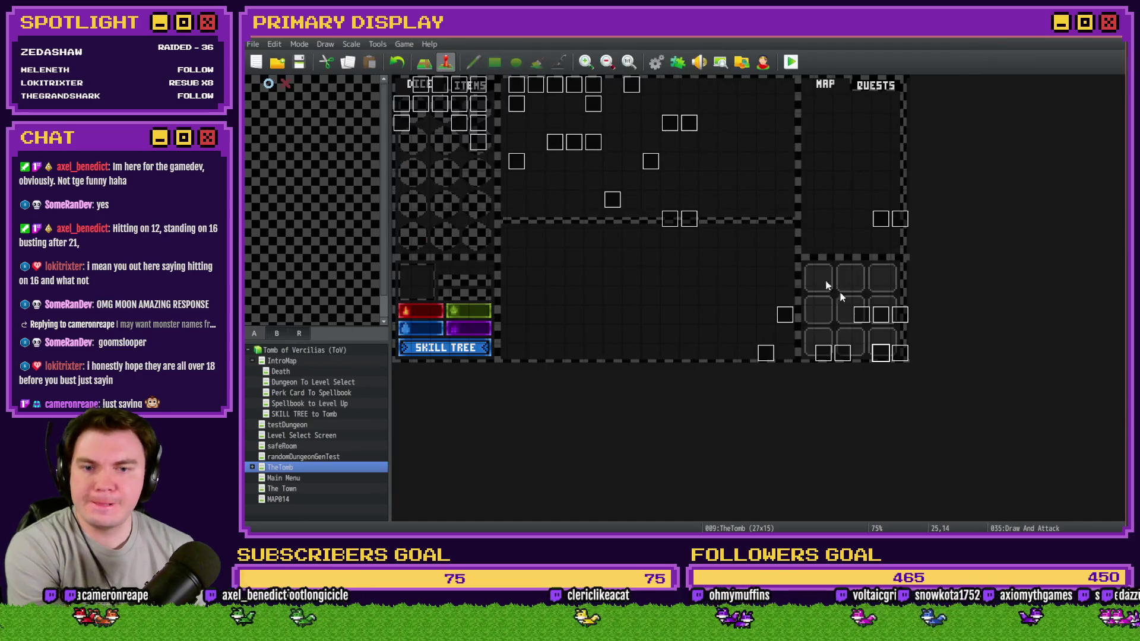
pyautogui.doubleClick(880, 352)
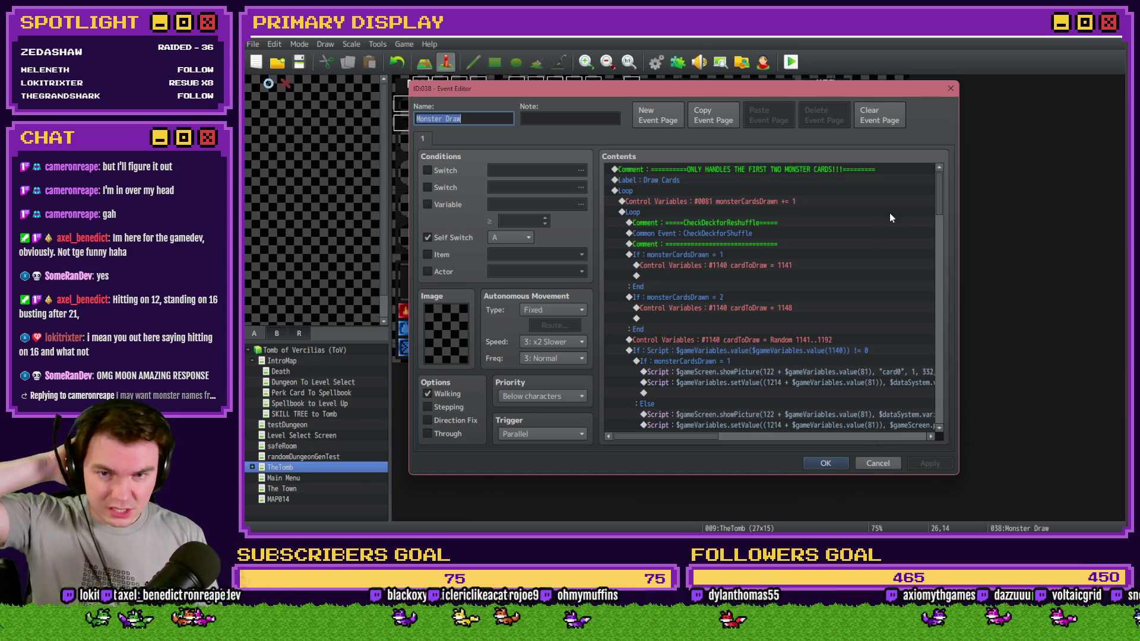
pyautogui.click(829, 171)
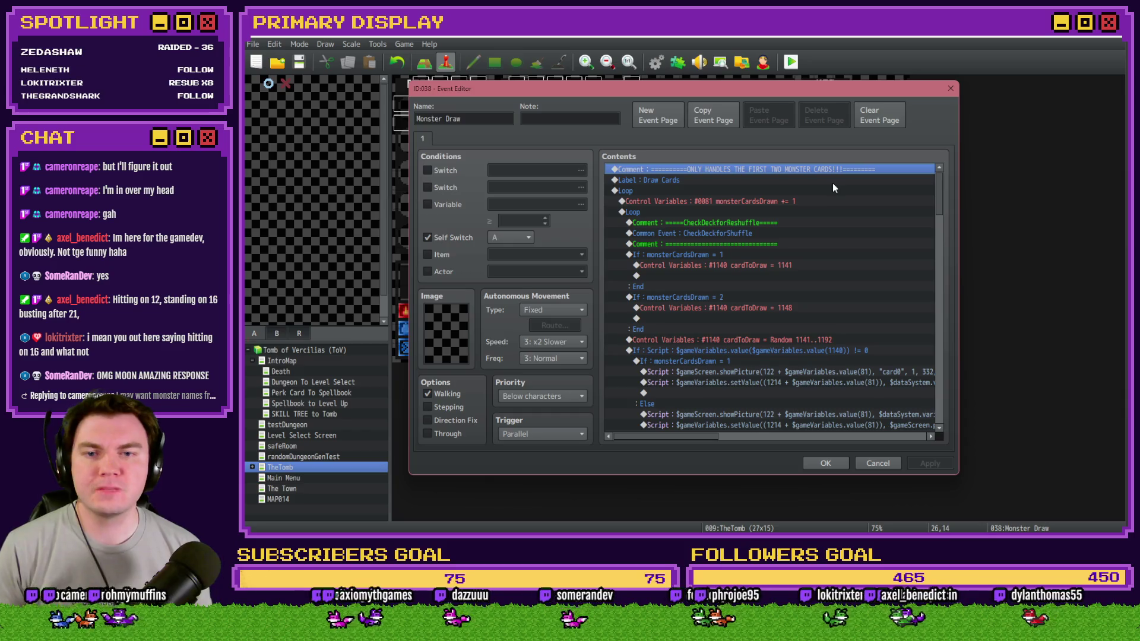
pyautogui.press('Delete')
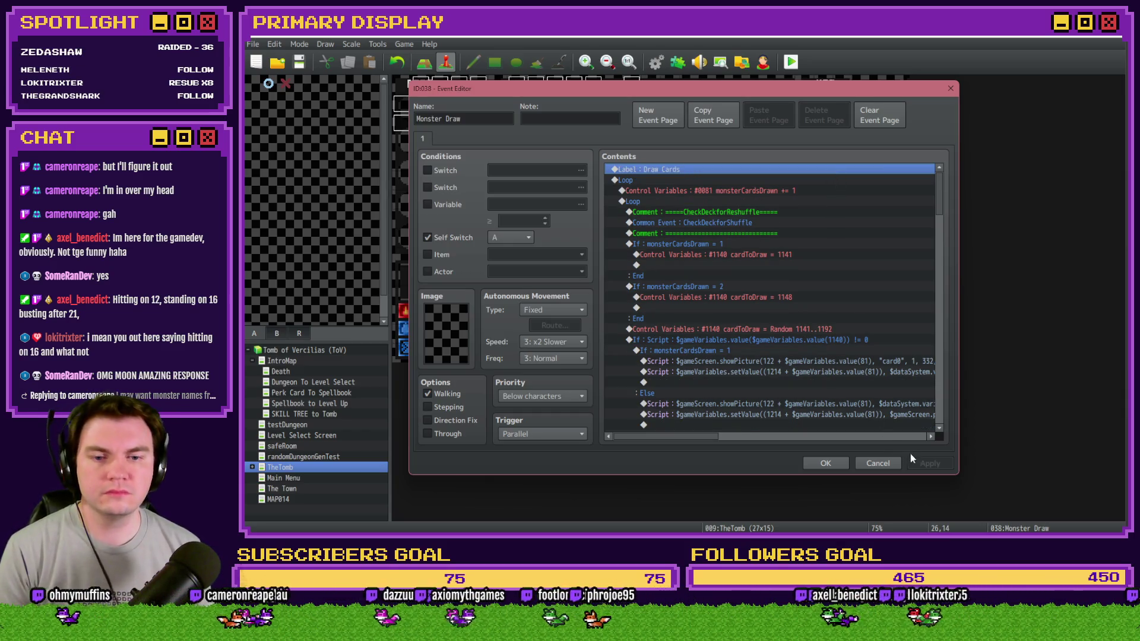
pyautogui.click(846, 468)
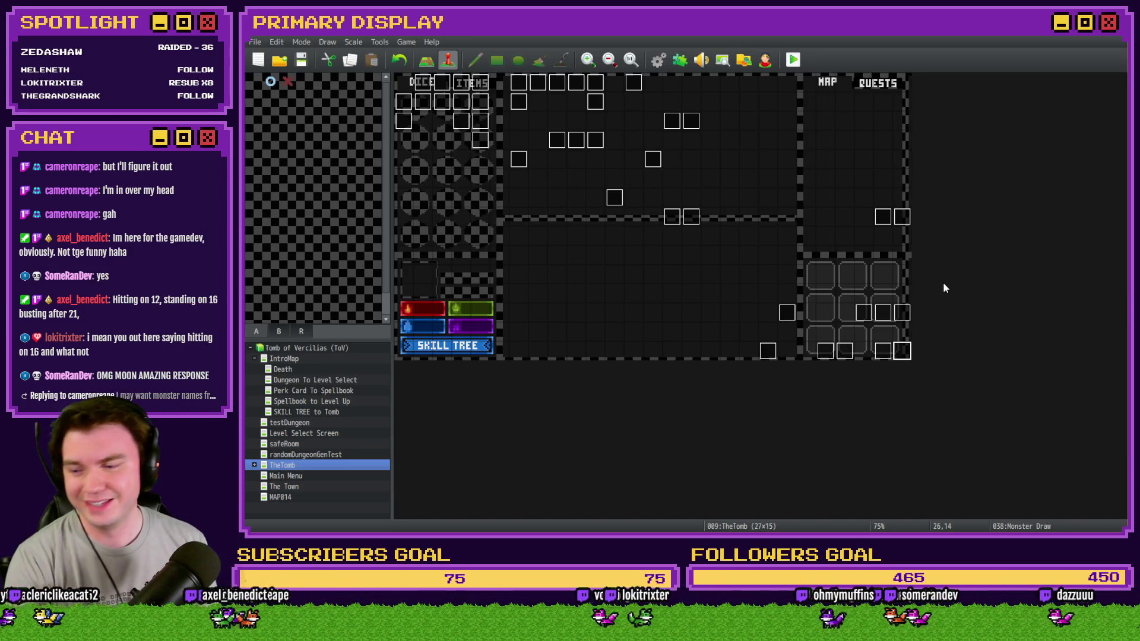
pyautogui.click(884, 350)
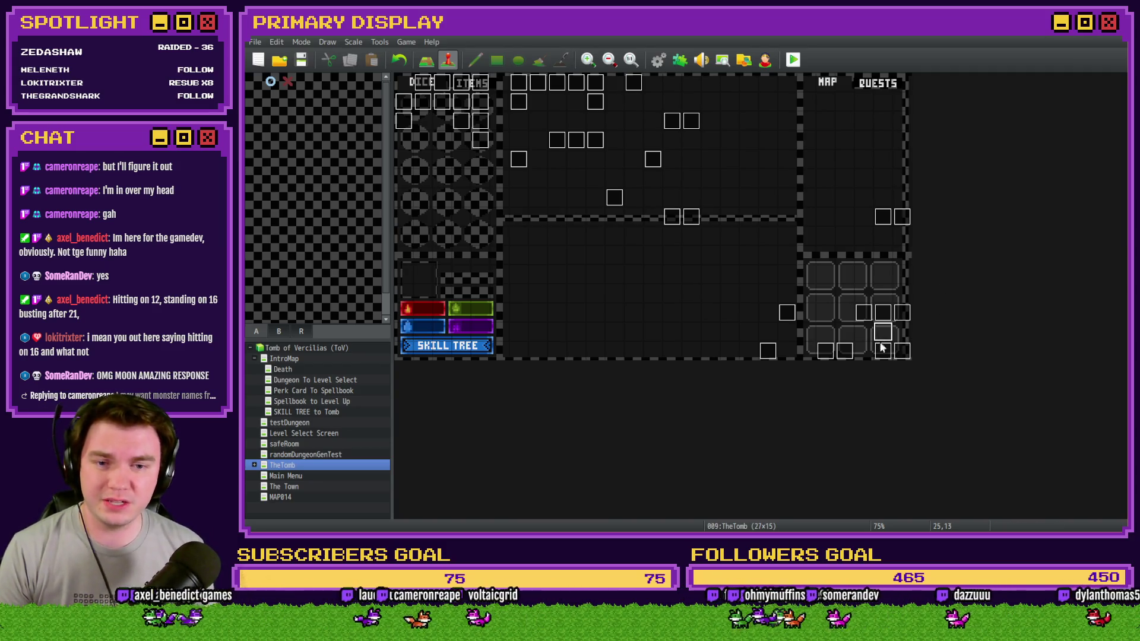
pyautogui.click(899, 352)
pyautogui.doubleClick(900, 352)
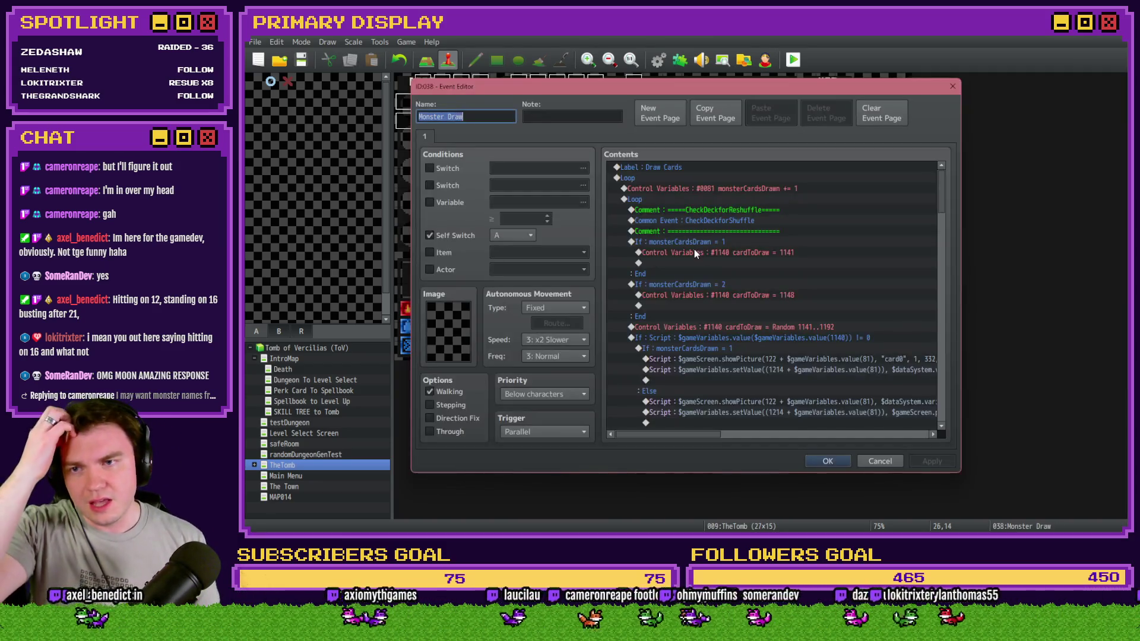
pyautogui.click(896, 461)
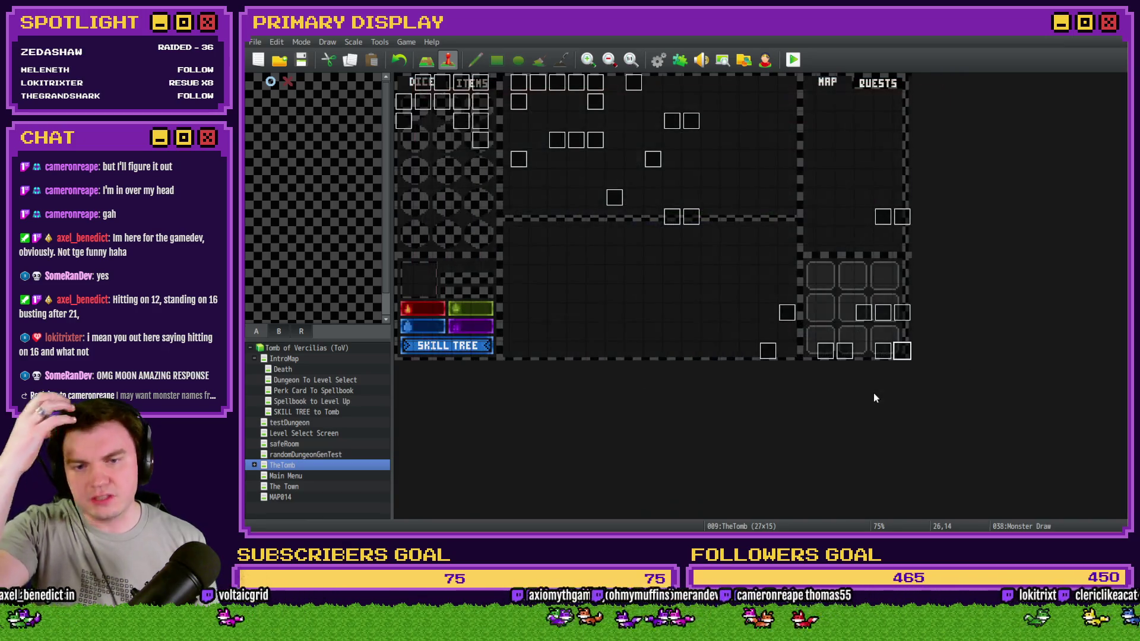
pyautogui.doubleClick(885, 350)
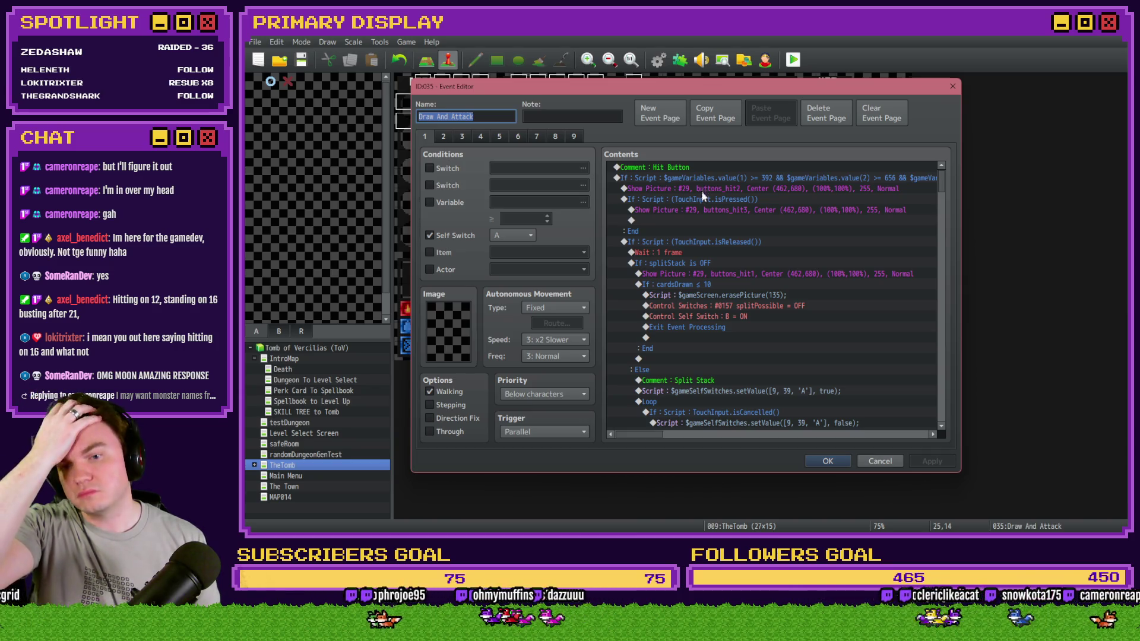
pyautogui.scroll(-7, 703, 238)
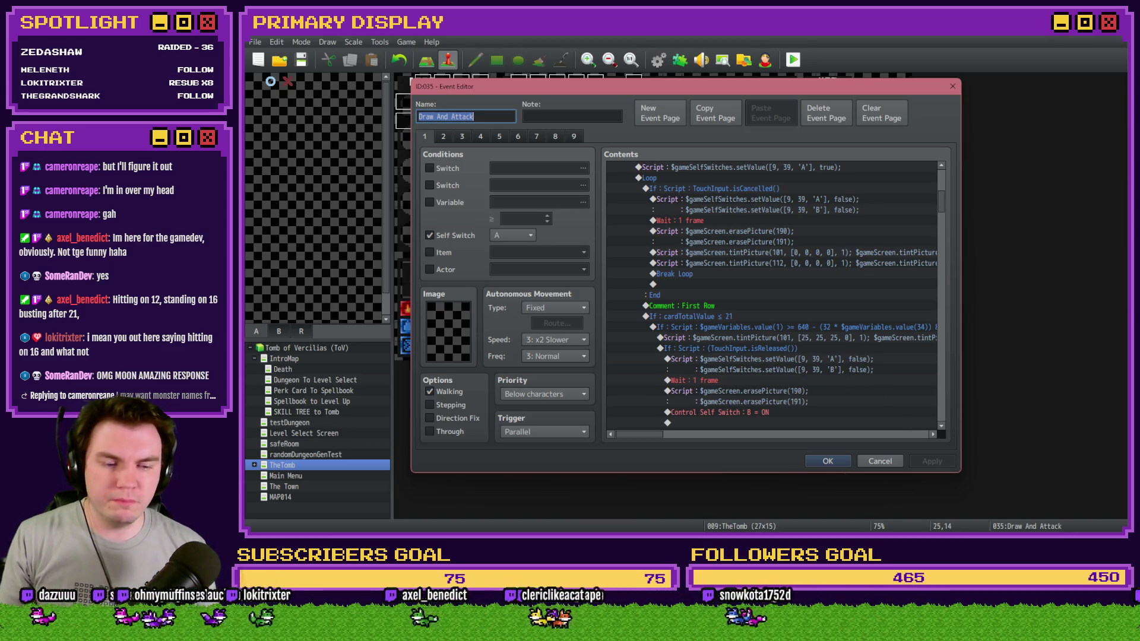
pyautogui.hotkey('alt', 'Tab')
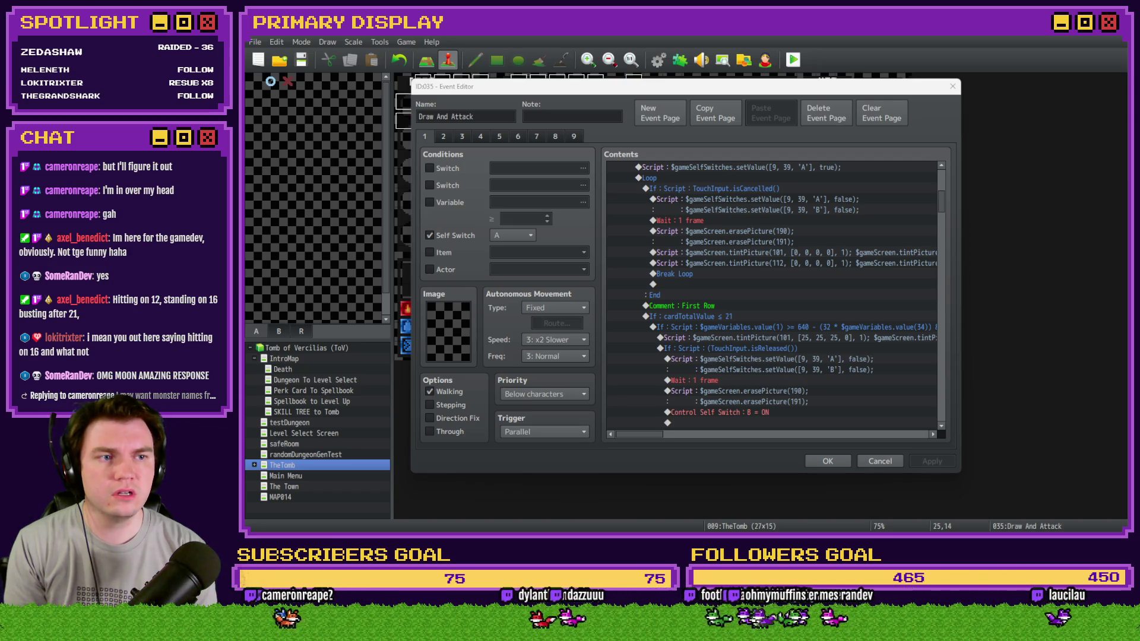
pyautogui.click(952, 87)
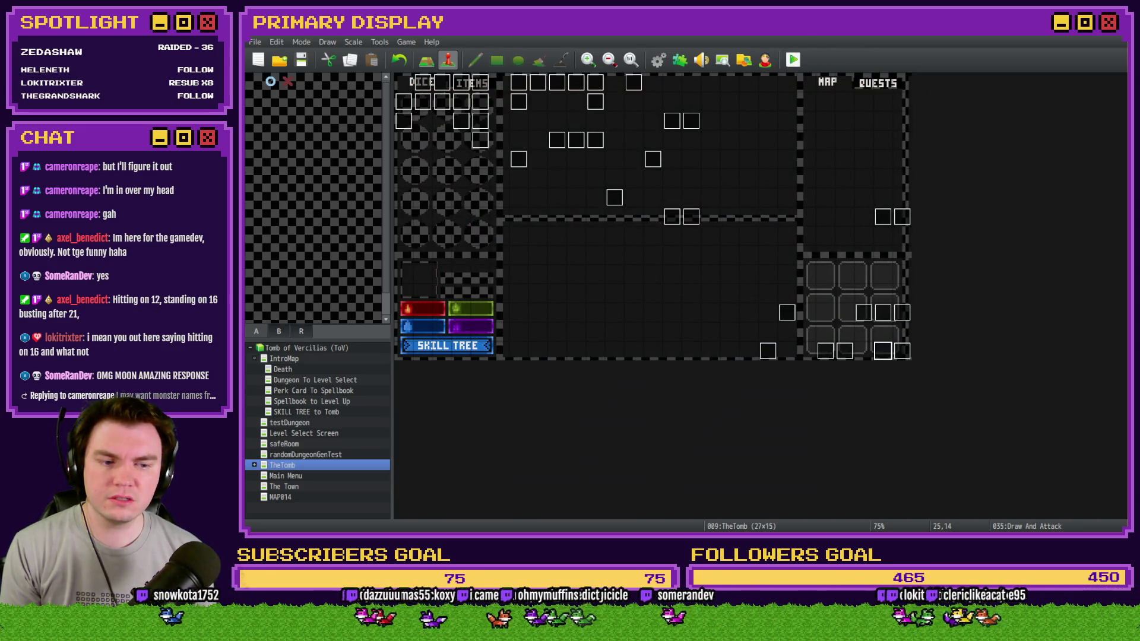
# Playtest, split the 5s, hit both hands, stand to drop the monster to 198 HP, then close.
pyautogui.hotkey('ctrl', 'r')
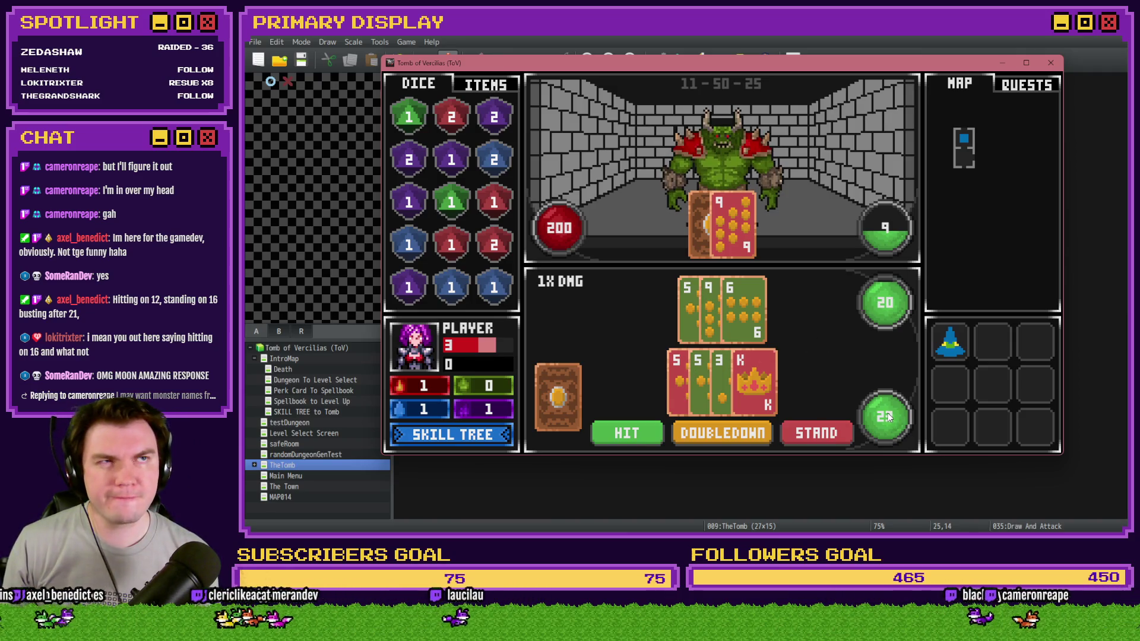
pyautogui.click(626, 433)
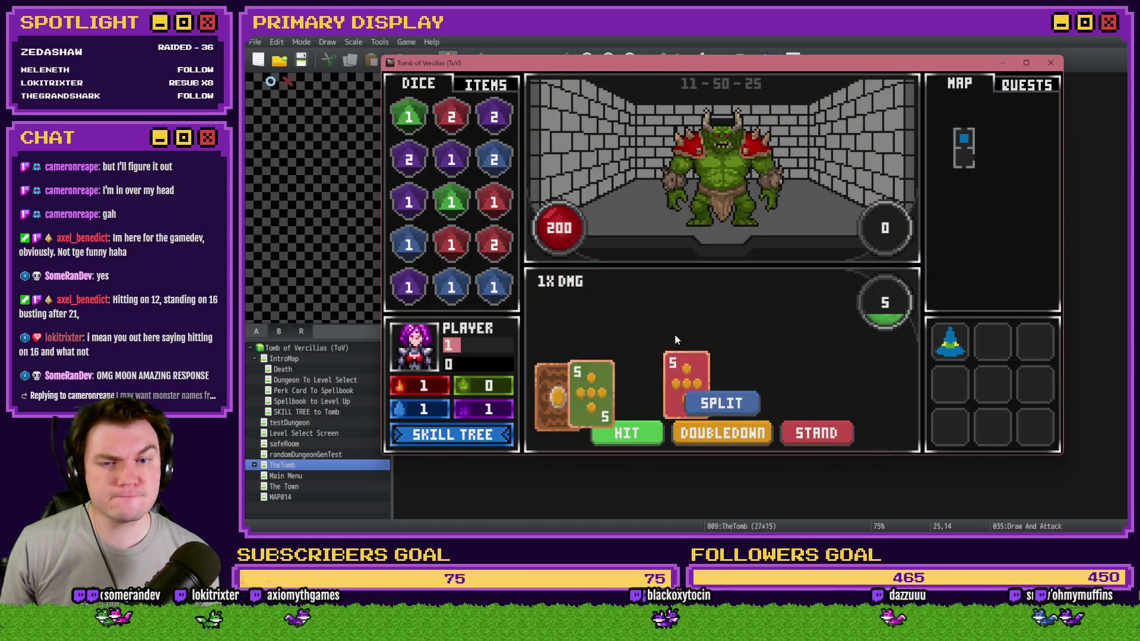
pyautogui.click(708, 399)
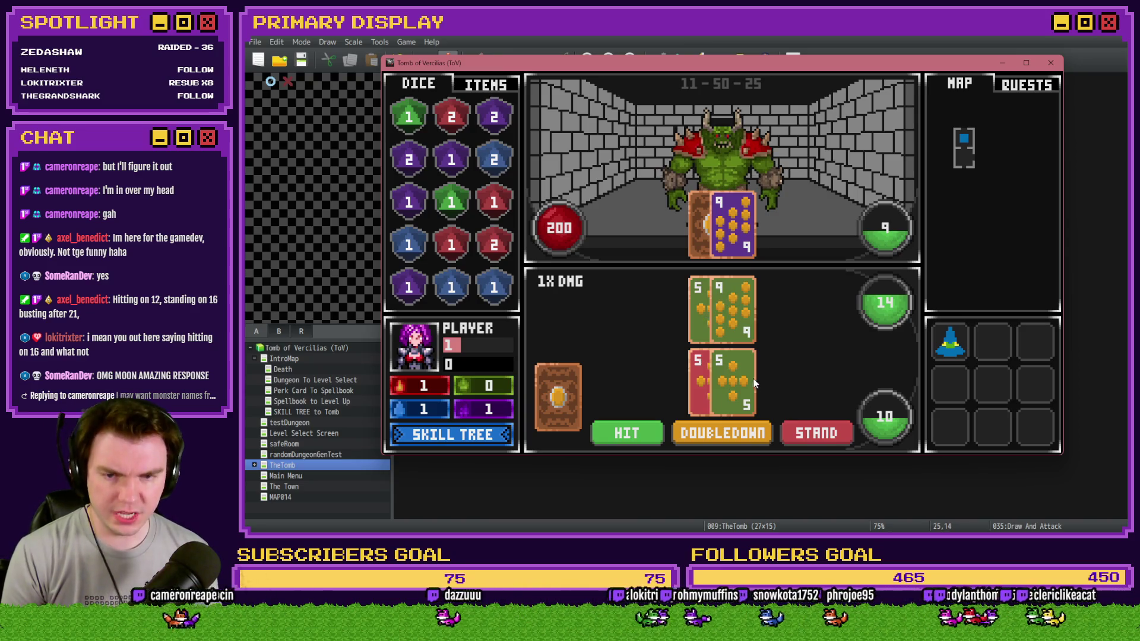
pyautogui.click(650, 433)
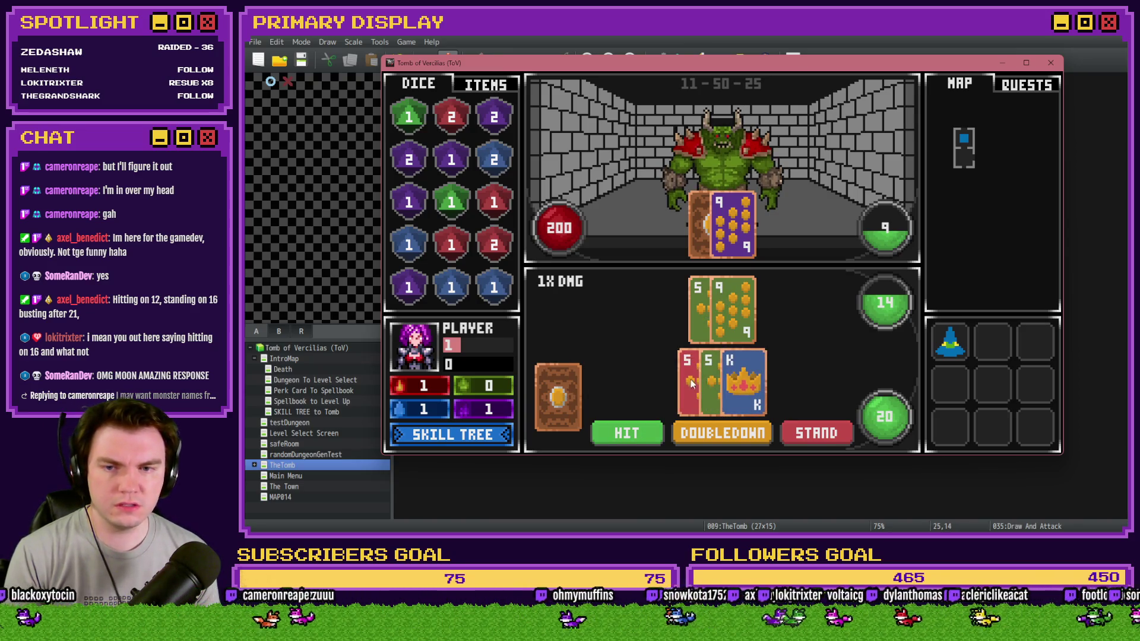
pyautogui.click(627, 432)
pyautogui.click(741, 298)
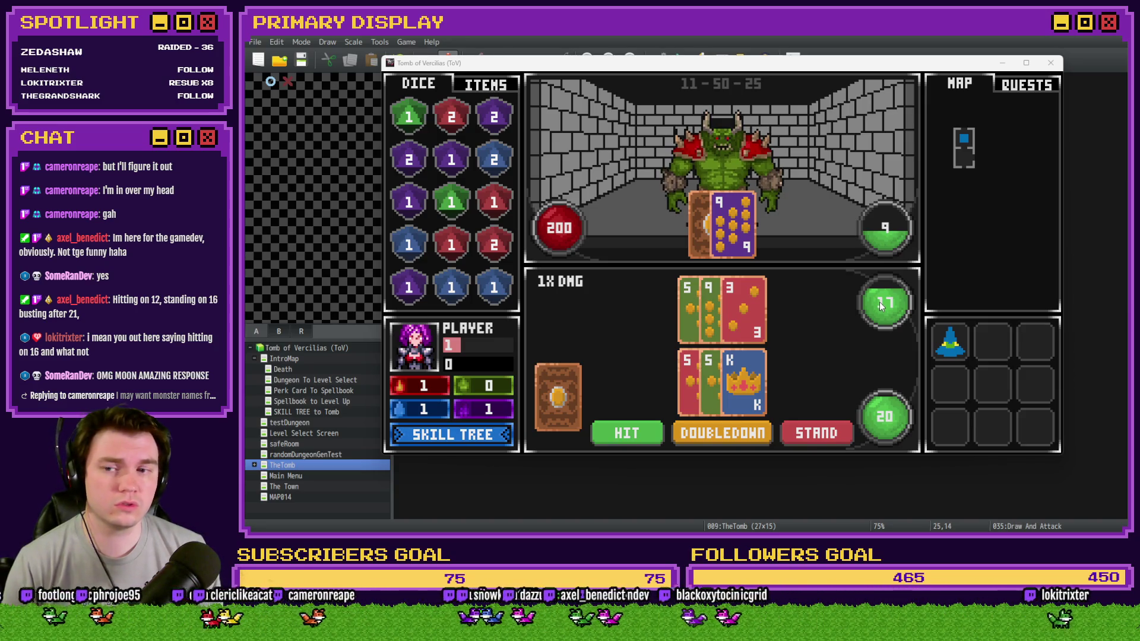
pyautogui.click(828, 437)
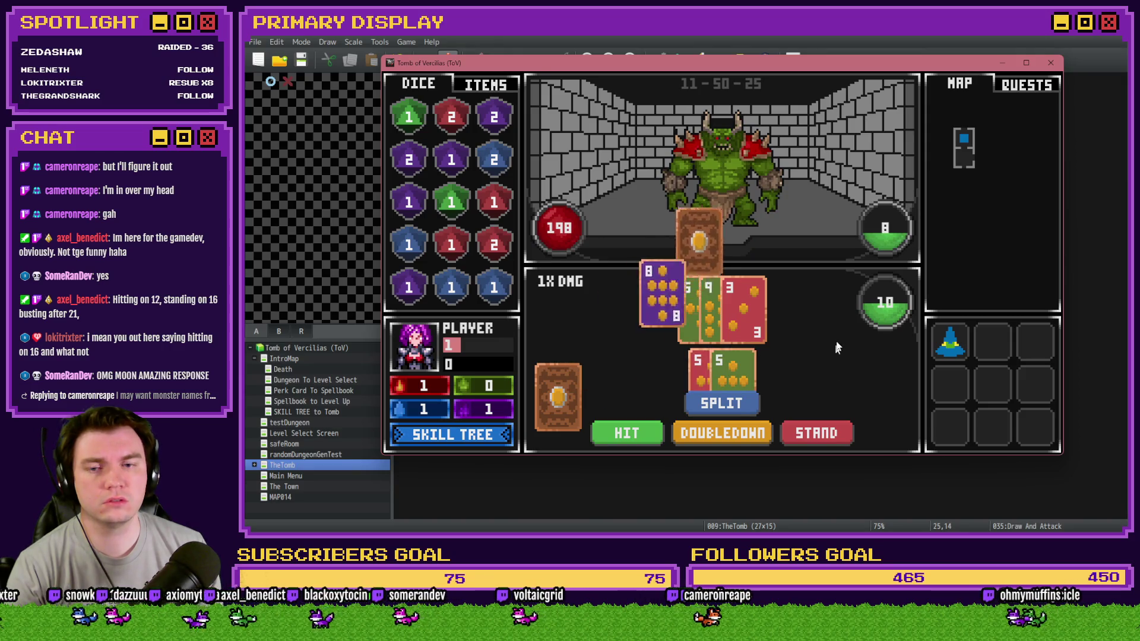
pyautogui.click(1051, 62)
pyautogui.doubleClick(889, 356)
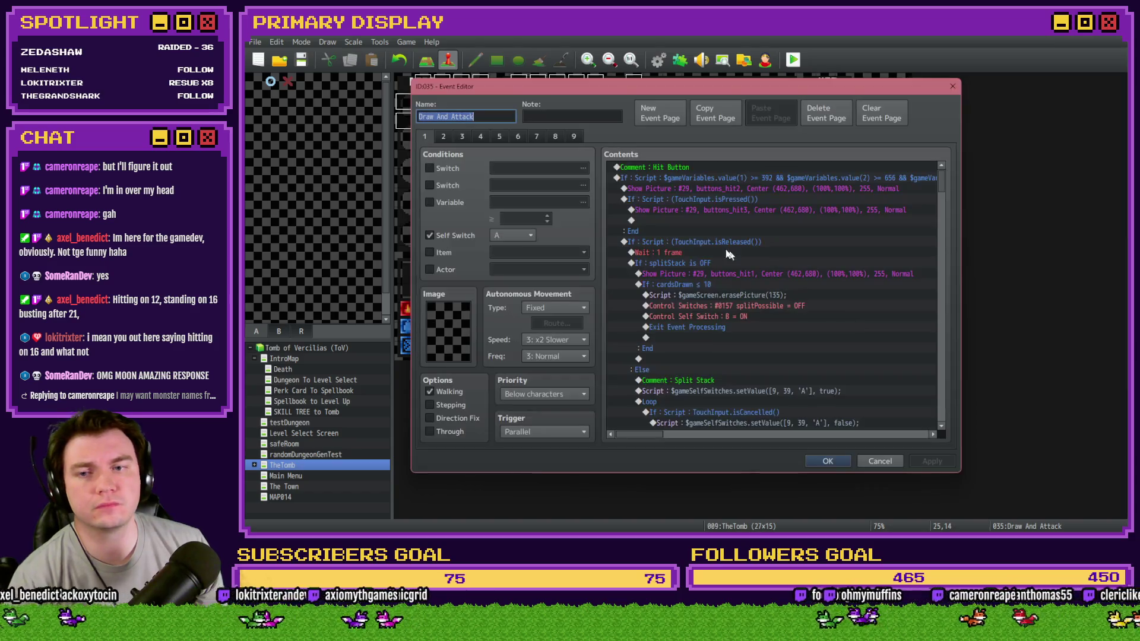
pyautogui.click(538, 137)
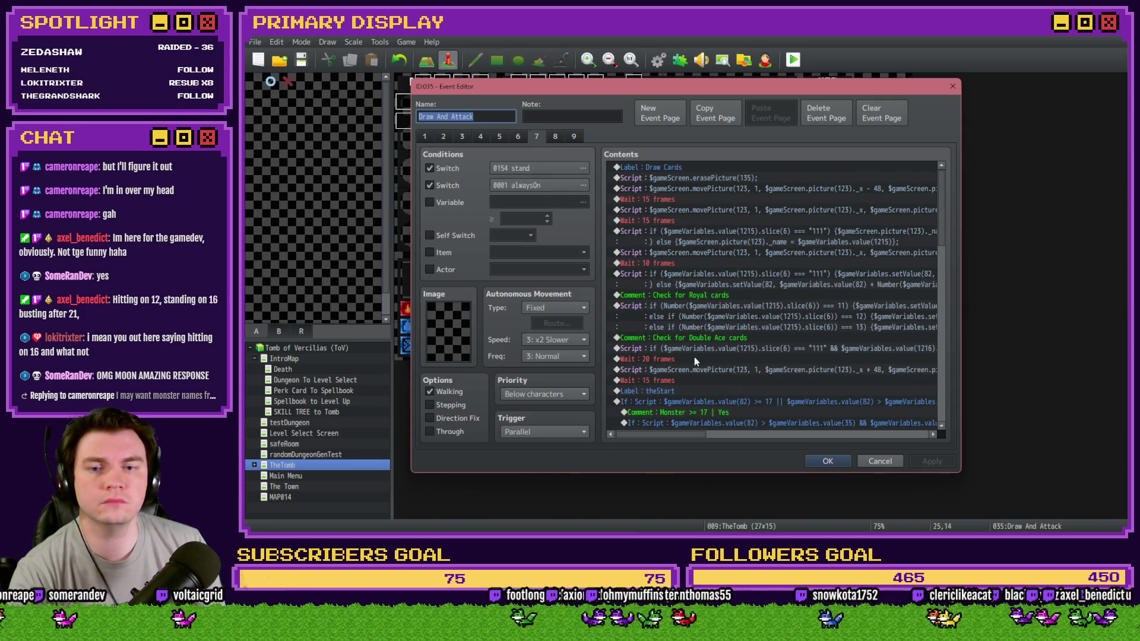
pyautogui.click(830, 462)
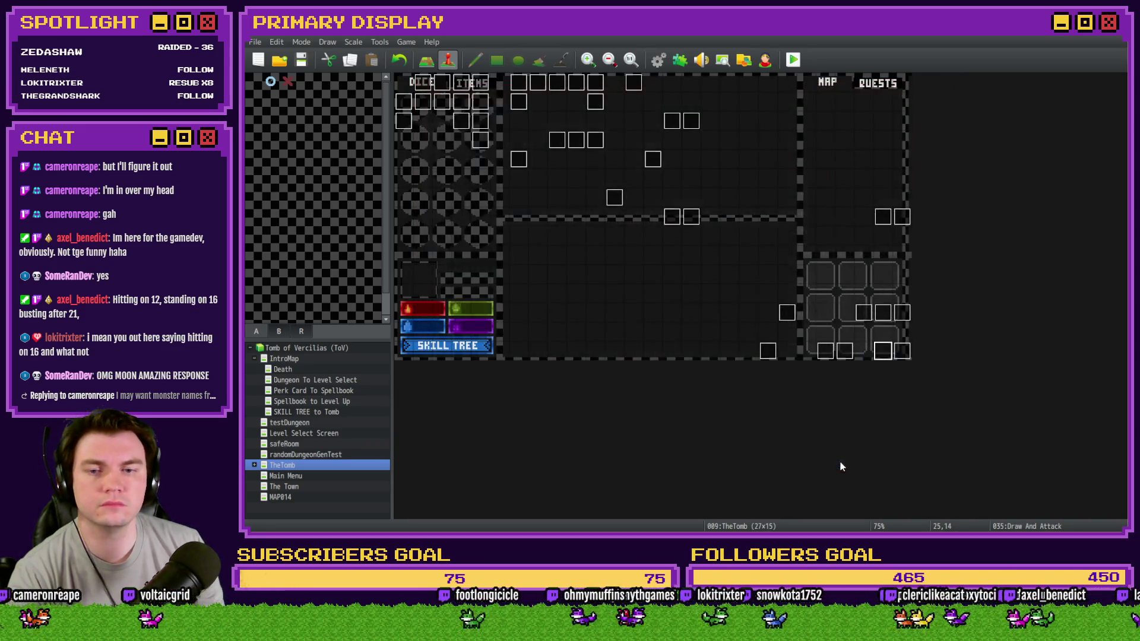
pyautogui.doubleClick(902, 353)
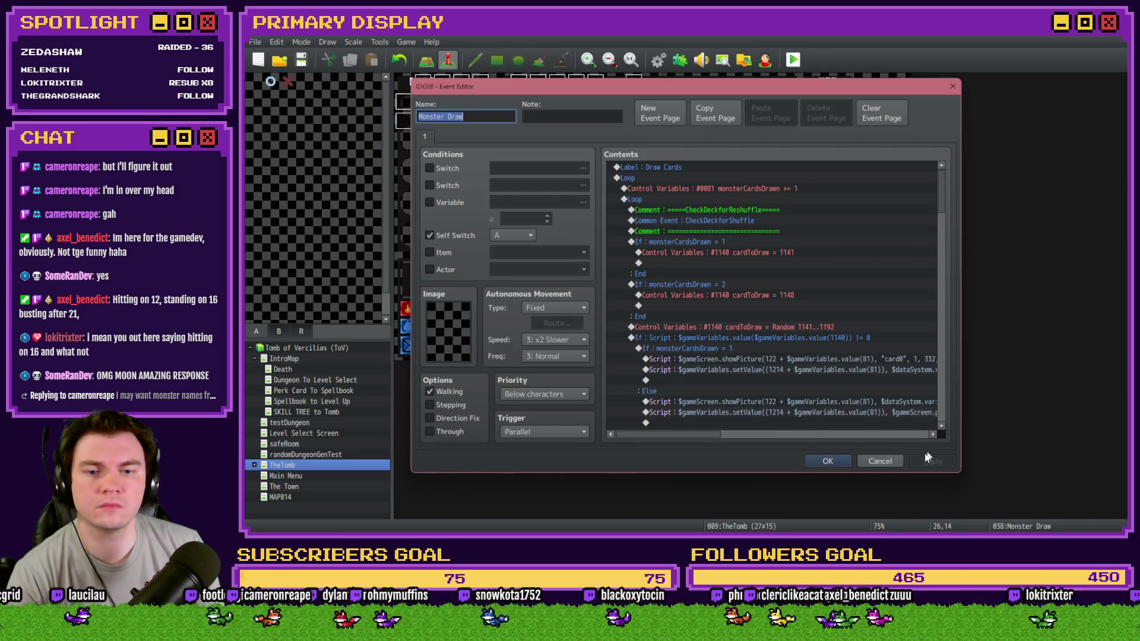
pyautogui.click(880, 461)
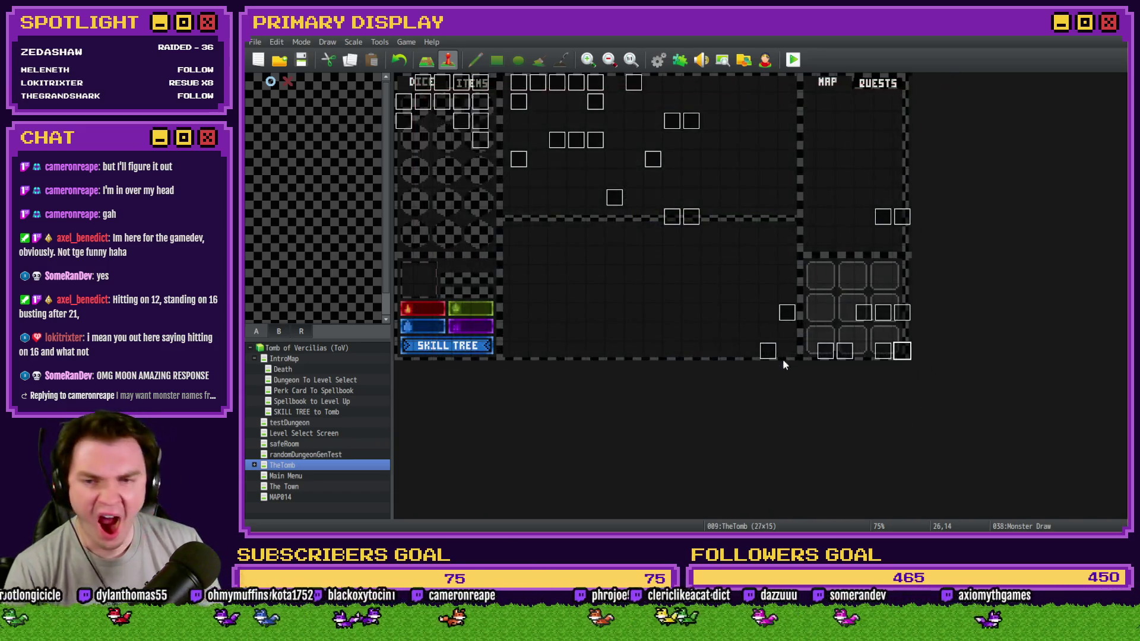
pyautogui.doubleClick(883, 350)
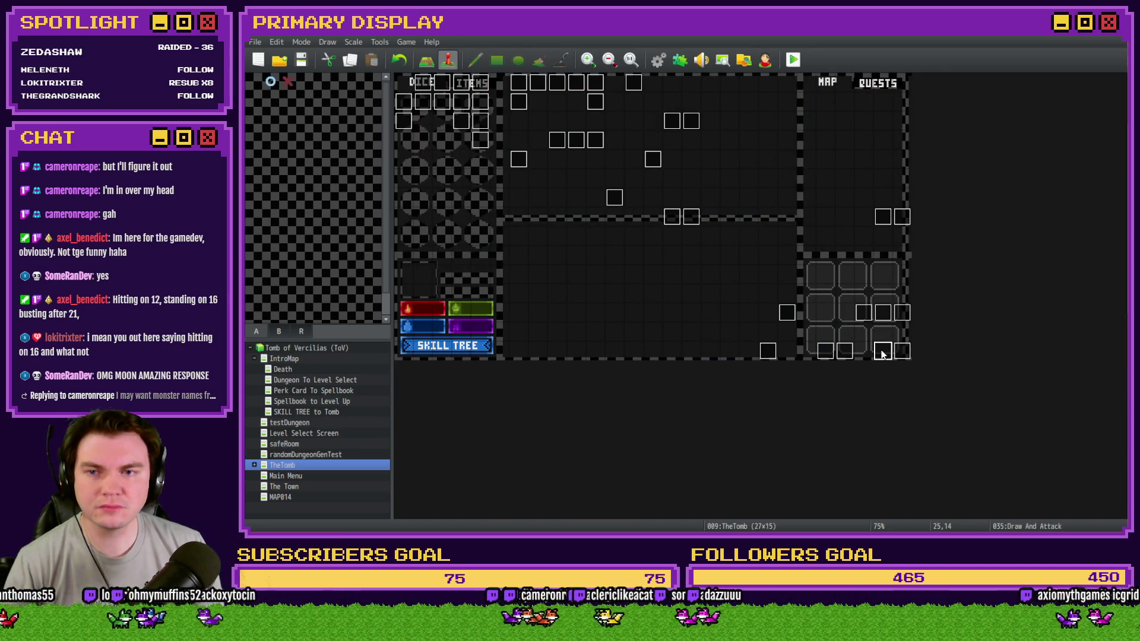
pyautogui.click(519, 136)
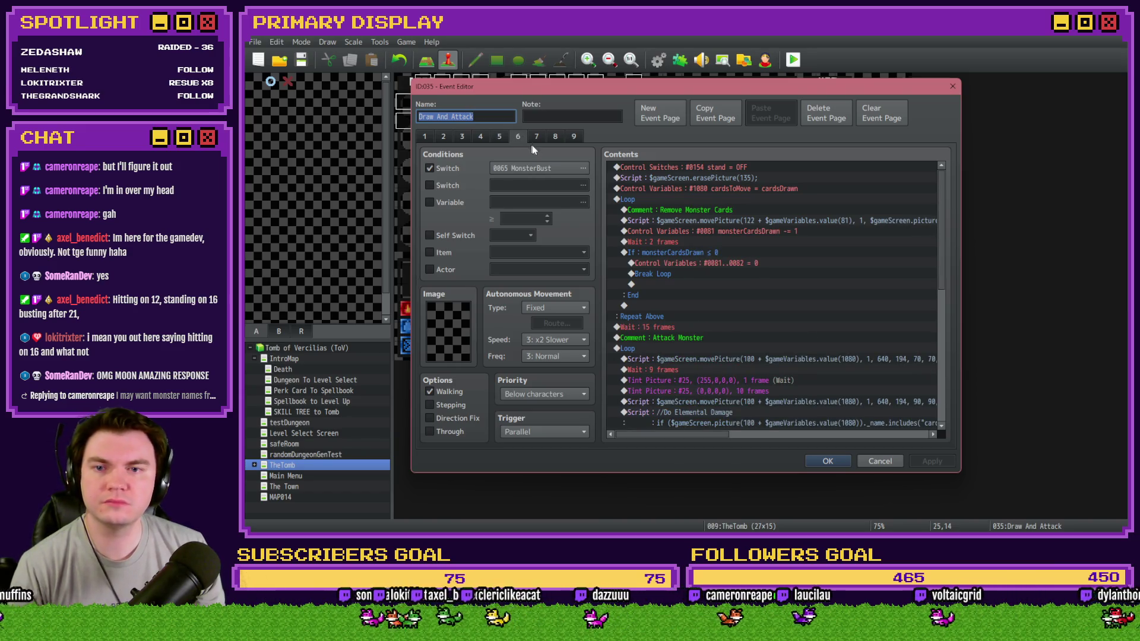
pyautogui.moveTo(936, 198); pyautogui.dragTo(941, 344)
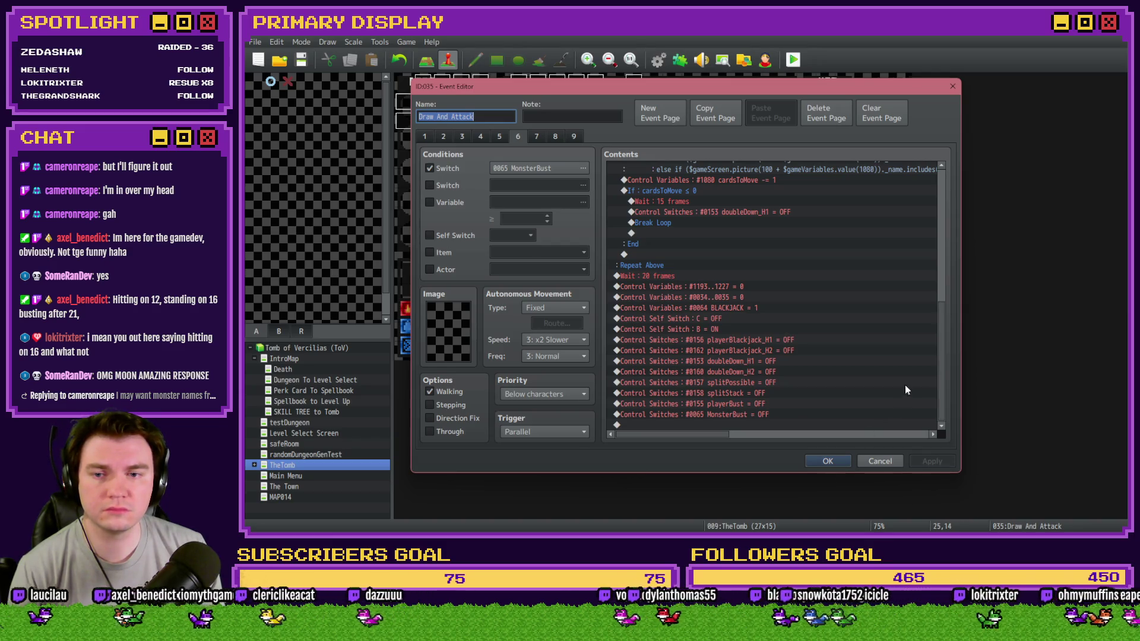
pyautogui.scroll(10, 943, 356)
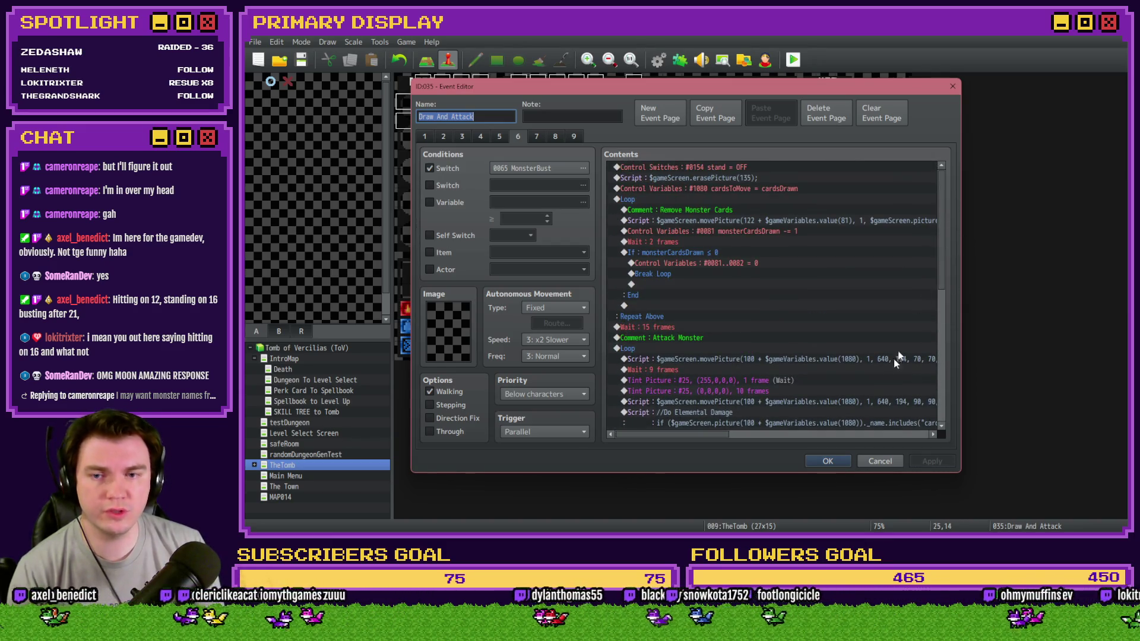
pyautogui.scroll(-10, 813, 355)
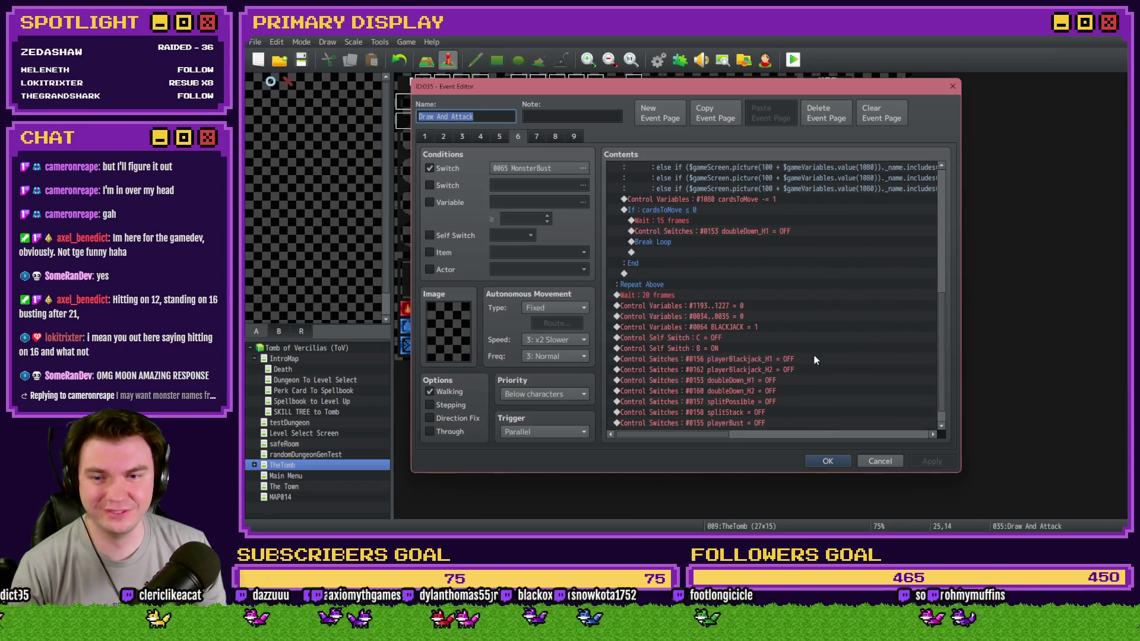
pyautogui.scroll(-1, 814, 355)
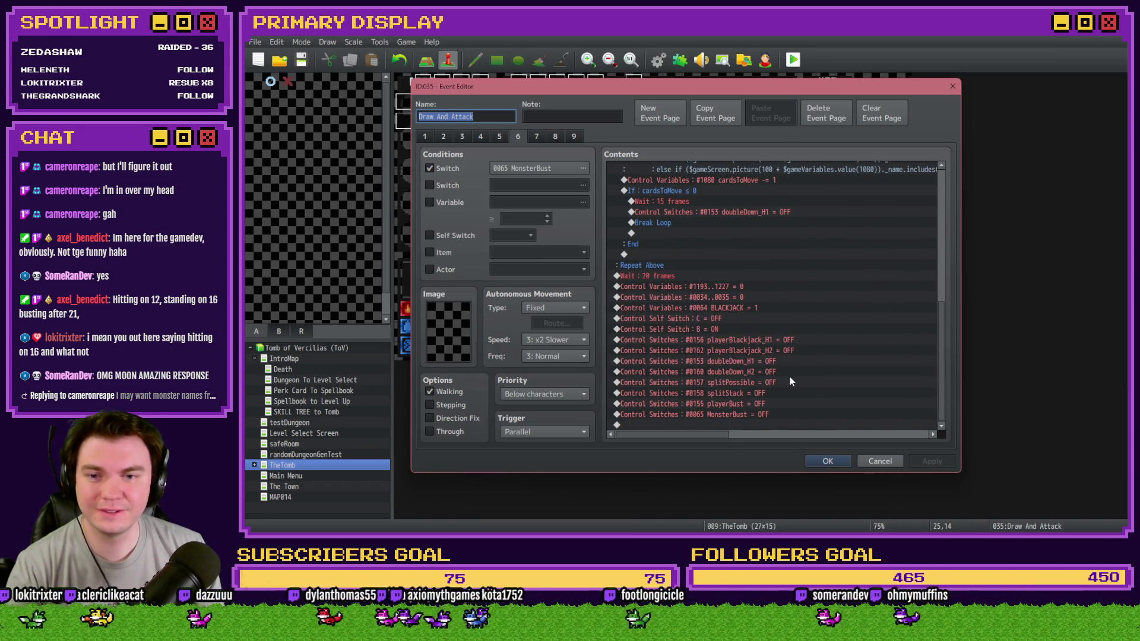
pyautogui.scroll(2, 786, 392)
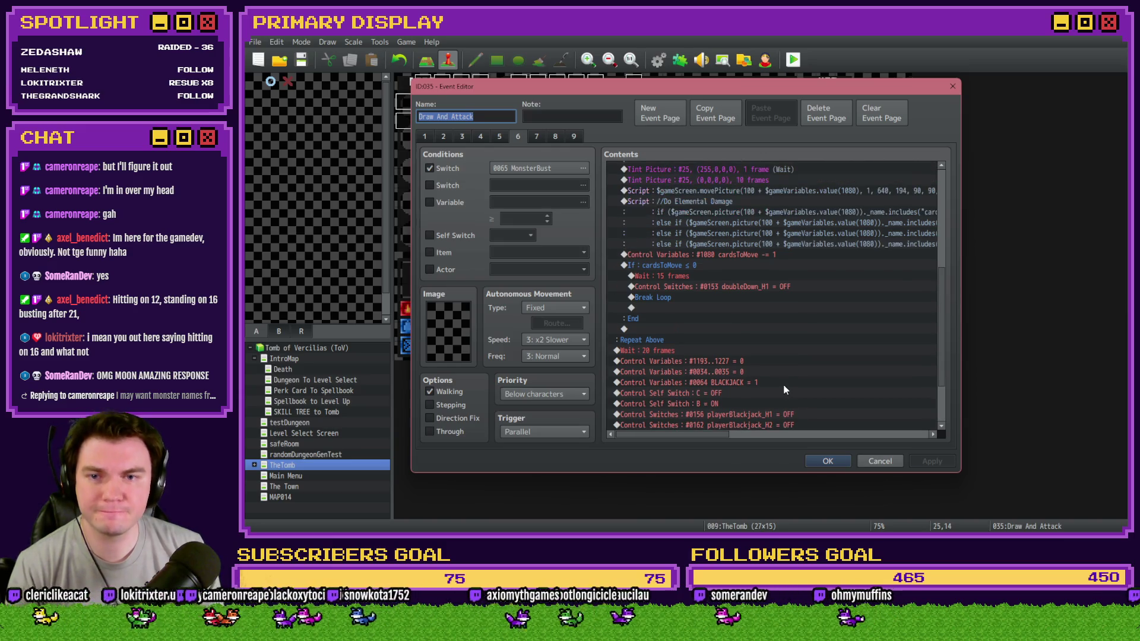
pyautogui.click(718, 206)
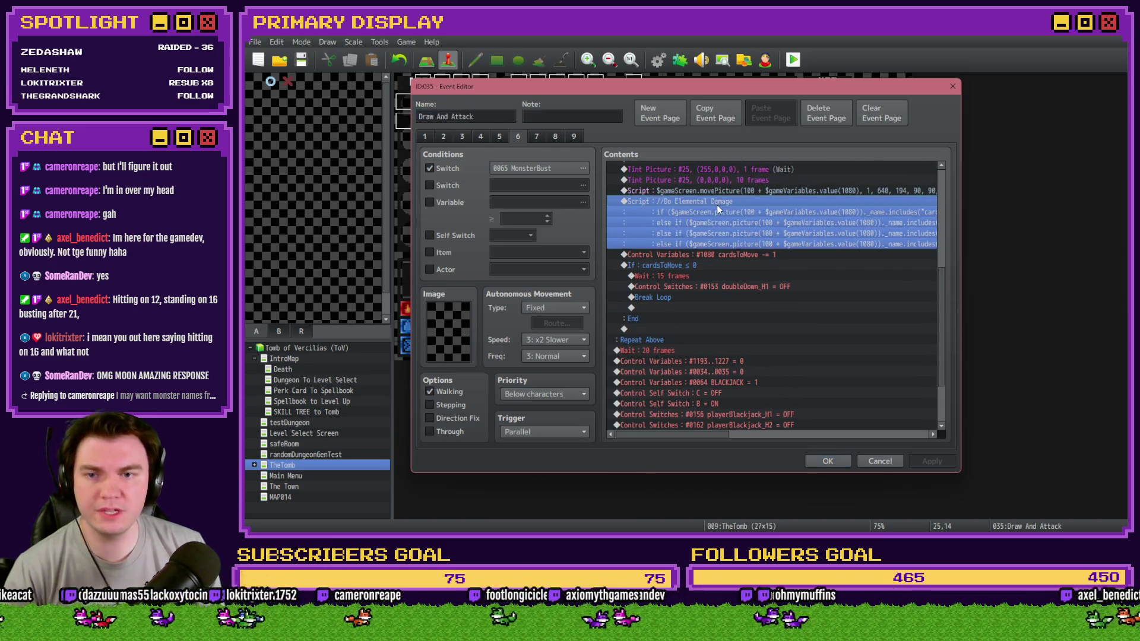
pyautogui.click(735, 255)
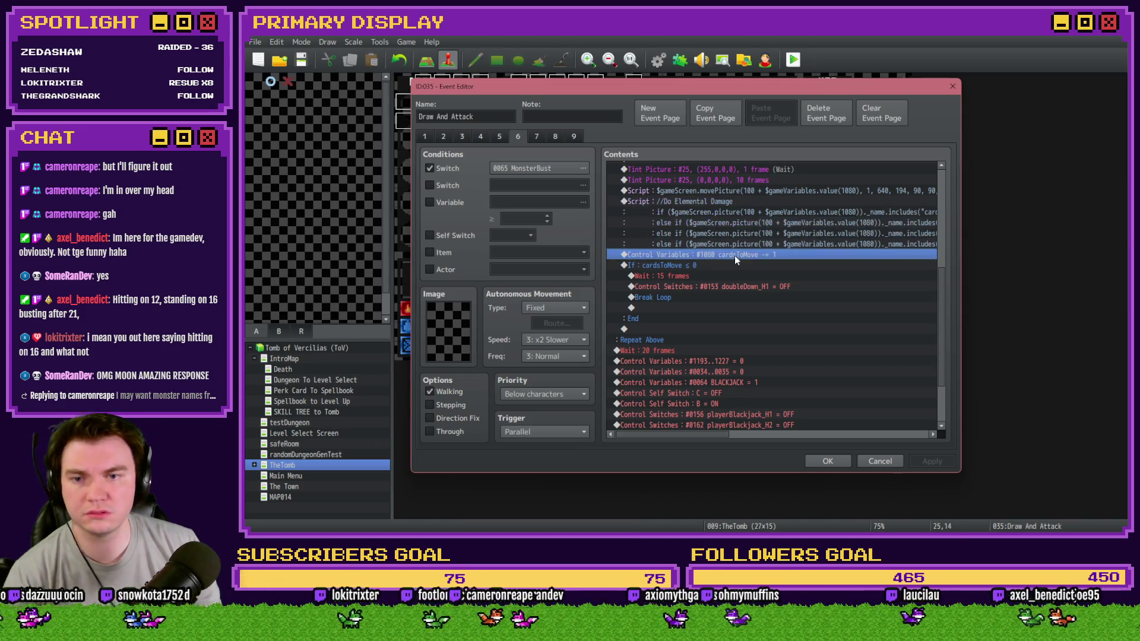
pyautogui.scroll(-1, 696, 351)
pyautogui.scroll(-1, 697, 351)
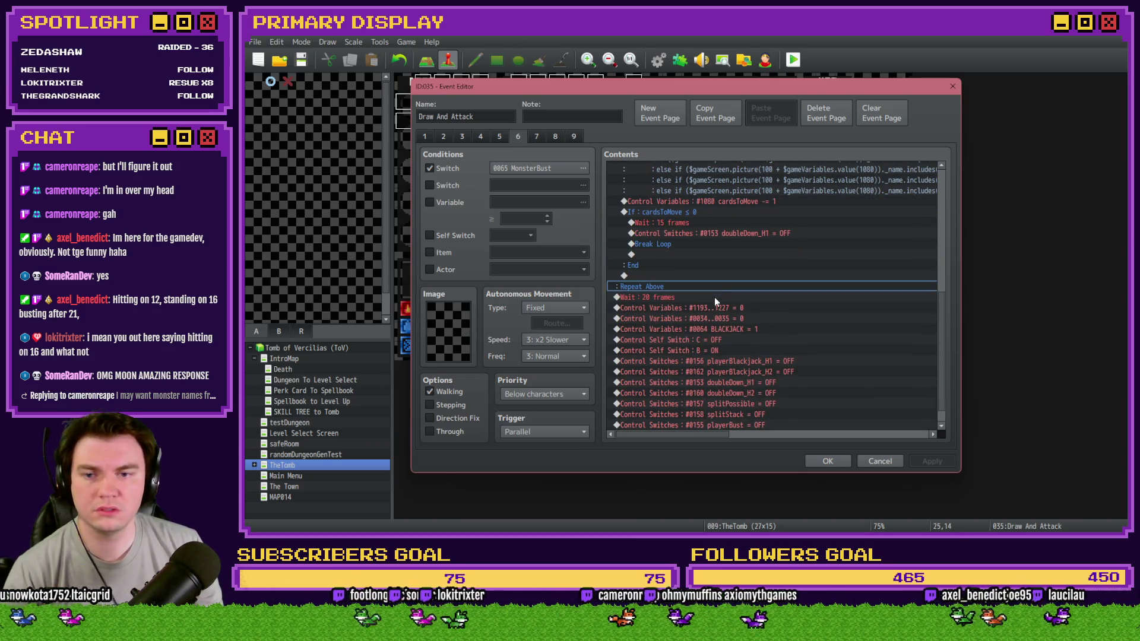
pyautogui.click(714, 297)
pyautogui.press('Up')
pyautogui.scroll(-1, 790, 409)
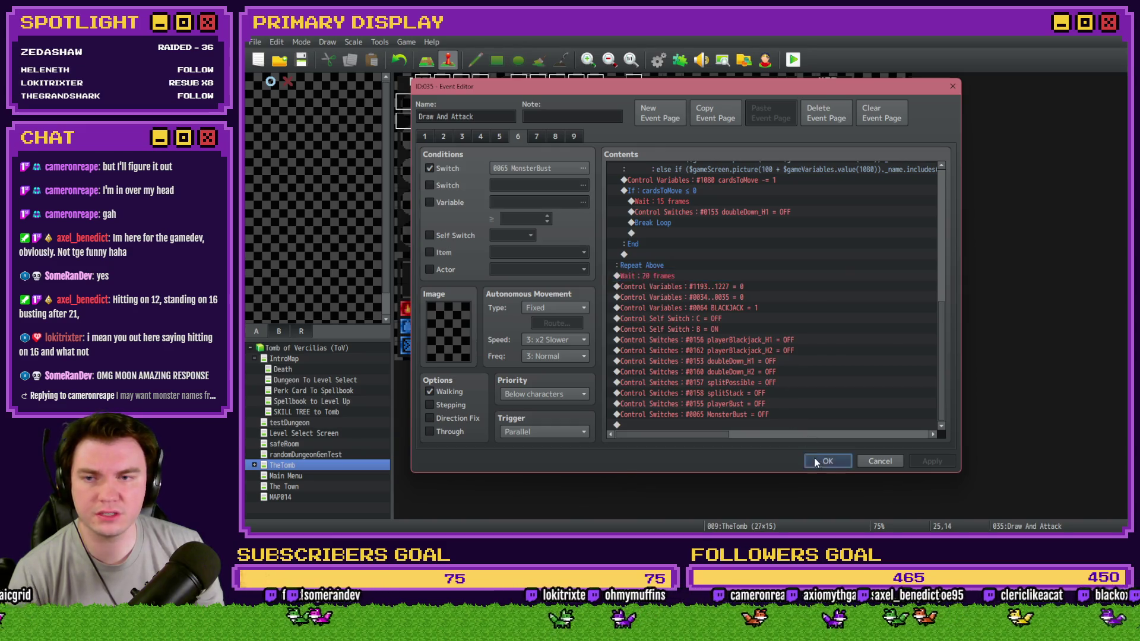
pyautogui.click(831, 461)
pyautogui.doubleClick(470, 84)
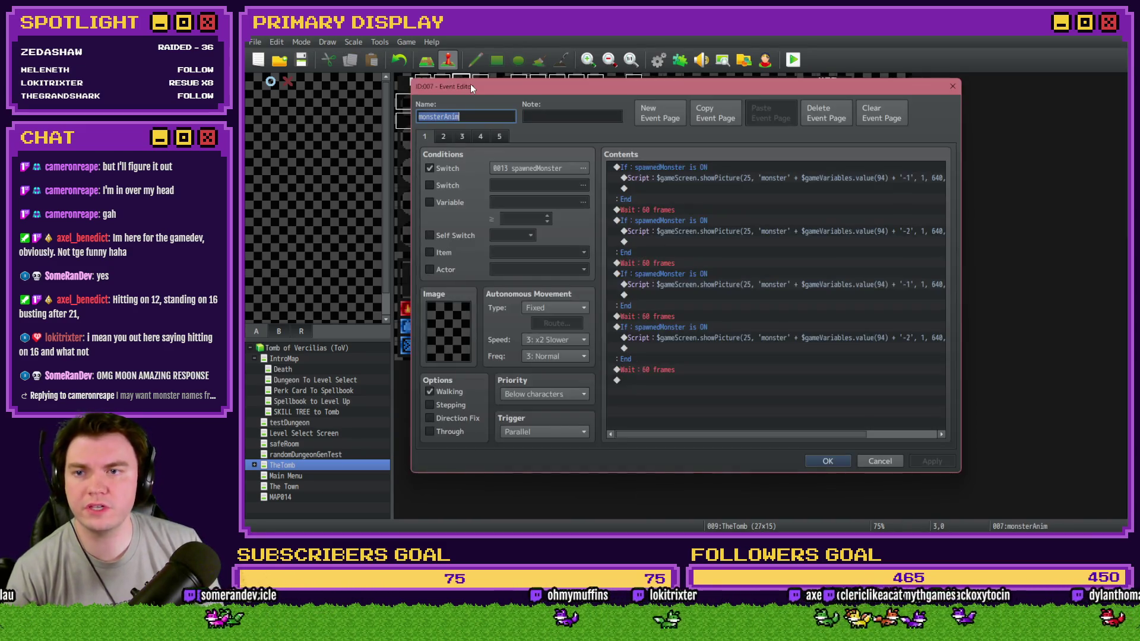
pyautogui.press('Escape')
pyautogui.doubleClick(481, 80)
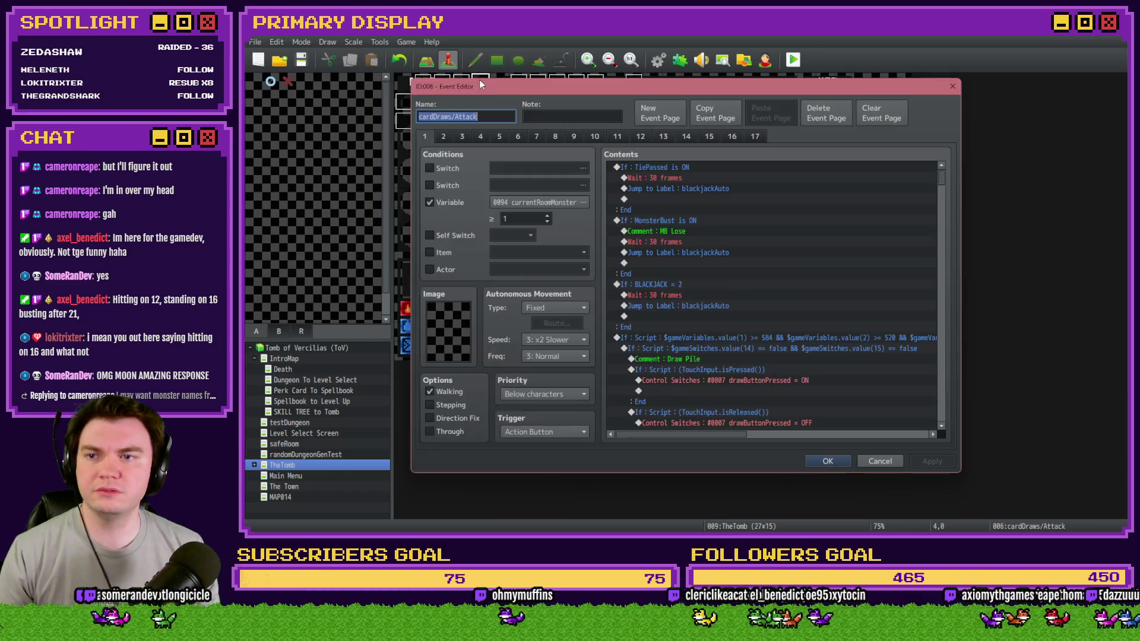
pyautogui.click(446, 138)
pyautogui.click(671, 140)
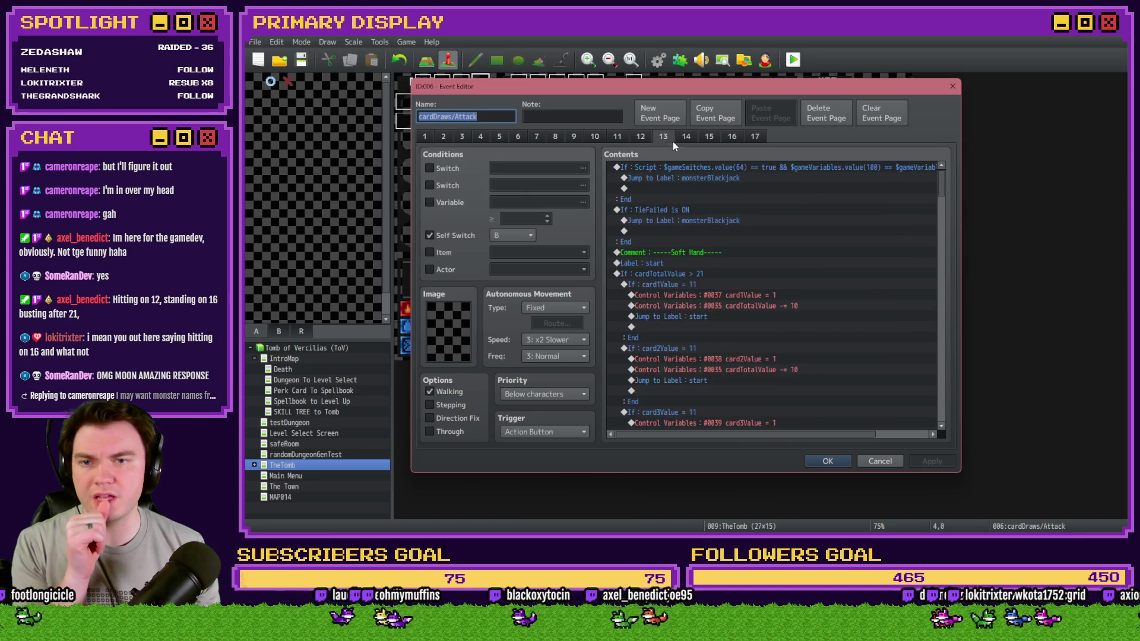
pyautogui.click(687, 138)
pyautogui.click(709, 137)
pyautogui.click(732, 137)
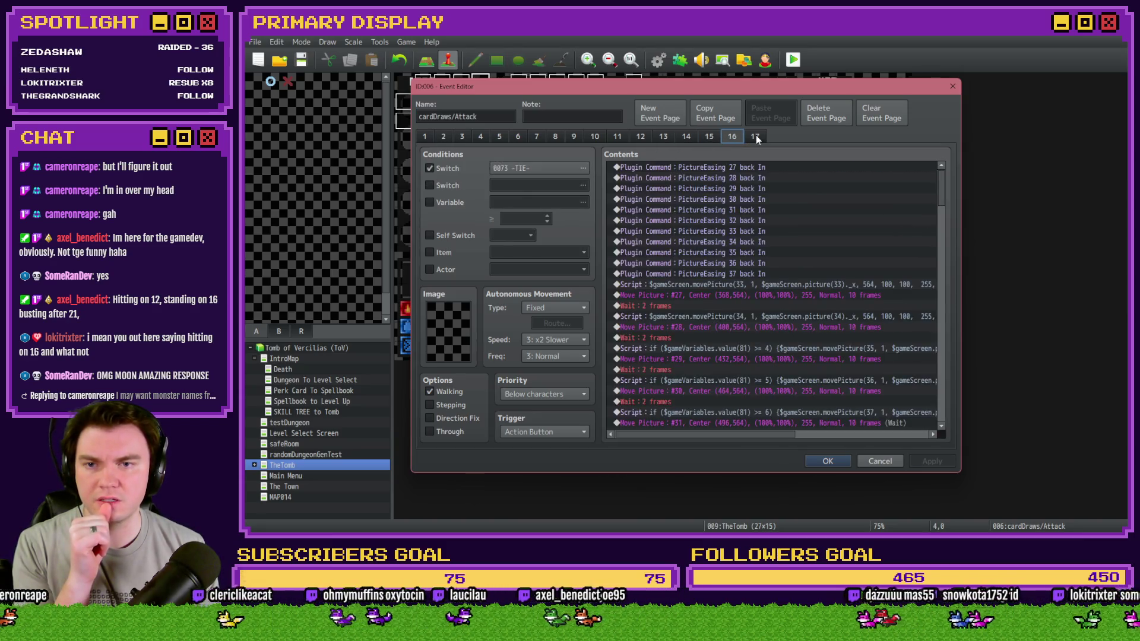
pyautogui.click(755, 137)
pyautogui.click(665, 138)
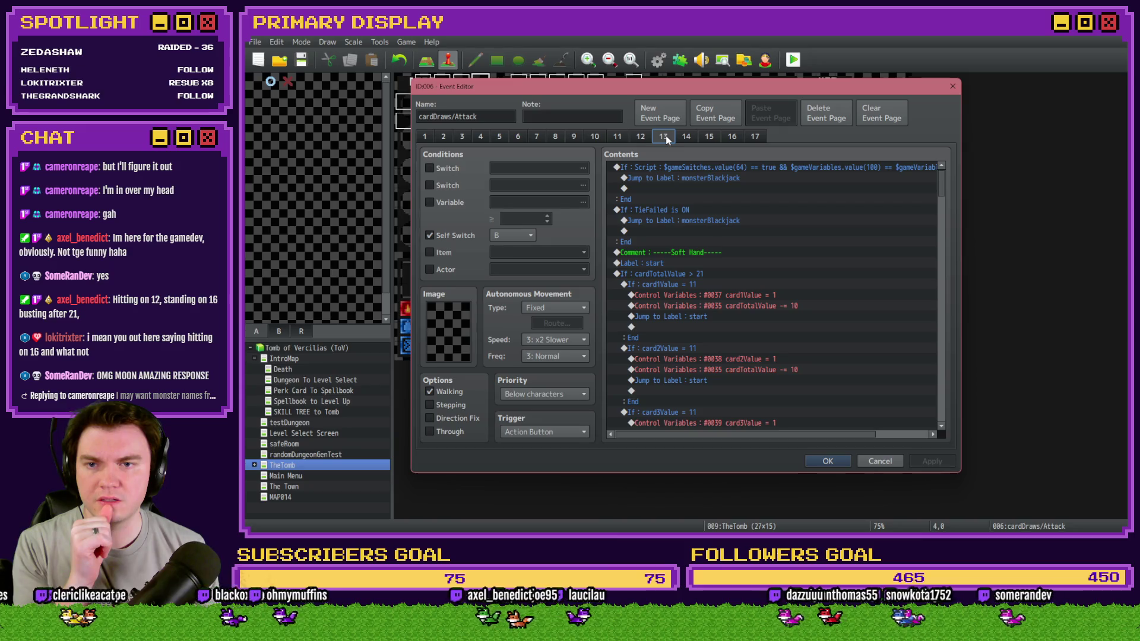
pyautogui.moveTo(941, 194)
pyautogui.mouseDown()
pyautogui.moveTo(947, 332)
pyautogui.moveTo(936, 418)
pyautogui.mouseUp()
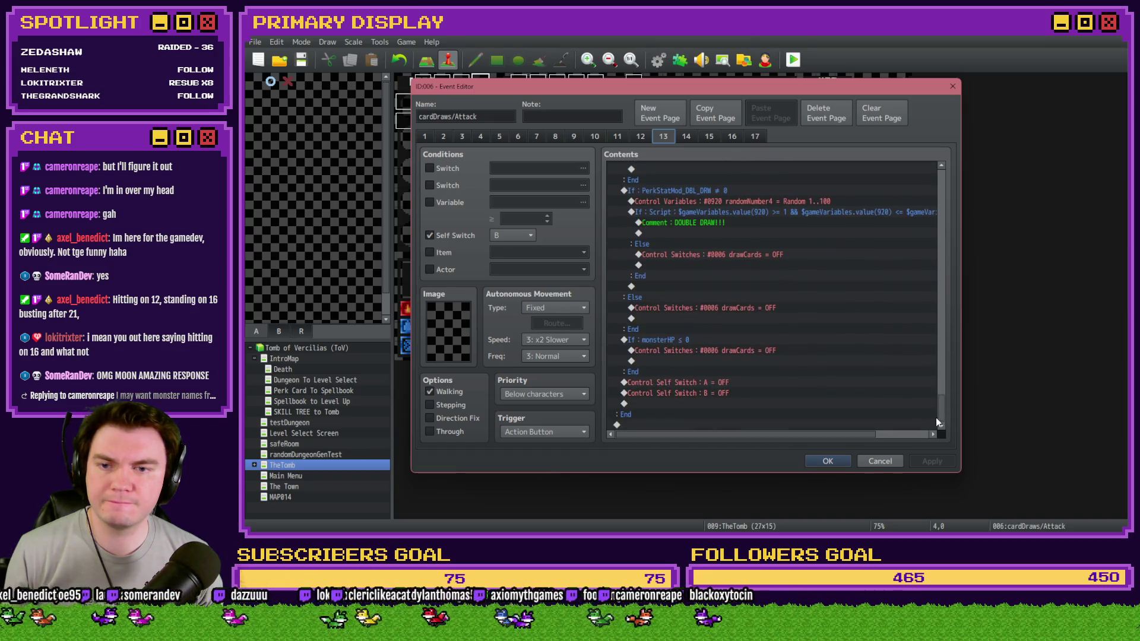
pyautogui.click(879, 461)
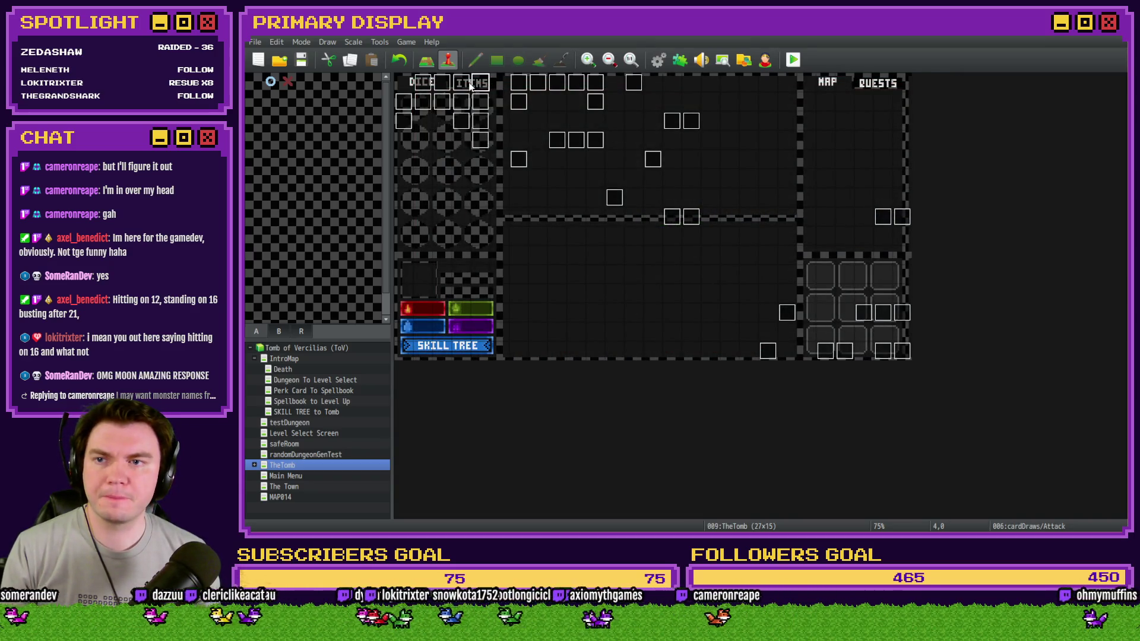
# Open the monsterAnim event on page 4 and review its commands.
pyautogui.doubleClick(470, 87)
pyautogui.click(458, 136)
pyautogui.click(480, 137)
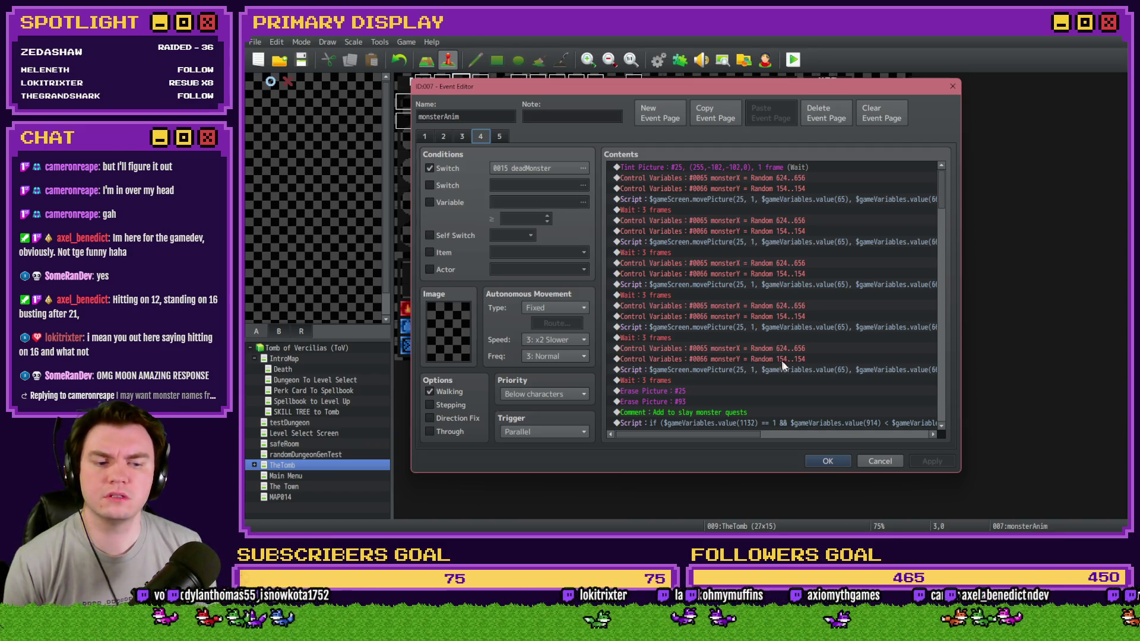
pyautogui.scroll(-2, 830, 309)
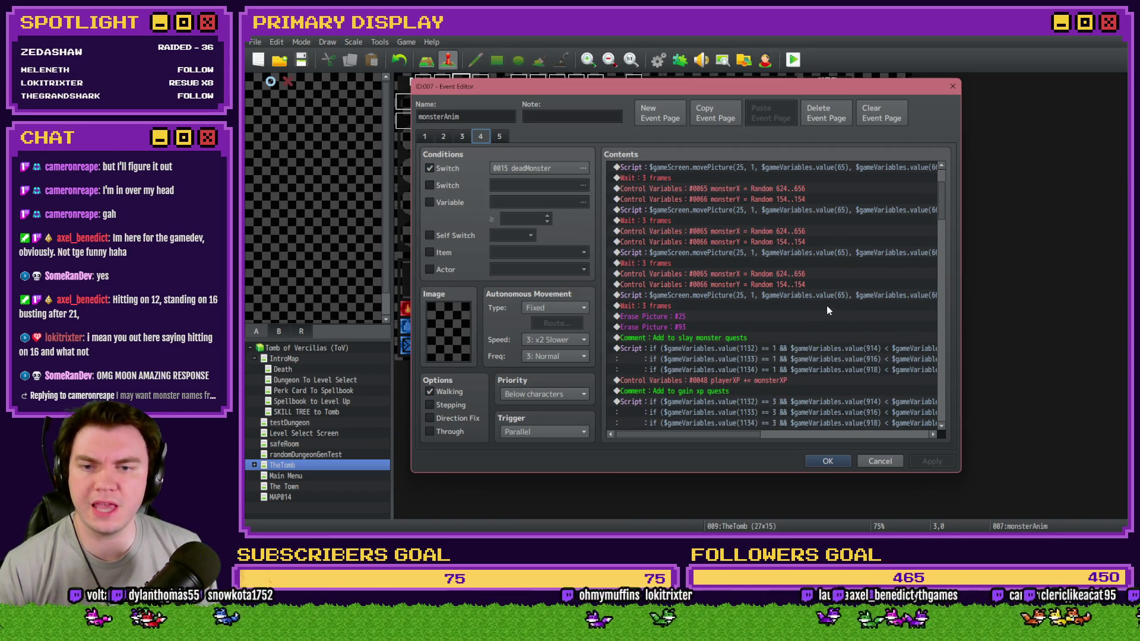
pyautogui.scroll(-2, 826, 305)
pyautogui.scroll(4, 825, 311)
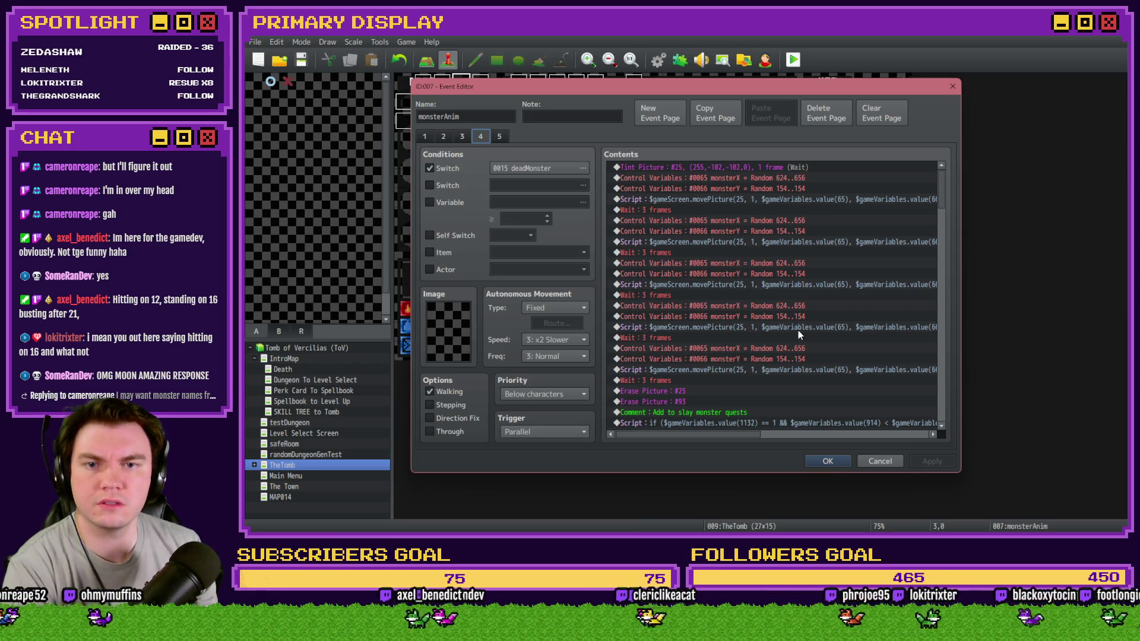
pyautogui.hscroll(5, 722, 416)
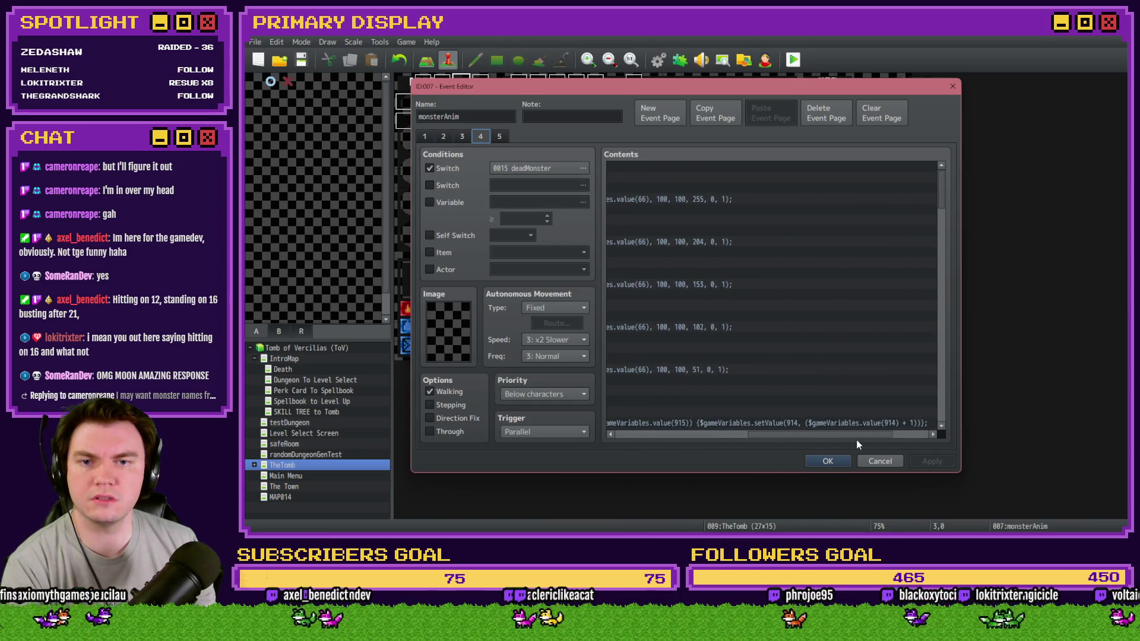
pyautogui.hscroll(-5, 666, 423)
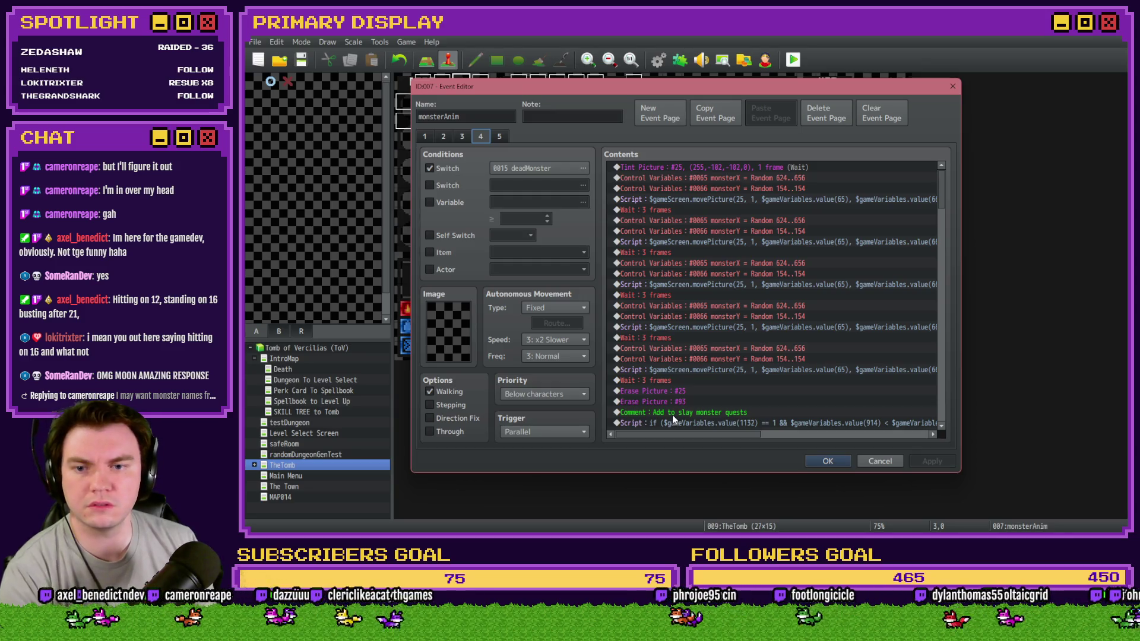
# Scroll through the rest of page 4's commands and copy the page.
pyautogui.scroll(-2, 672, 416)
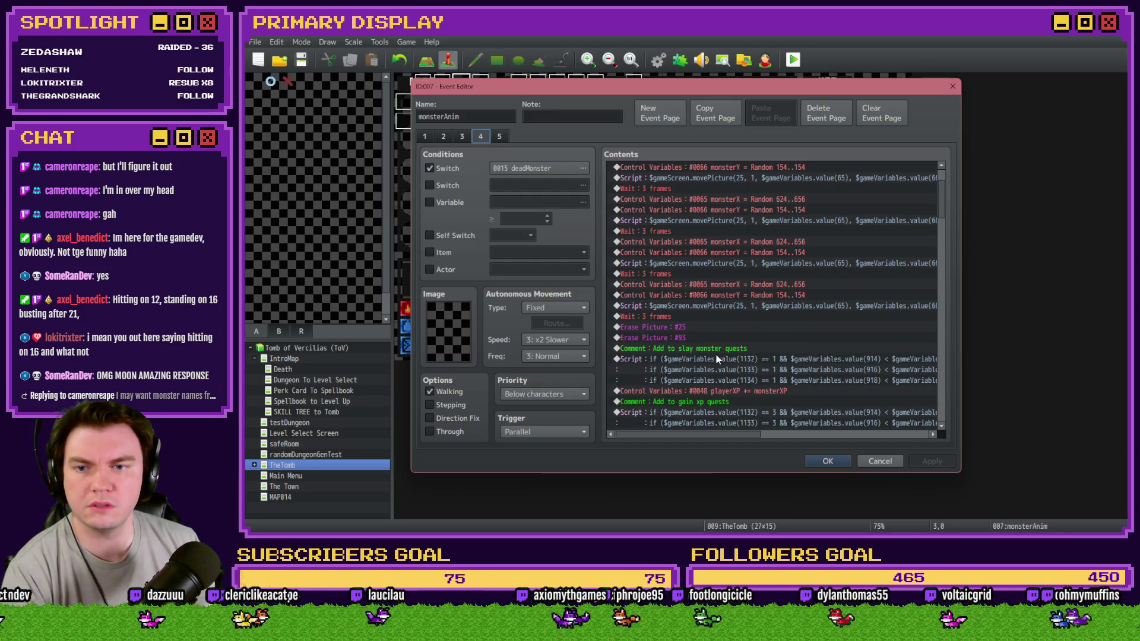
pyautogui.scroll(-4, 714, 339)
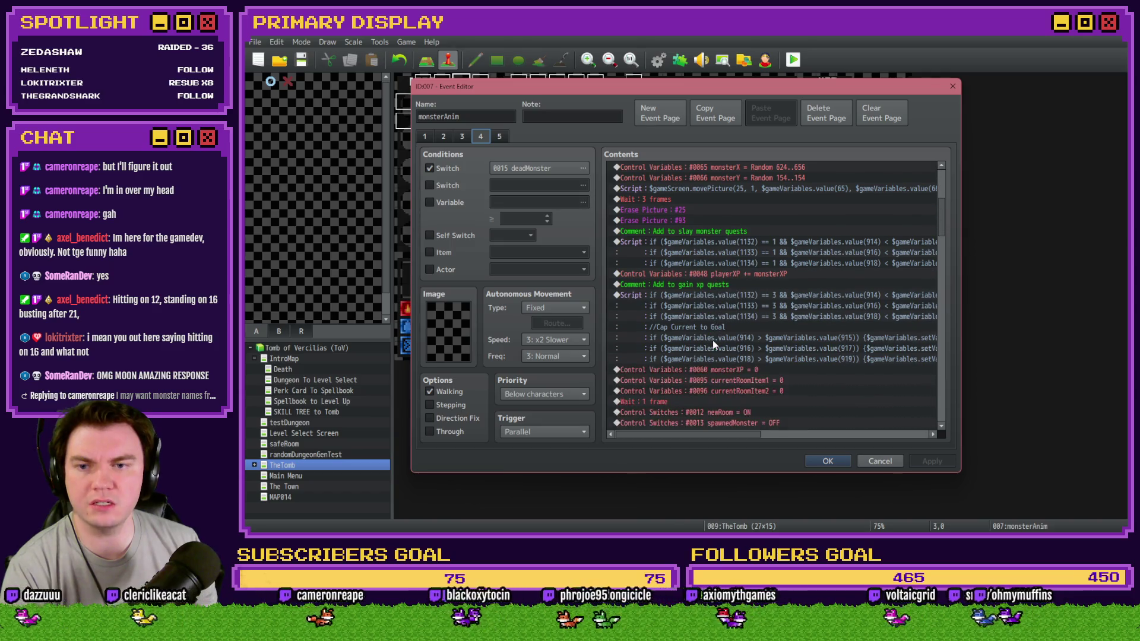
pyautogui.scroll(-4, 710, 336)
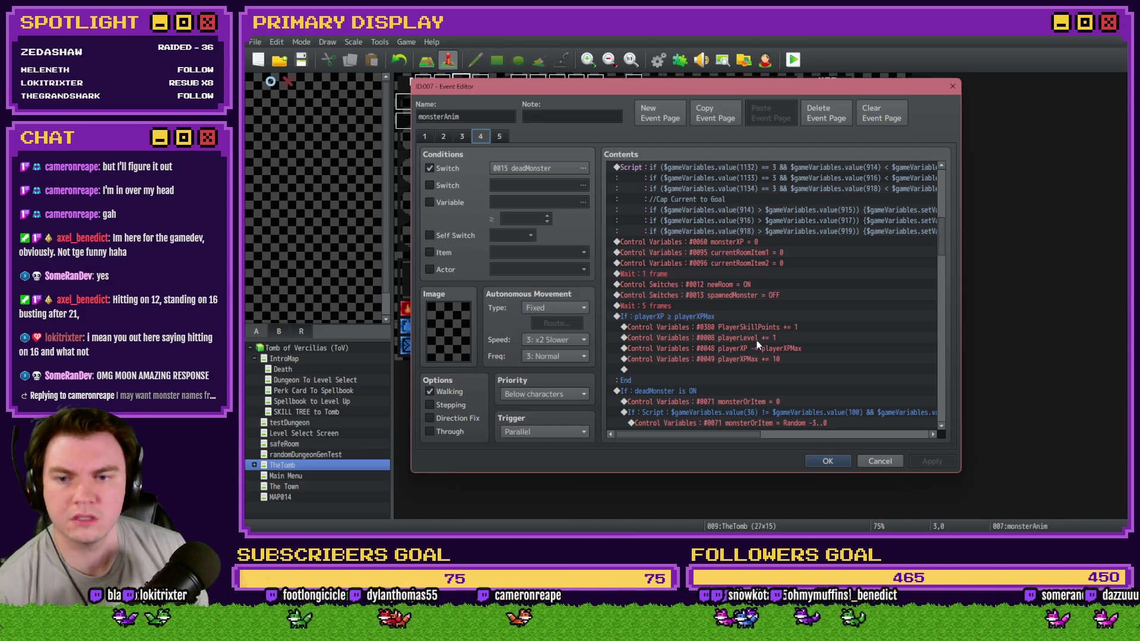
pyautogui.scroll(-2, 757, 340)
pyautogui.scroll(-2, 757, 343)
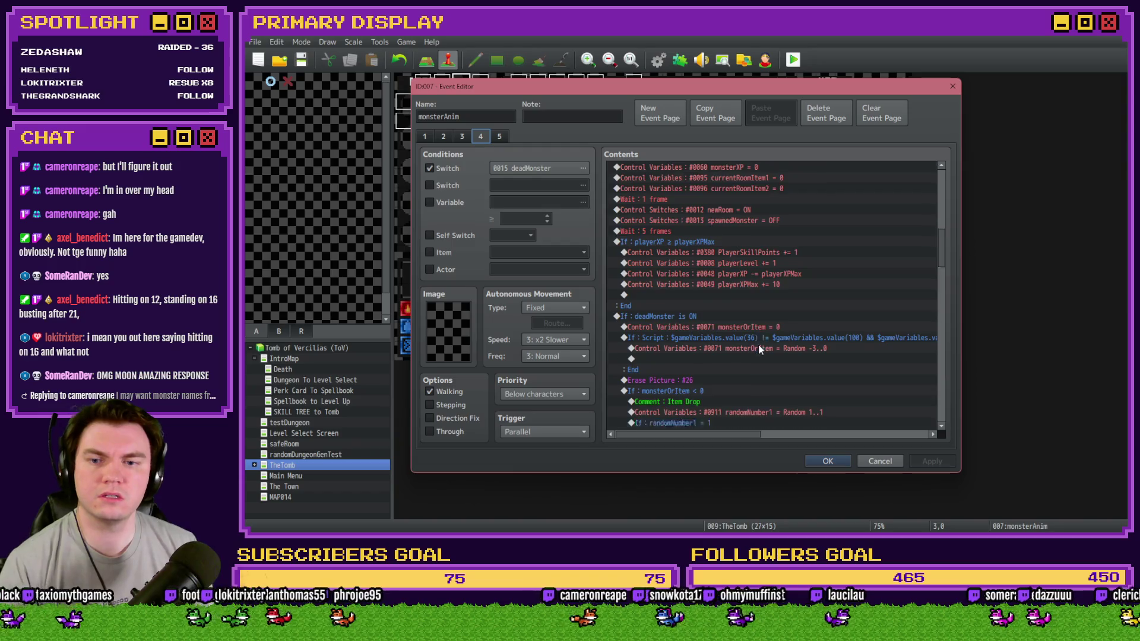
pyautogui.scroll(-8, 760, 341)
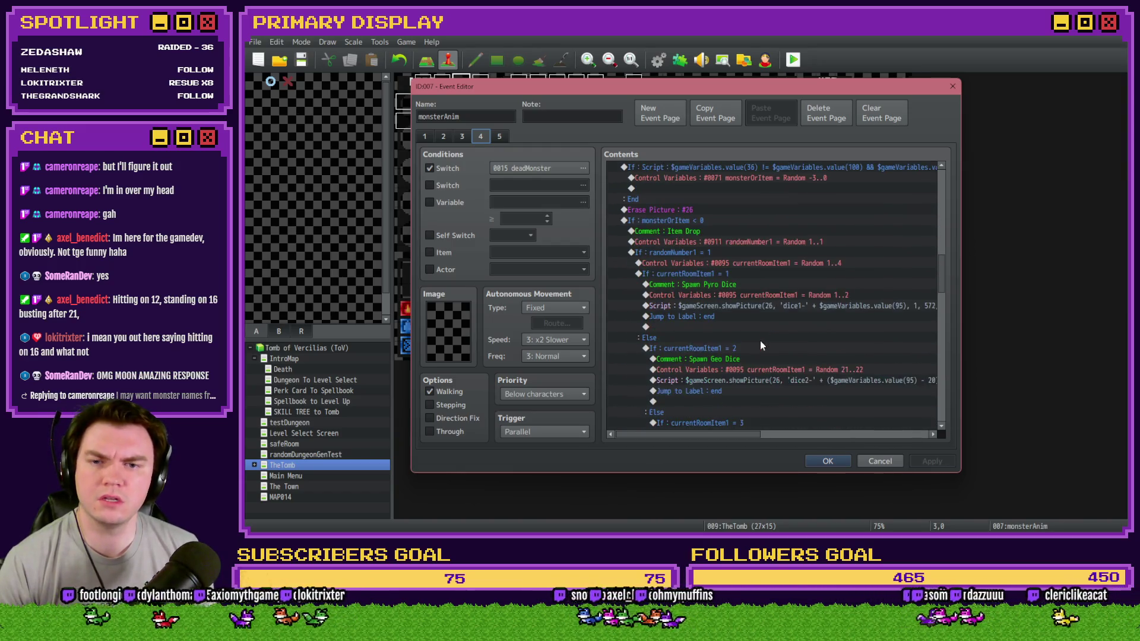
pyautogui.scroll(-8, 766, 344)
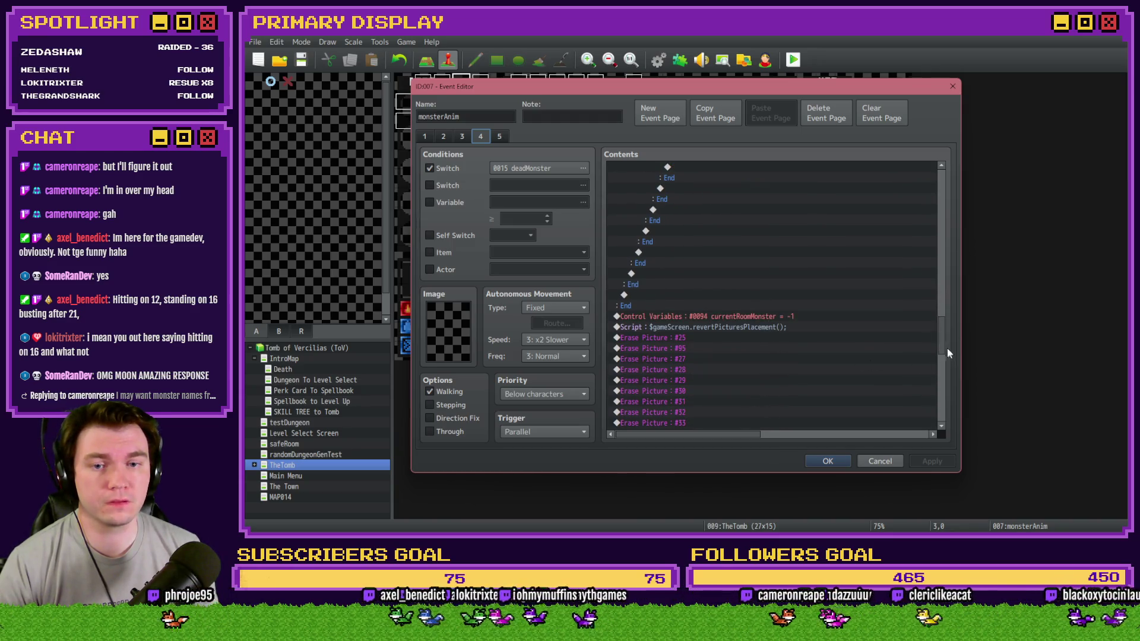
pyautogui.moveTo(946, 348); pyautogui.dragTo(946, 385)
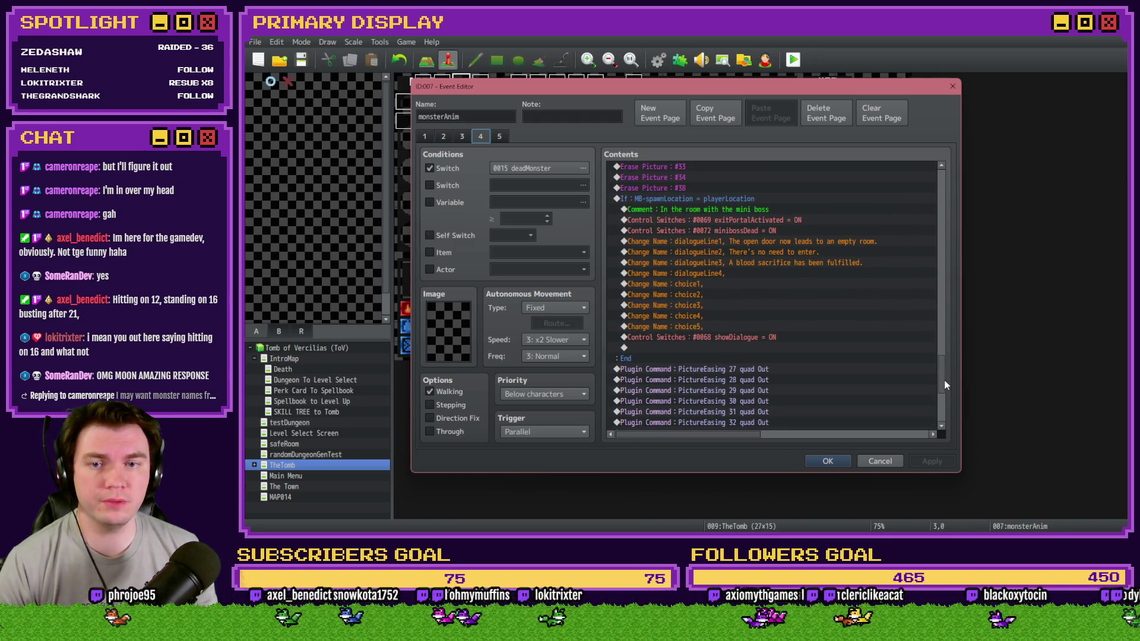
pyautogui.scroll(-6, 943, 383)
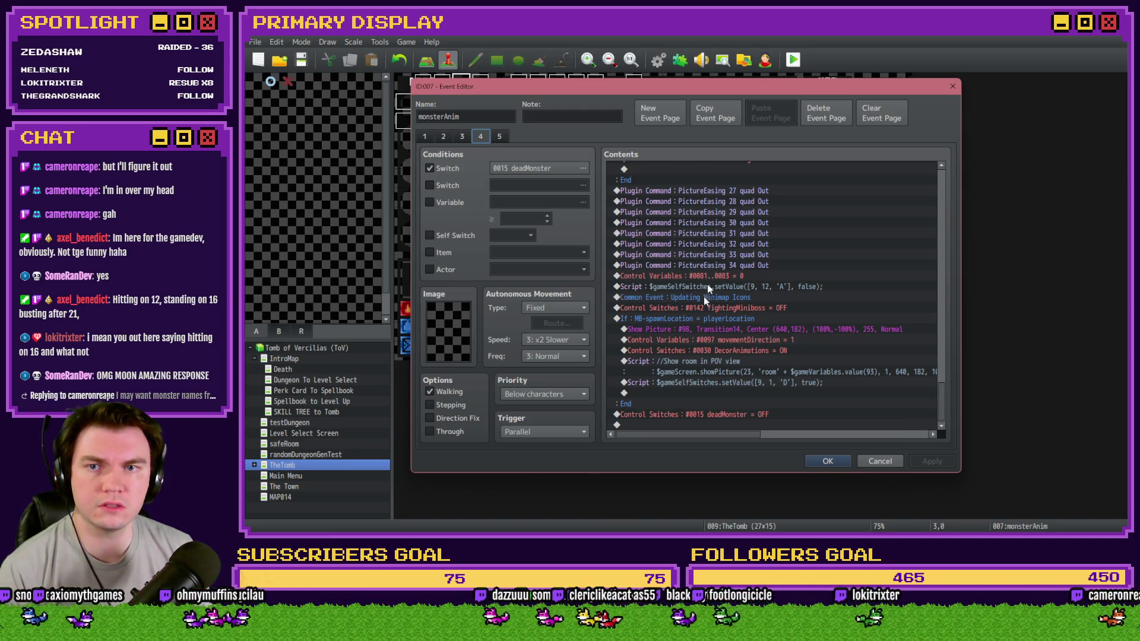
pyautogui.click(725, 115)
# Close monsterAnim, open Draw And Attack's page 6, and select the line after the 20-frame wait.
pyautogui.click(827, 462)
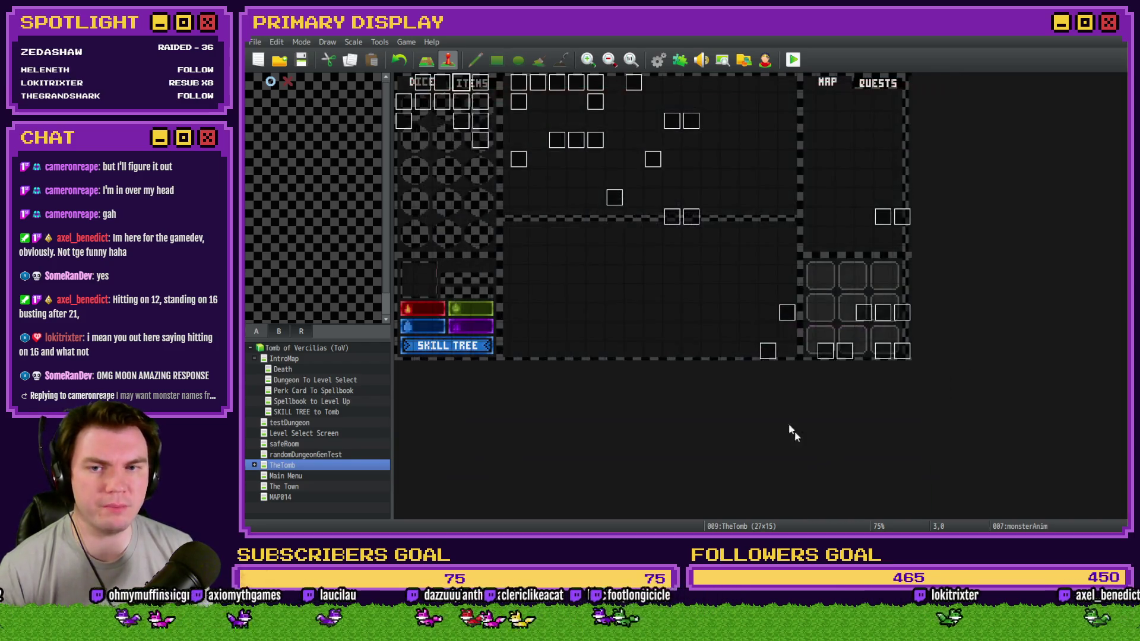
pyautogui.doubleClick(883, 351)
pyautogui.click(537, 137)
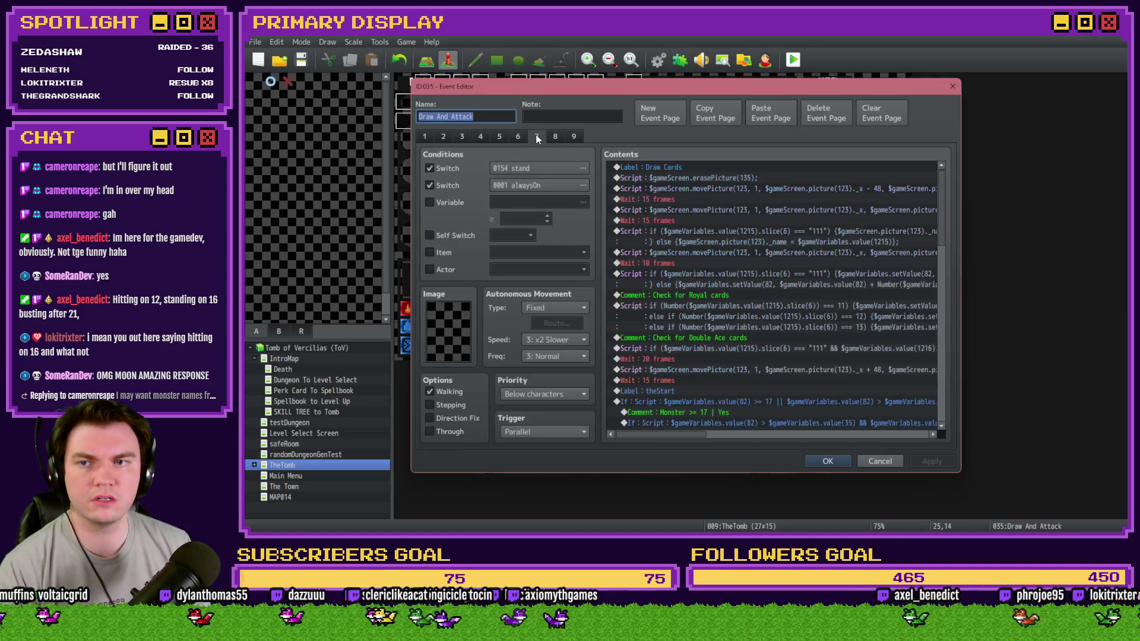
pyautogui.click(518, 136)
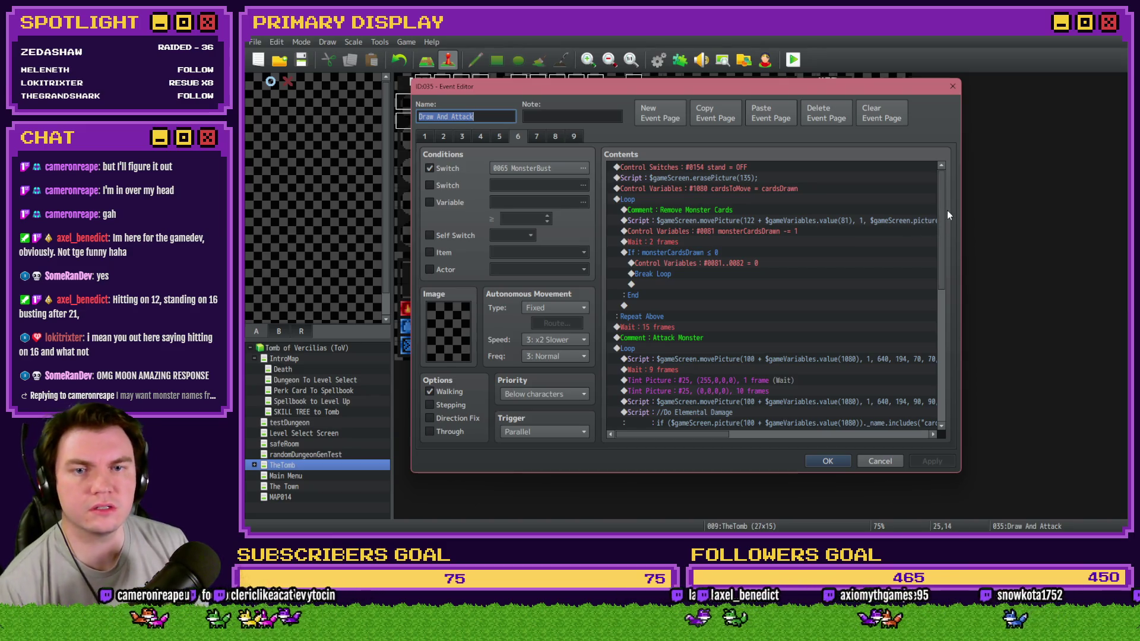
pyautogui.moveTo(942, 209)
pyautogui.mouseDown()
pyautogui.moveTo(932, 334)
pyautogui.moveTo(958, 295)
pyautogui.mouseUp()
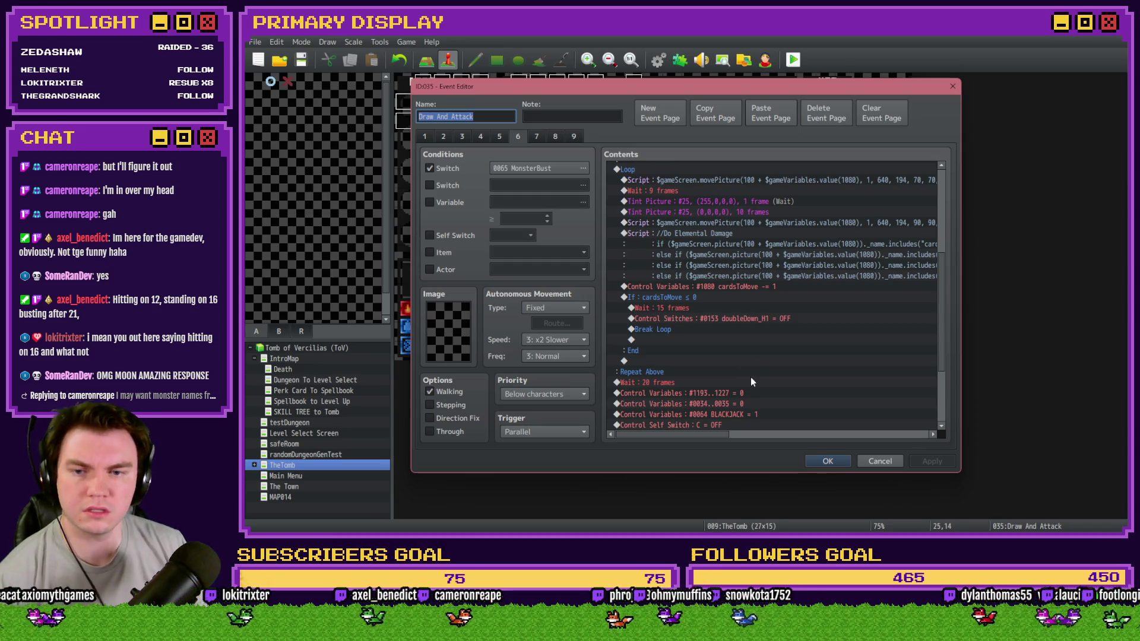
pyautogui.scroll(-3, 750, 375)
pyautogui.scroll(-1, 749, 377)
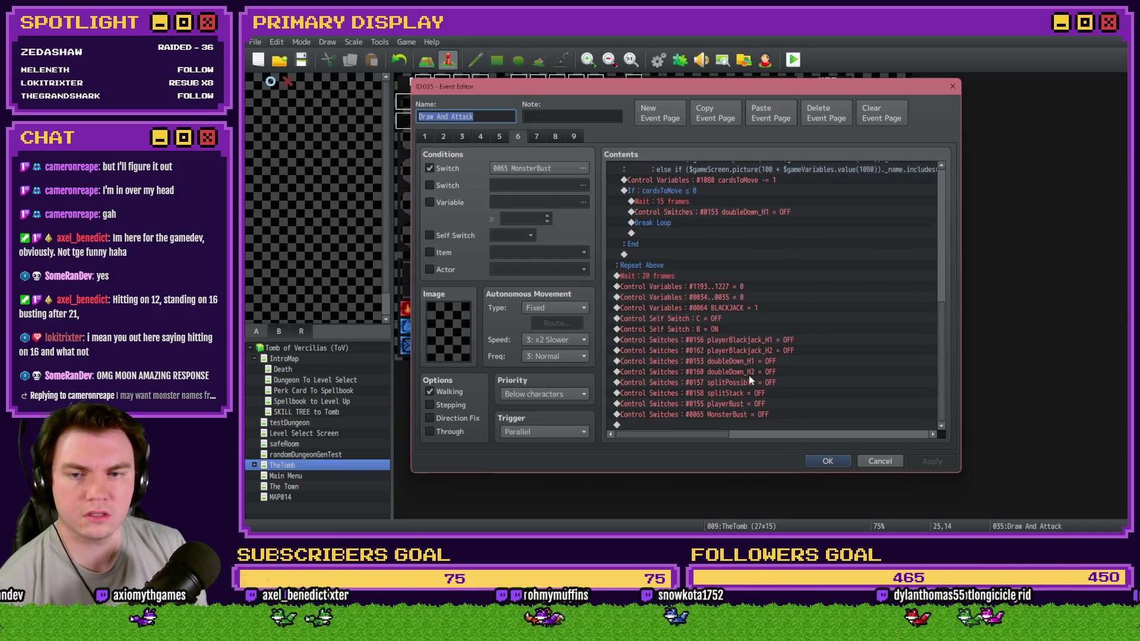
pyautogui.click(705, 276)
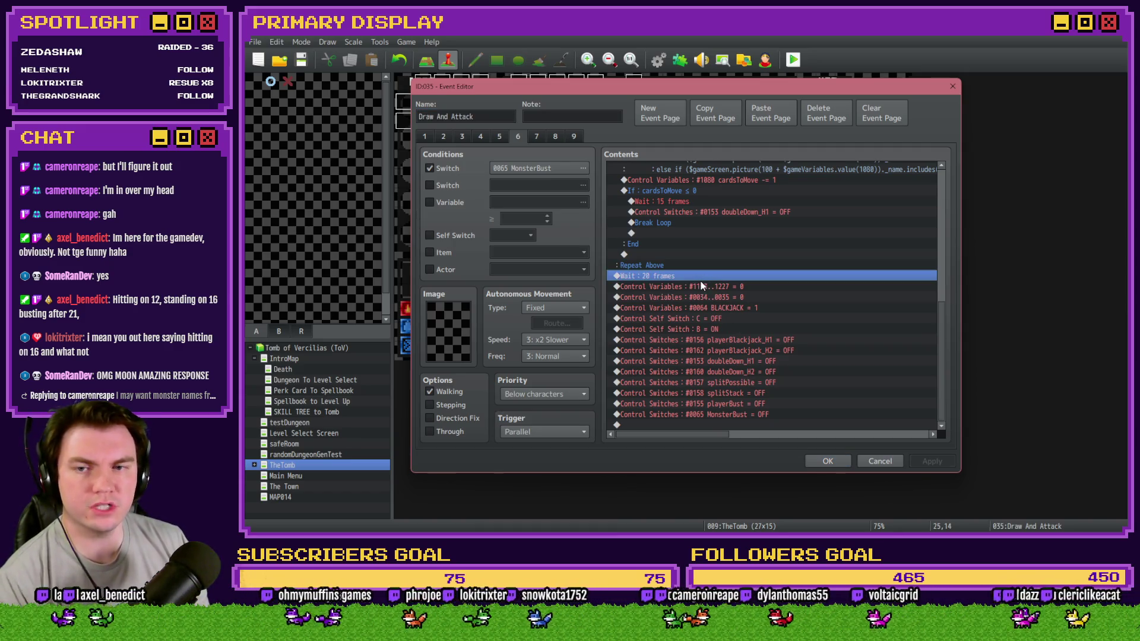
# Insert a Conditional Branch on switch 0067 exitDoorPuzzle after the 20-frame wait.
pyautogui.doubleClick(699, 284)
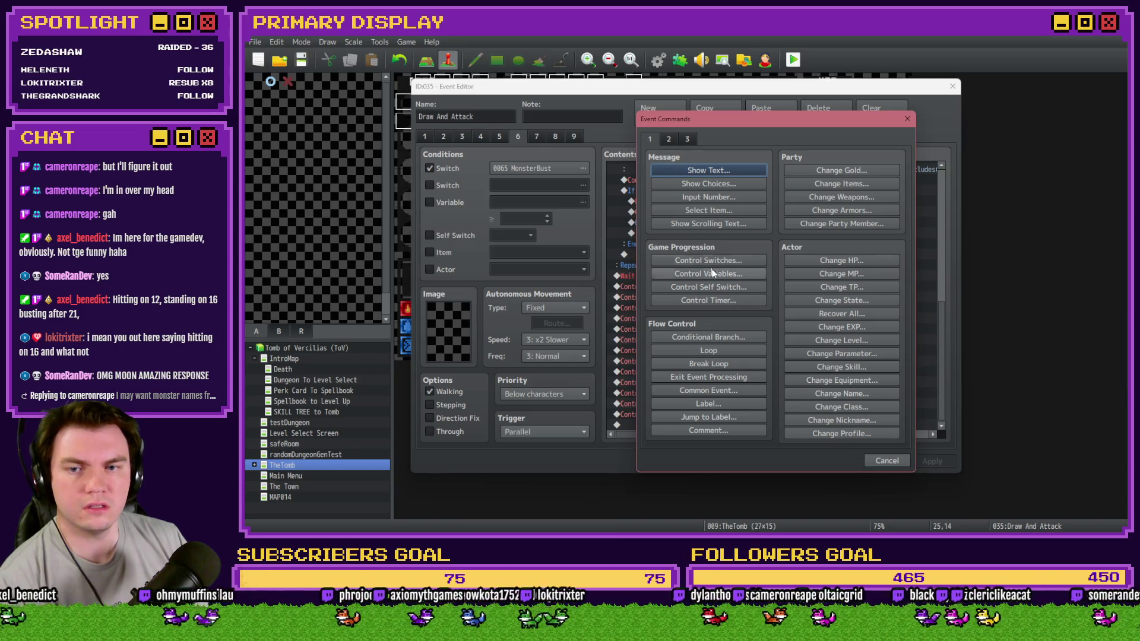
pyautogui.click(727, 339)
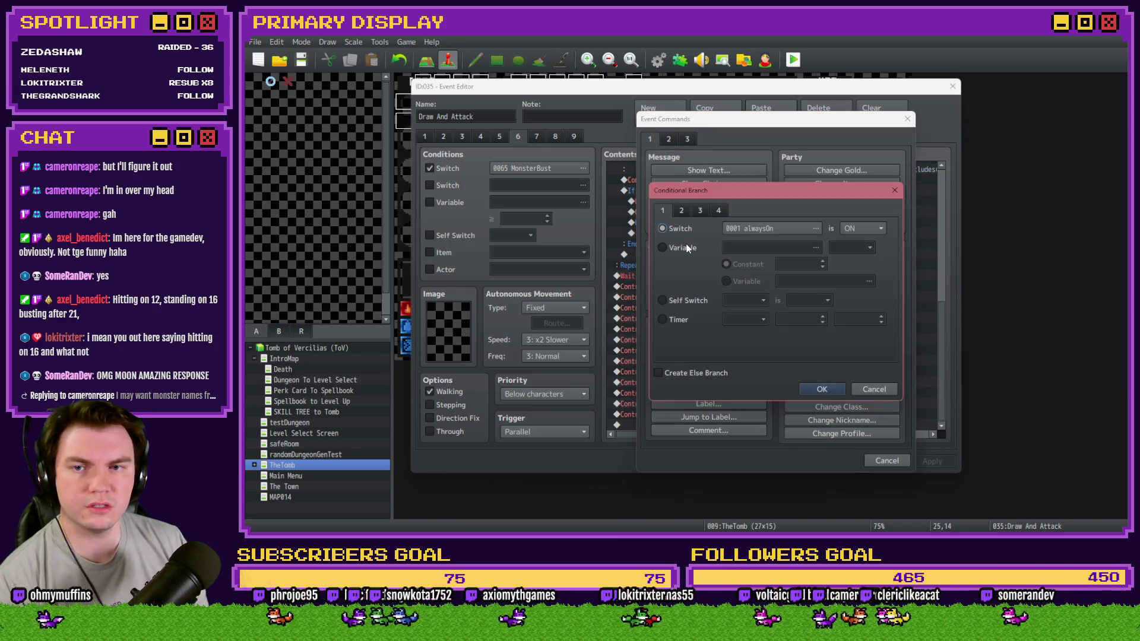
pyautogui.click(753, 230)
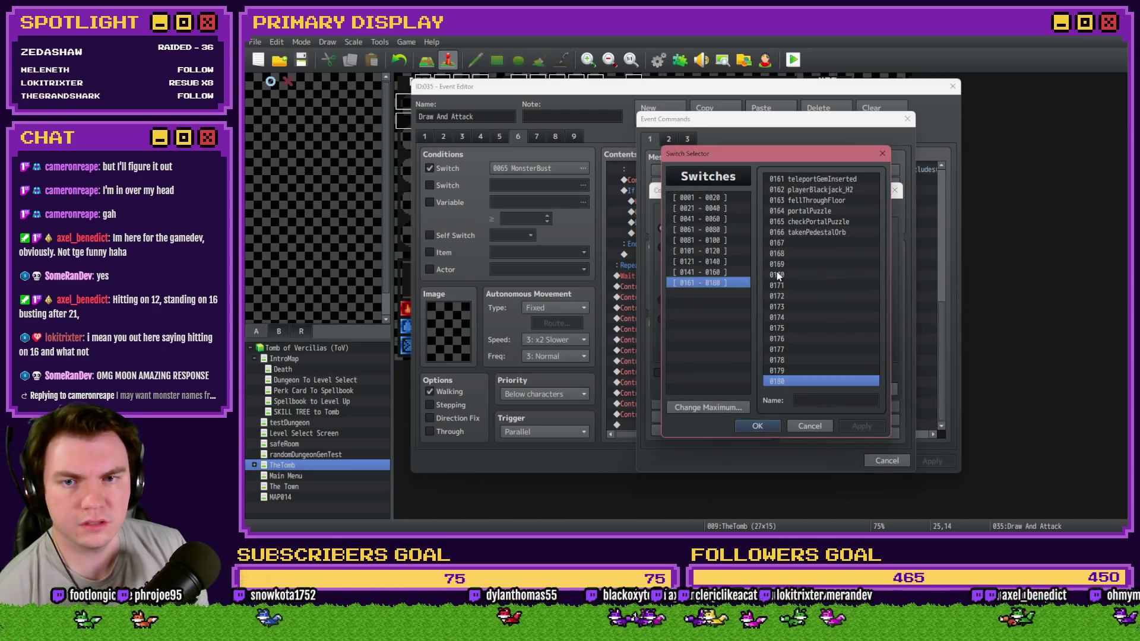
pyautogui.click(707, 229)
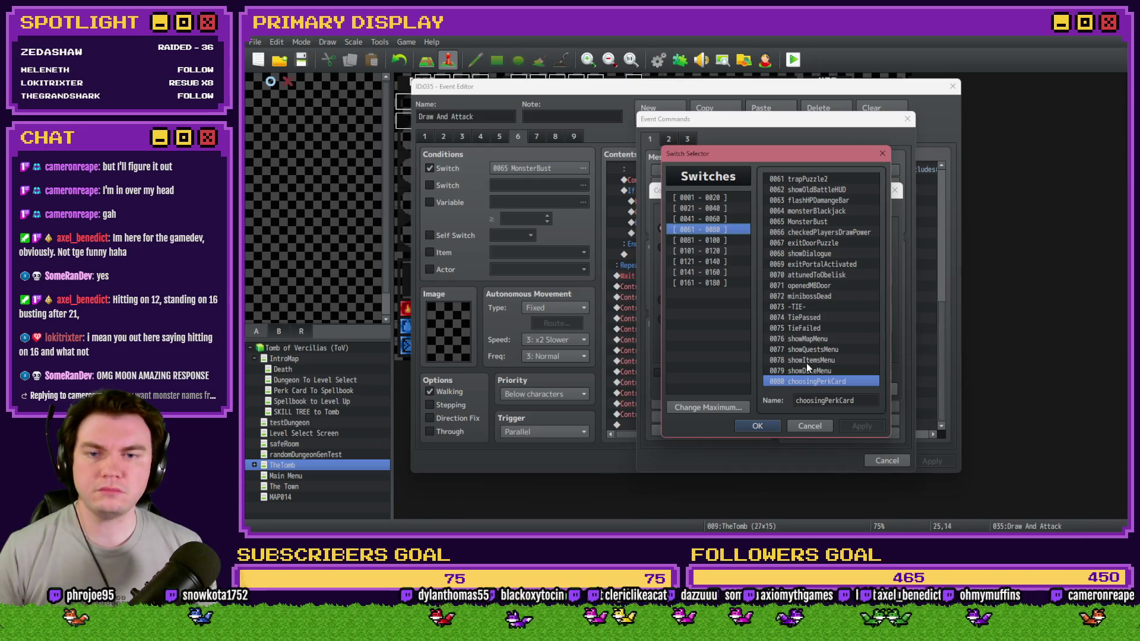
pyautogui.moveTo(810, 211); pyautogui.dragTo(808, 240)
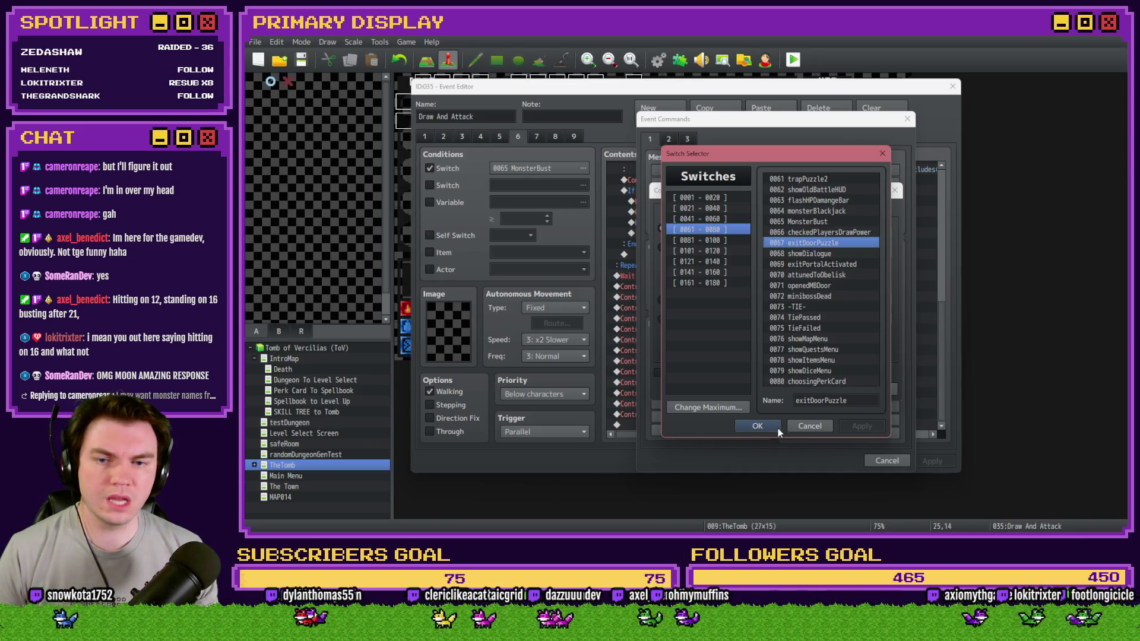
pyautogui.click(757, 426)
pyautogui.click(822, 388)
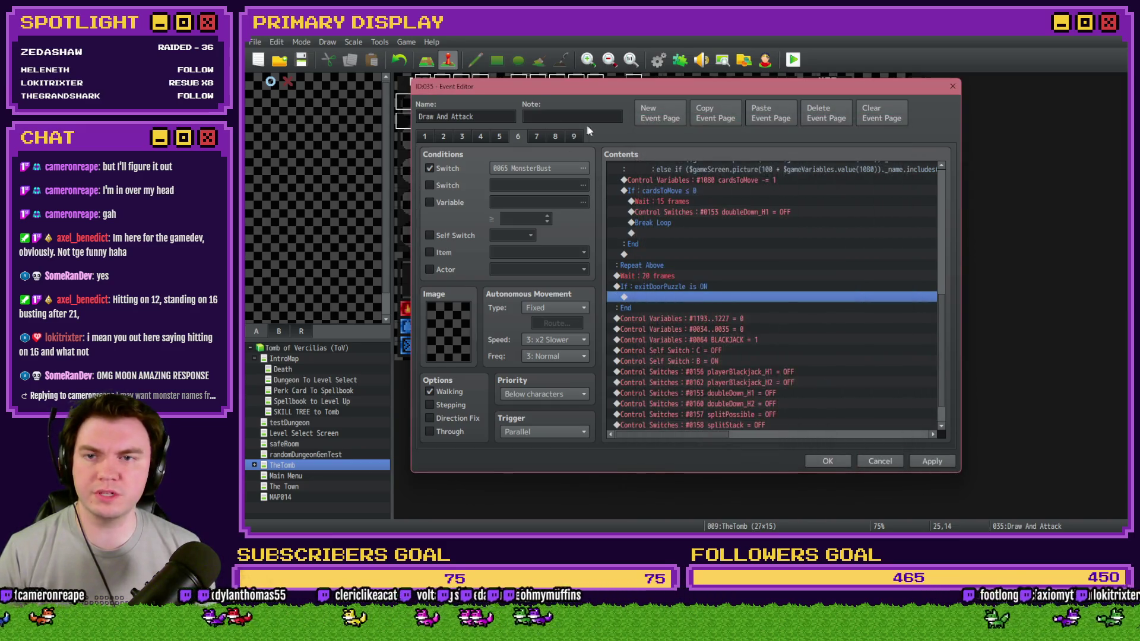
# Paste the copied monsterAnim page as new page 10, then return to page 6's branch.
pyautogui.click(574, 136)
pyautogui.click(781, 117)
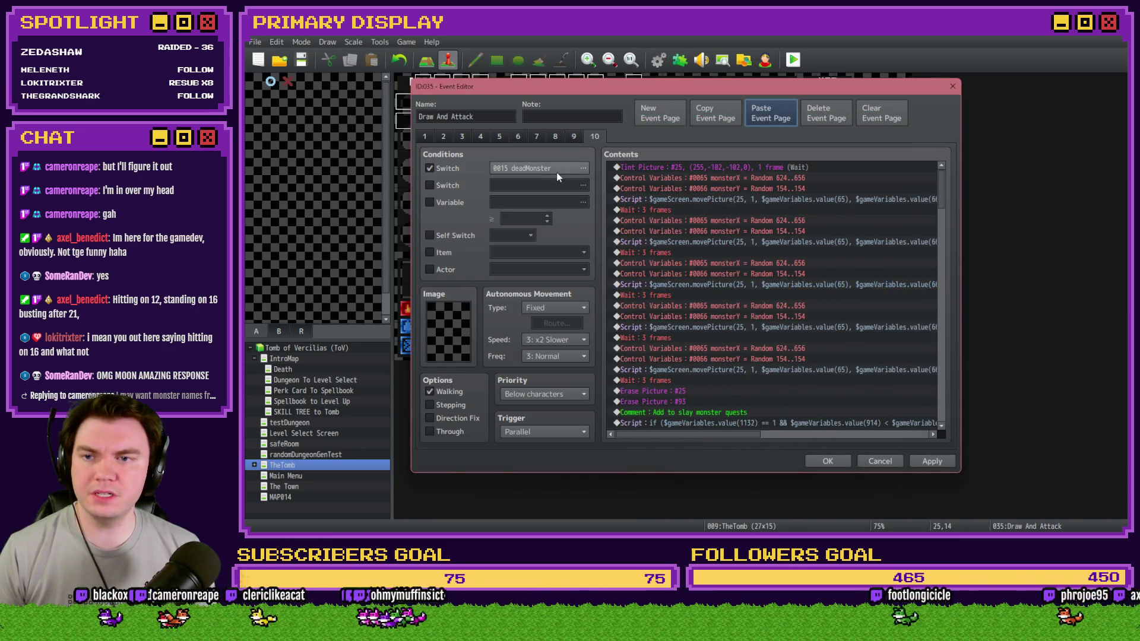
pyautogui.click(518, 136)
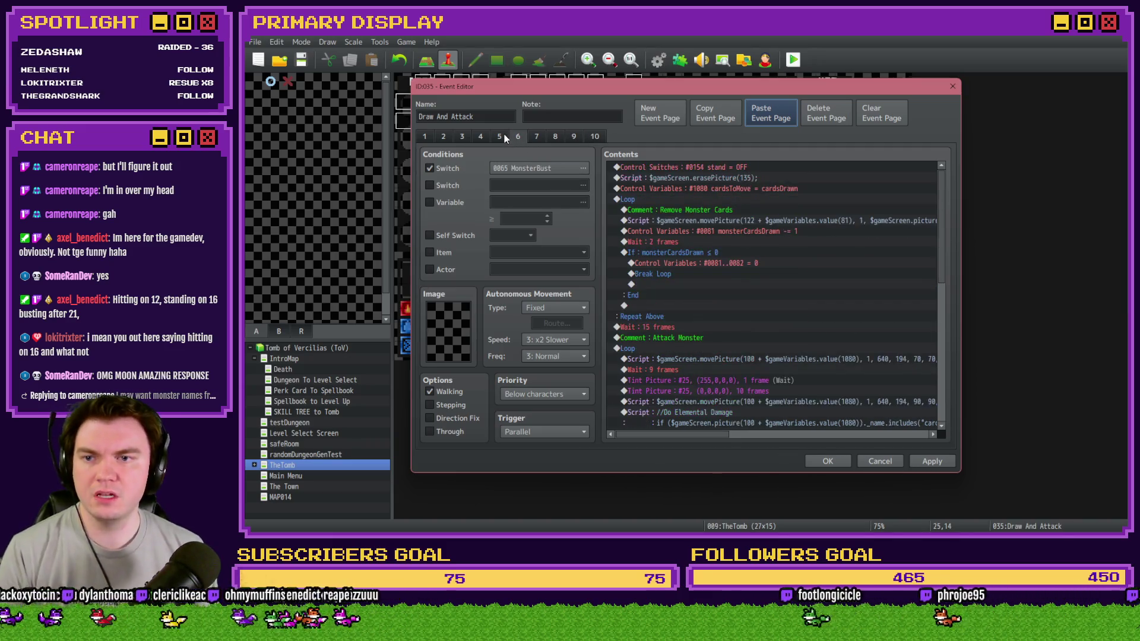
pyautogui.click(933, 209)
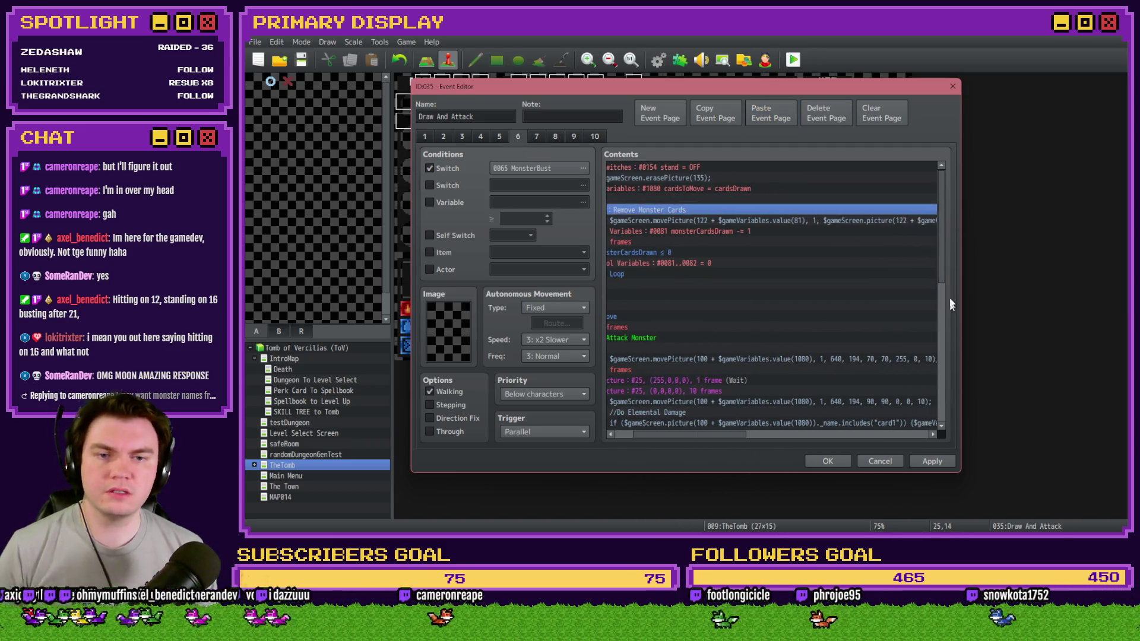
pyautogui.scroll(-5, 940, 279)
pyautogui.click(625, 434)
# Change the branch condition to switch 0015 deadMonster is ON.
pyautogui.doubleClick(689, 264)
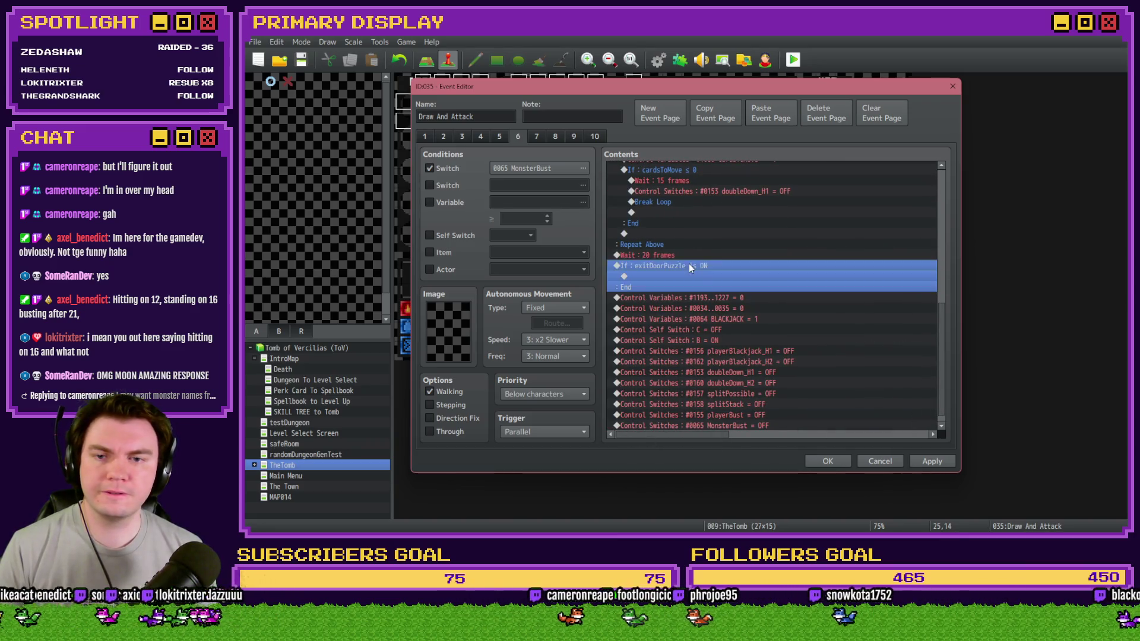
pyautogui.click(732, 228)
pyautogui.click(724, 208)
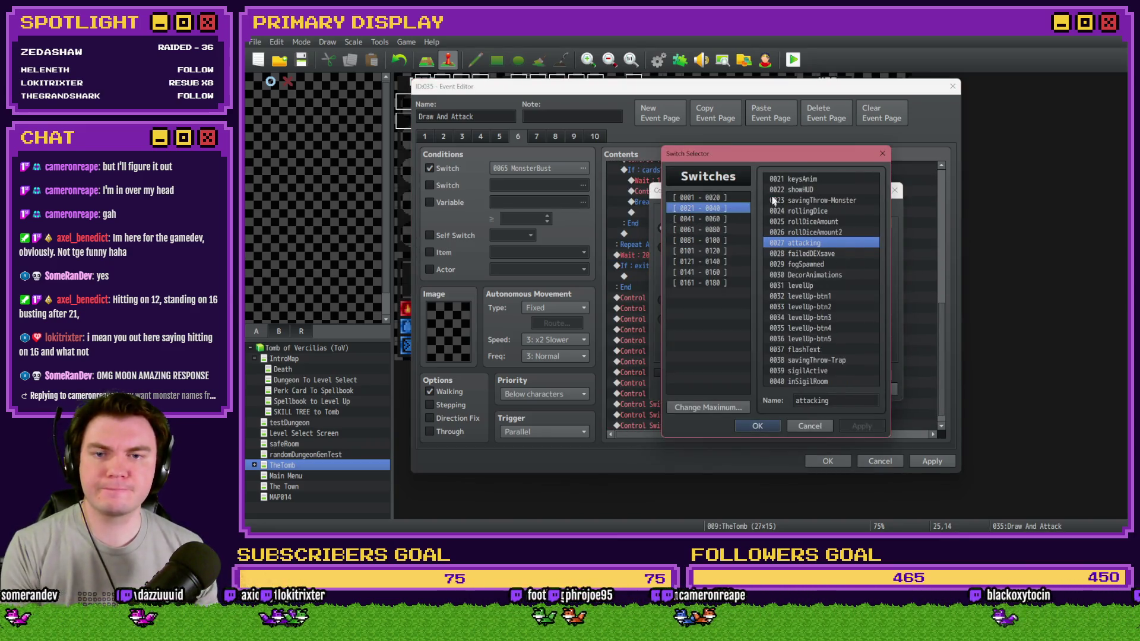
pyautogui.click(724, 198)
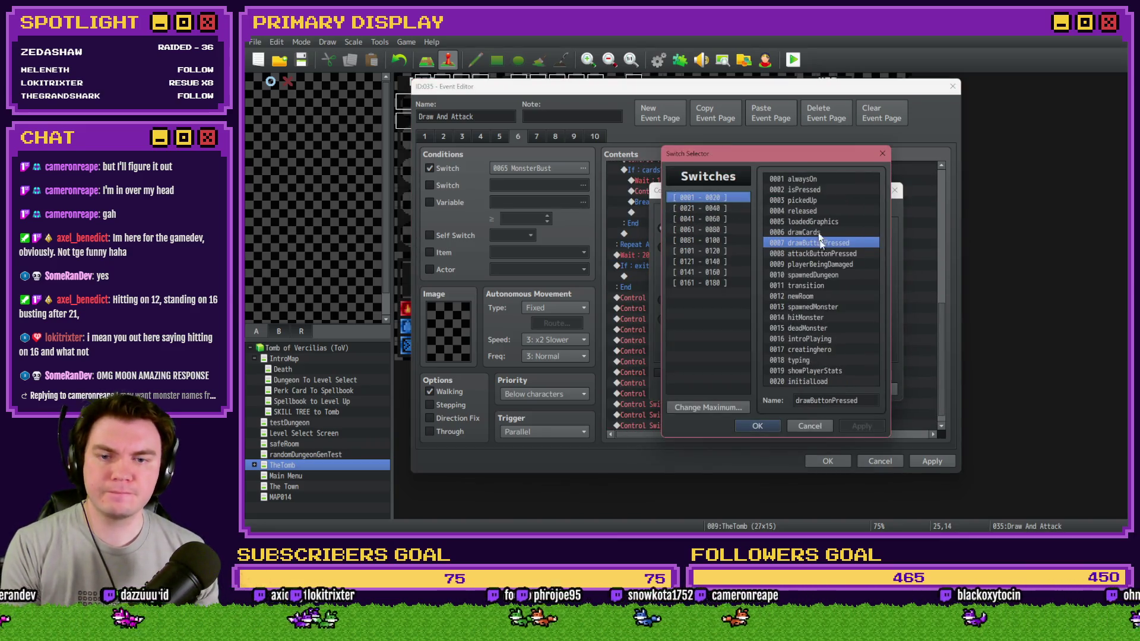
pyautogui.doubleClick(809, 328)
pyautogui.click(809, 388)
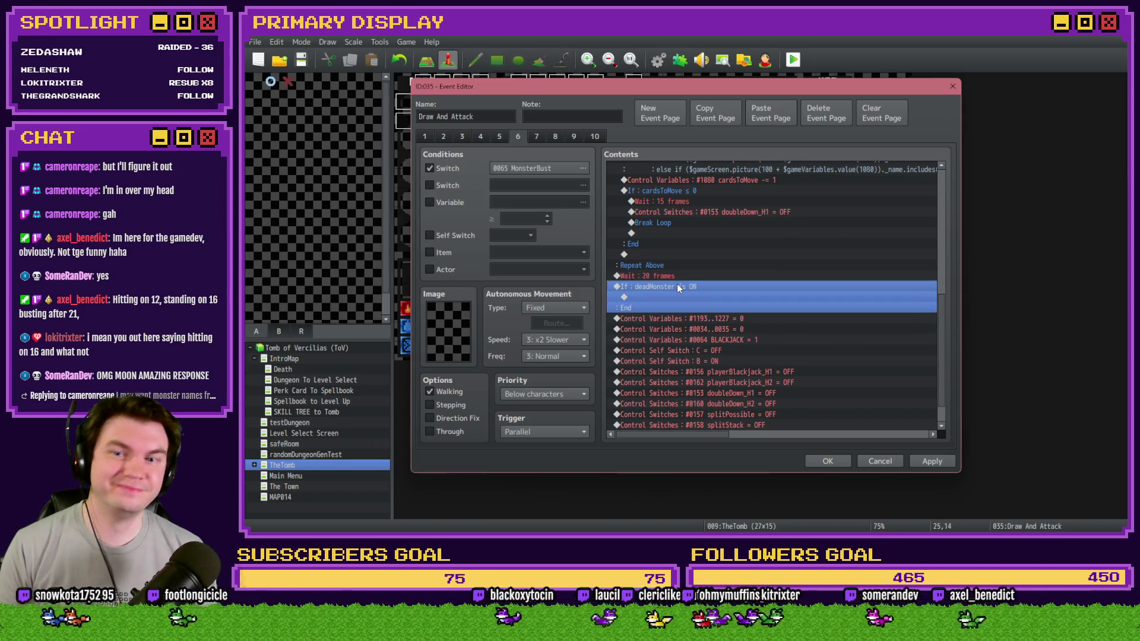
# Switch the branch condition to a variable and browse to variables 0061–0080.
pyautogui.doubleClick(677, 287)
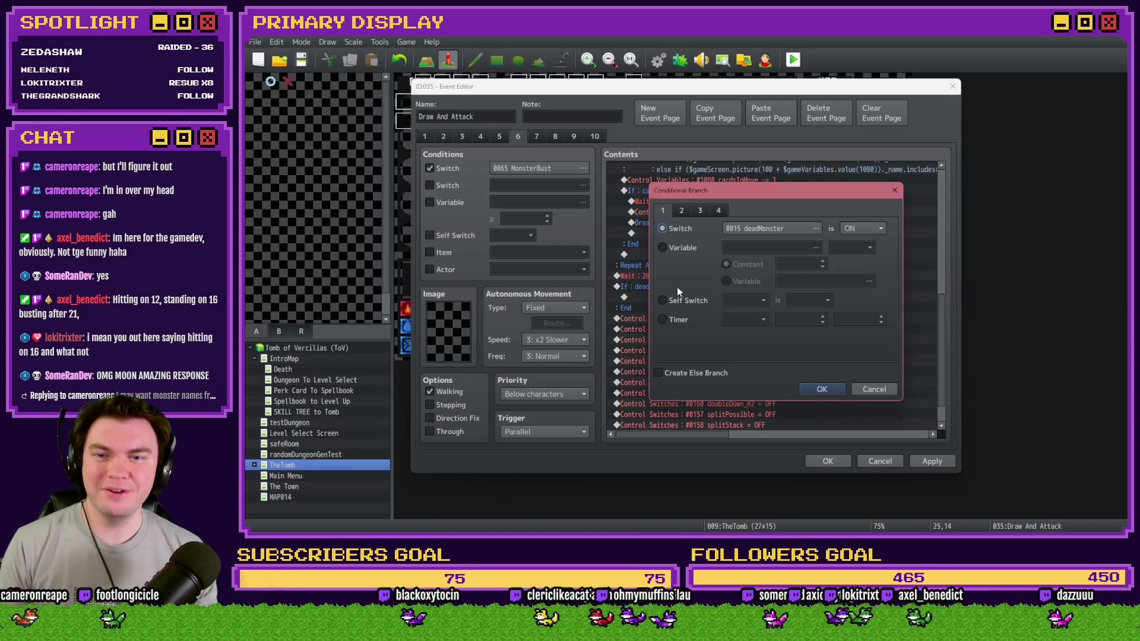
pyautogui.click(688, 246)
pyautogui.click(775, 247)
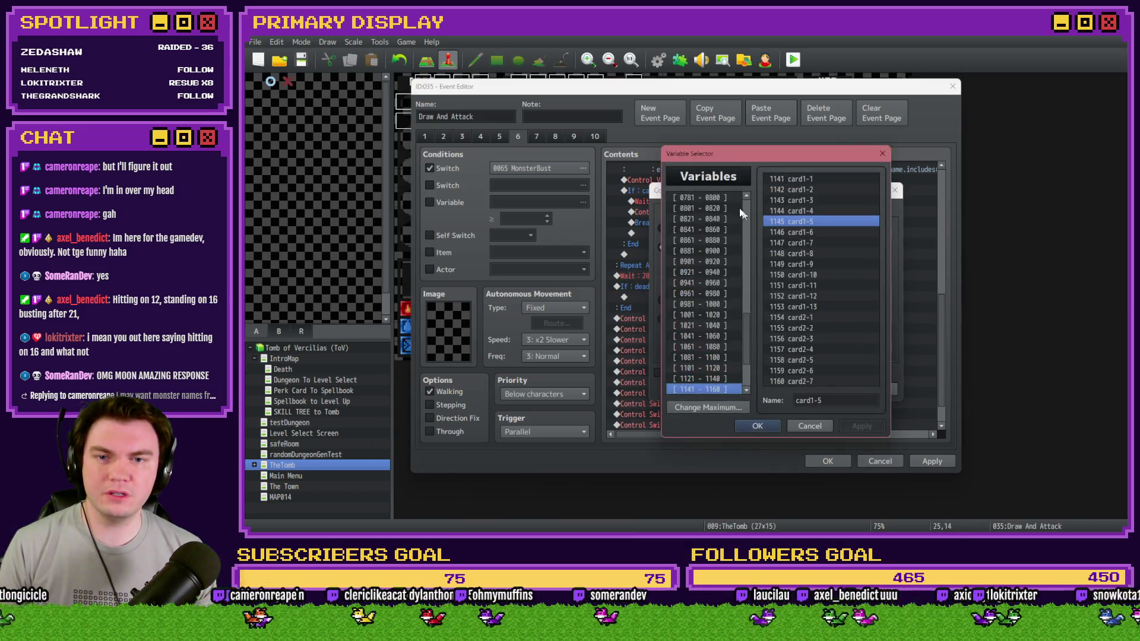
pyautogui.scroll(10, 745, 202)
pyautogui.click(718, 197)
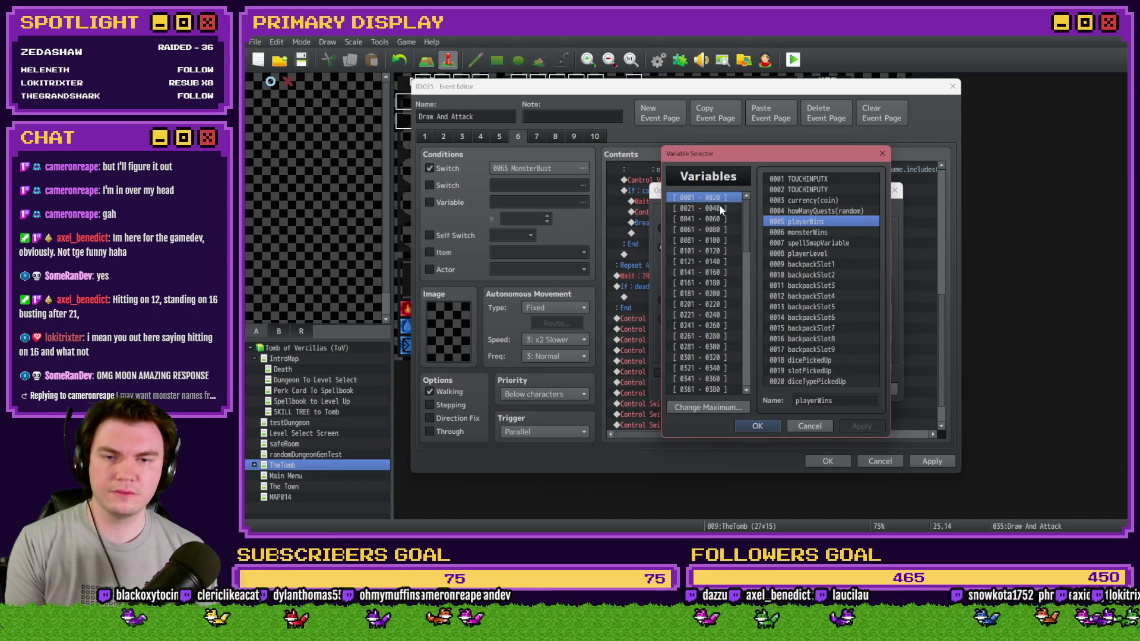
pyautogui.click(719, 206)
pyautogui.press('Up')
pyautogui.press('Down')
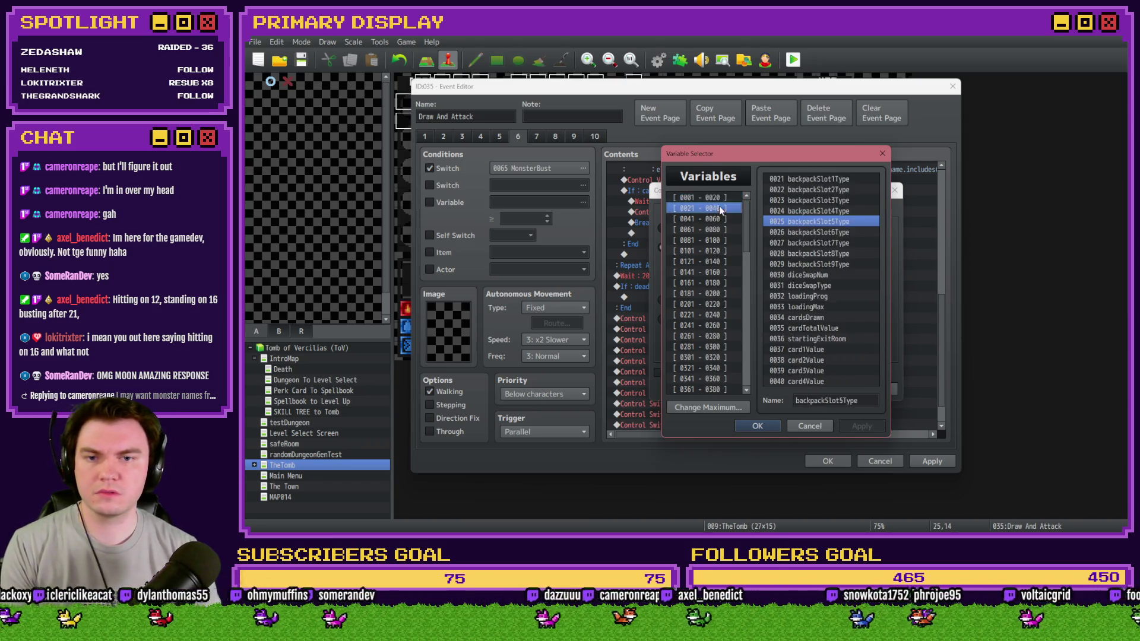
pyautogui.press('Down')
pyautogui.press('Down')
pyautogui.press('Down')
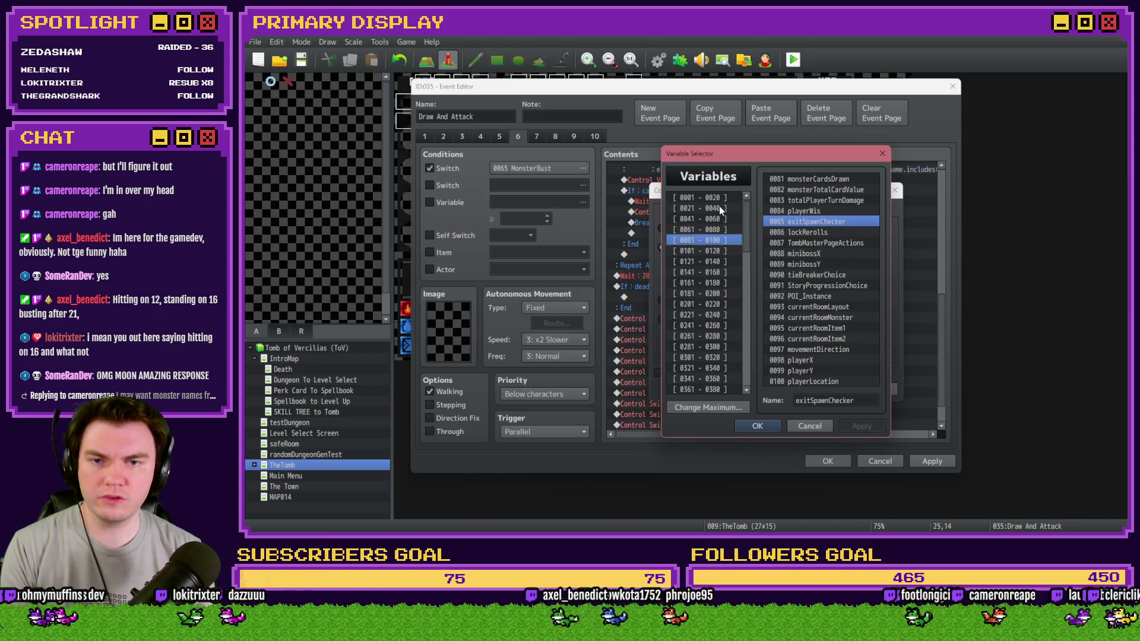
pyautogui.press('Up')
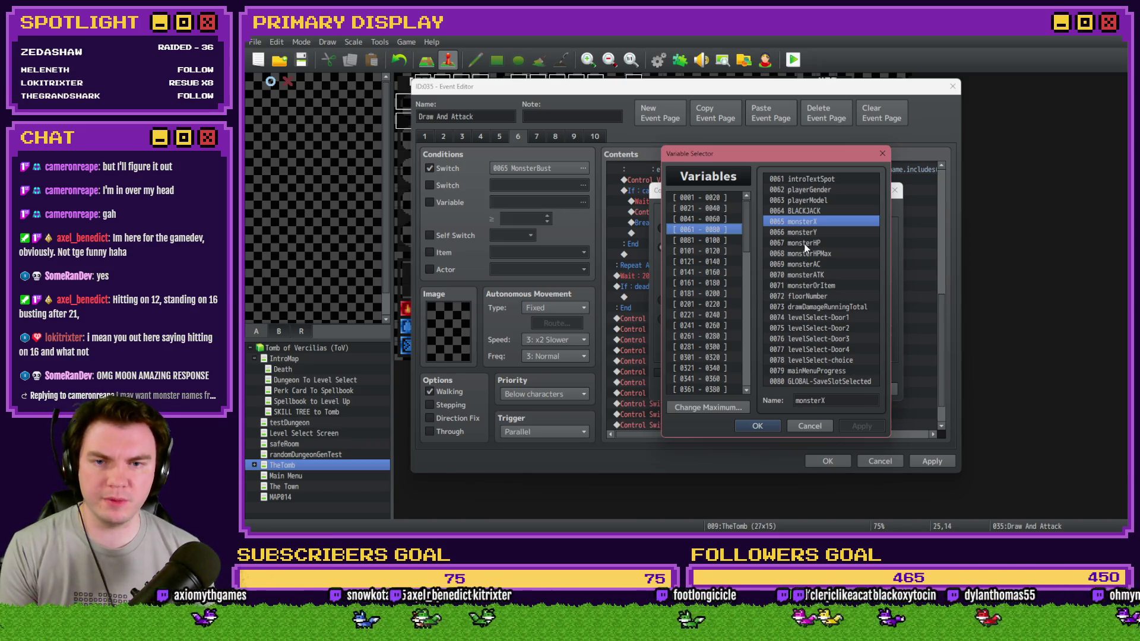
# Set the condition to variable 0067 monsterHP ≤ constant 0.
pyautogui.doubleClick(842, 242)
pyautogui.click(843, 246)
pyautogui.click(842, 276)
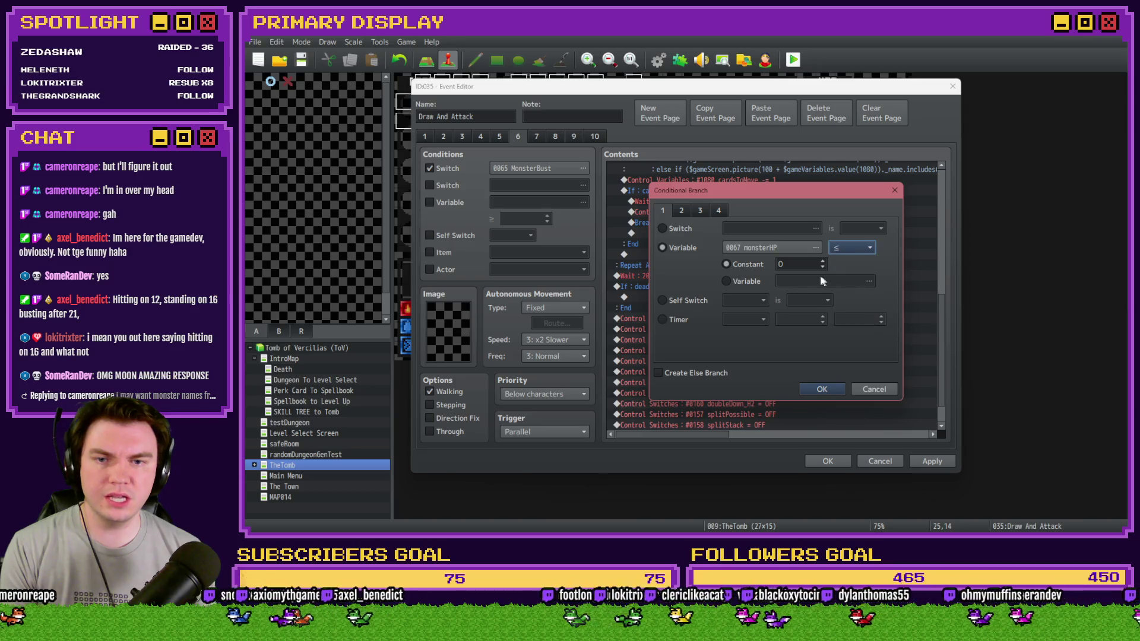
pyautogui.click(817, 391)
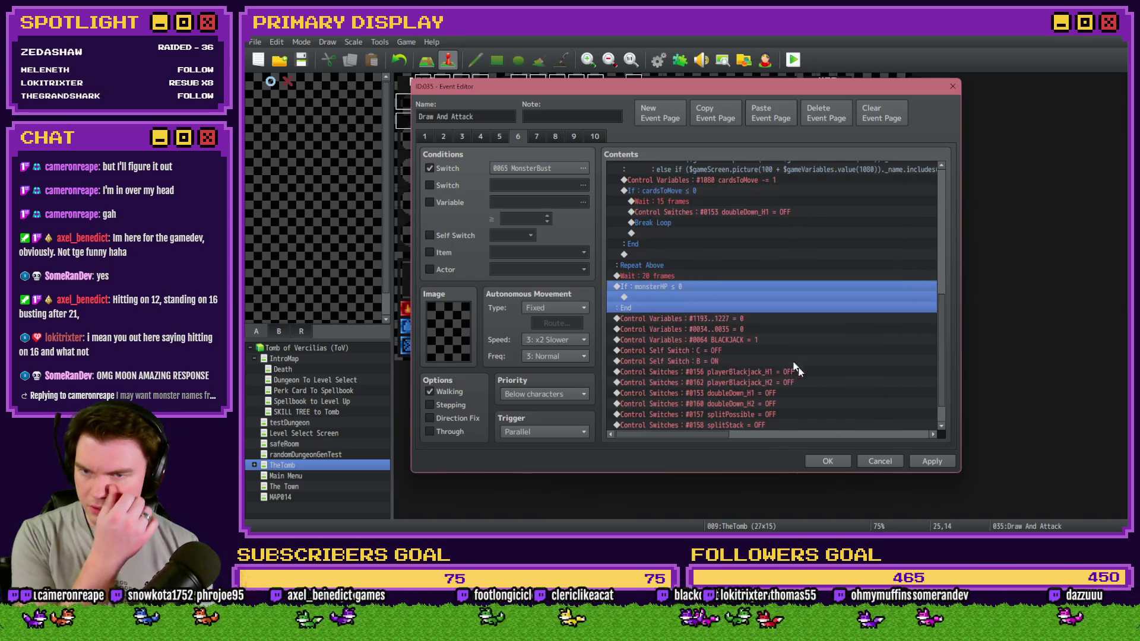
# Add Control Switches 0015 deadMonster = ON inside the monsterHP ≤ 0 branch.
pyautogui.click(690, 297)
pyautogui.doubleClick(687, 296)
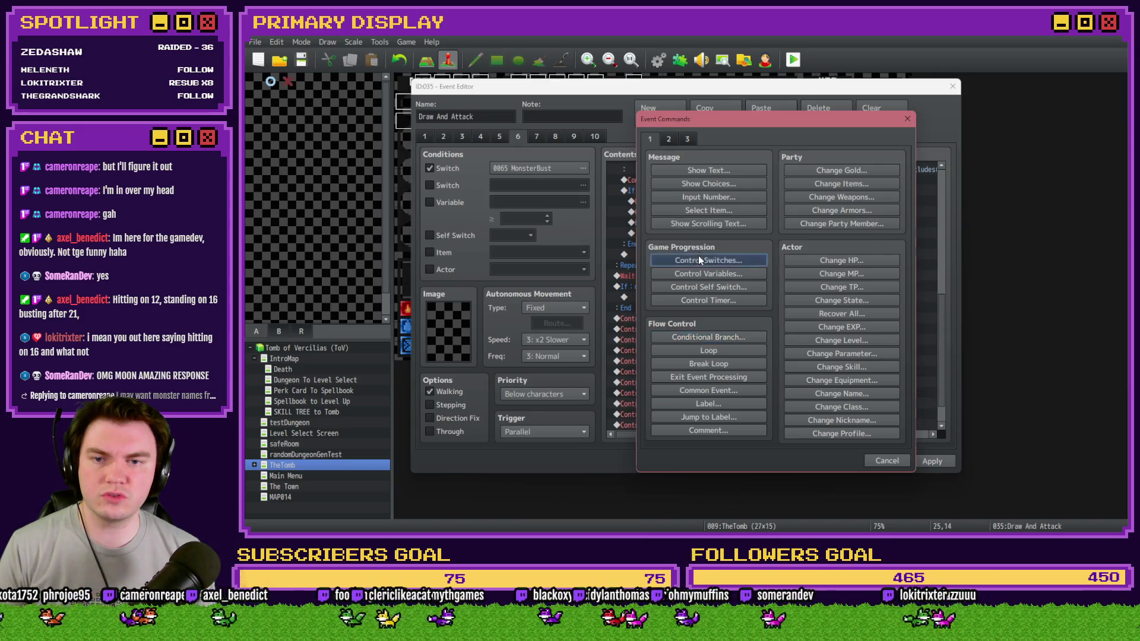
pyautogui.click(698, 255)
pyautogui.click(801, 273)
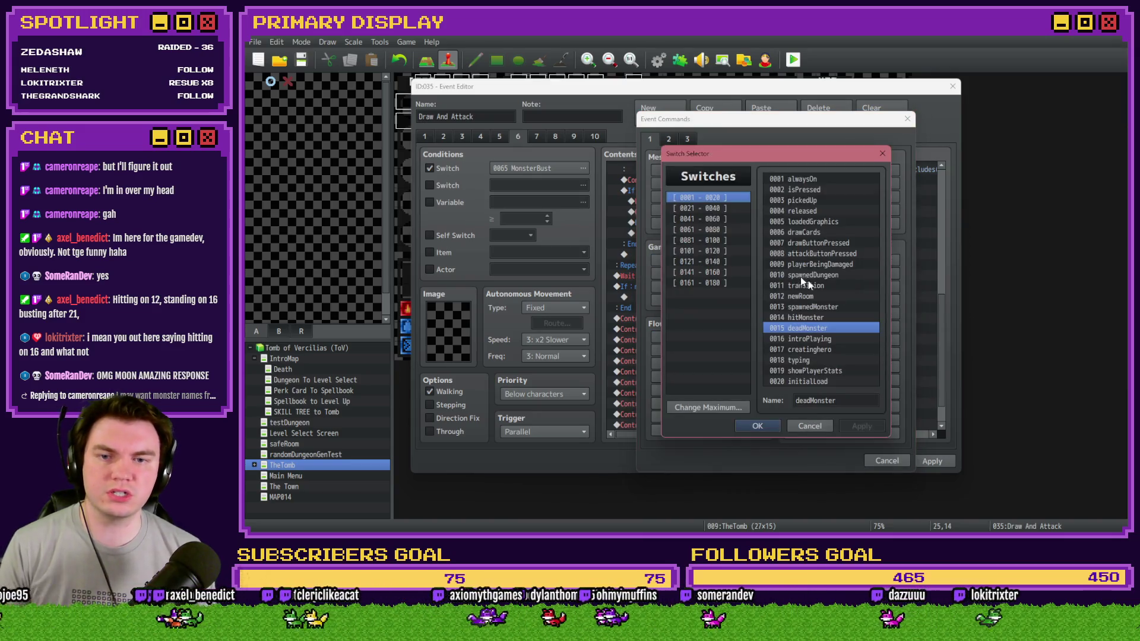
pyautogui.doubleClick(843, 329)
pyautogui.click(793, 345)
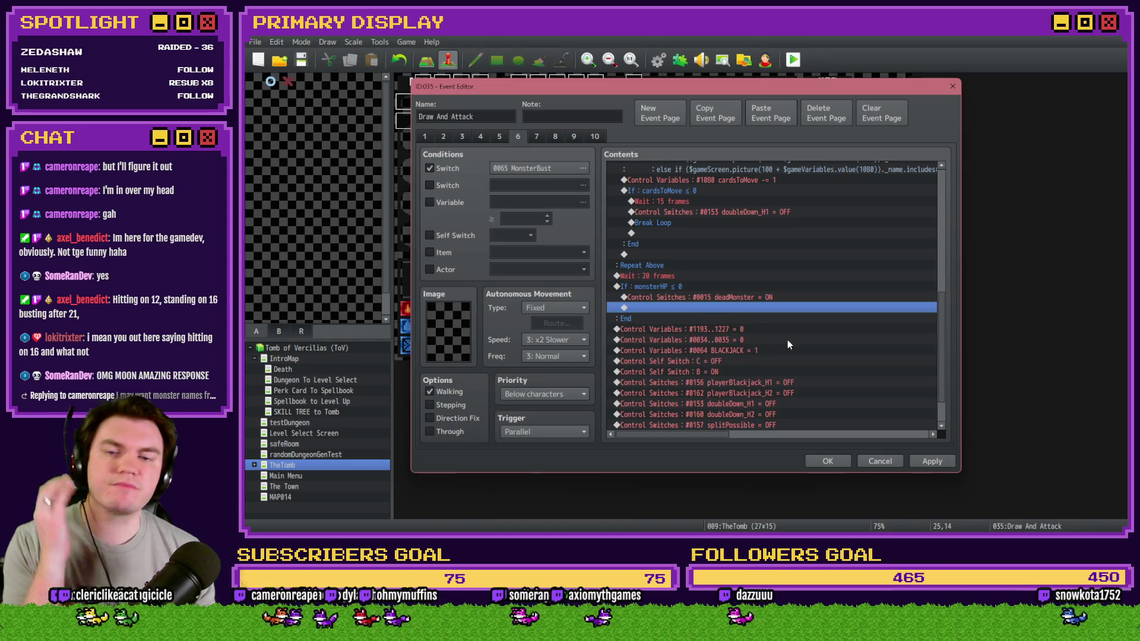
# Move the monsterHP branch to the end of page 6, after MonsterBust = OFF, and apply.
pyautogui.scroll(-2, 784, 345)
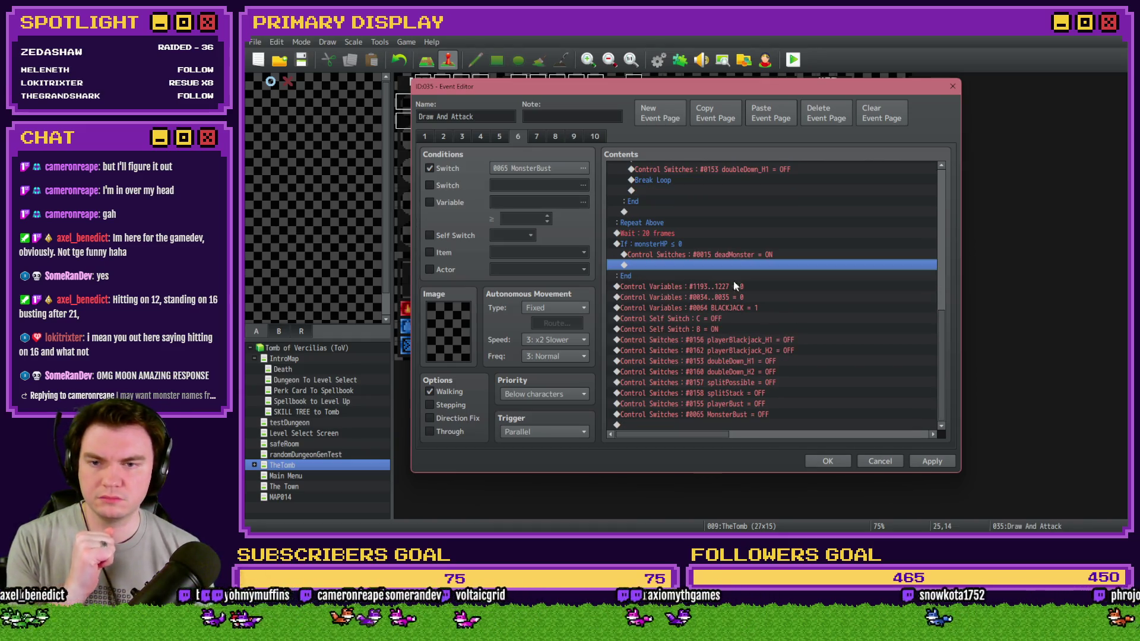
pyautogui.click(701, 245)
pyautogui.hotkey('ctrl', 'x')
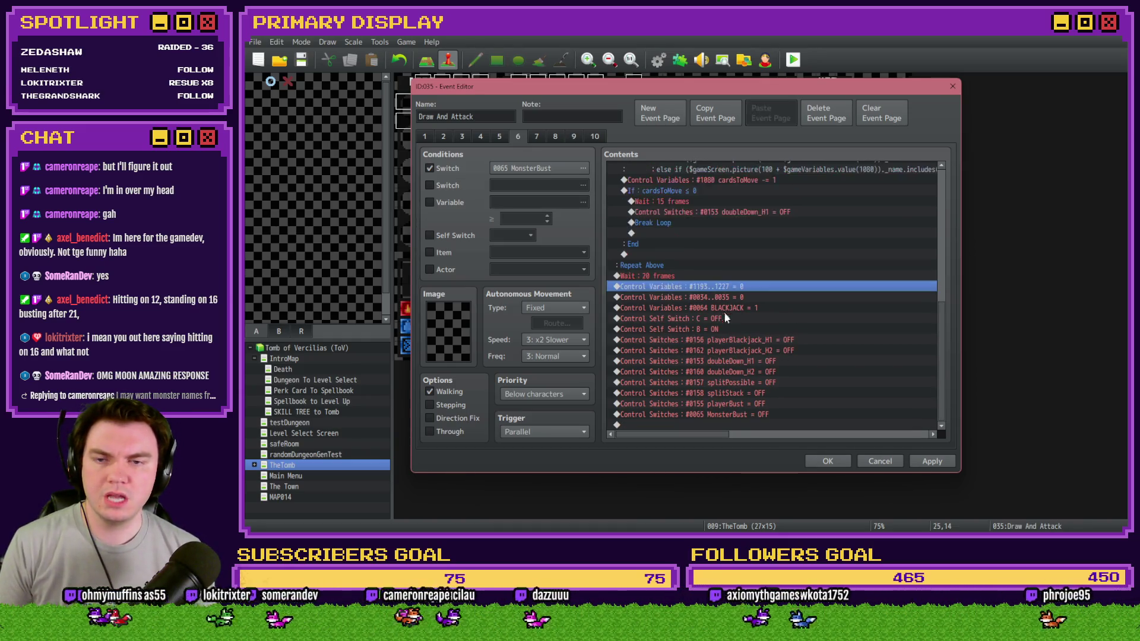
pyautogui.click(738, 423)
pyautogui.hotkey('ctrl', 'v')
pyautogui.click(936, 463)
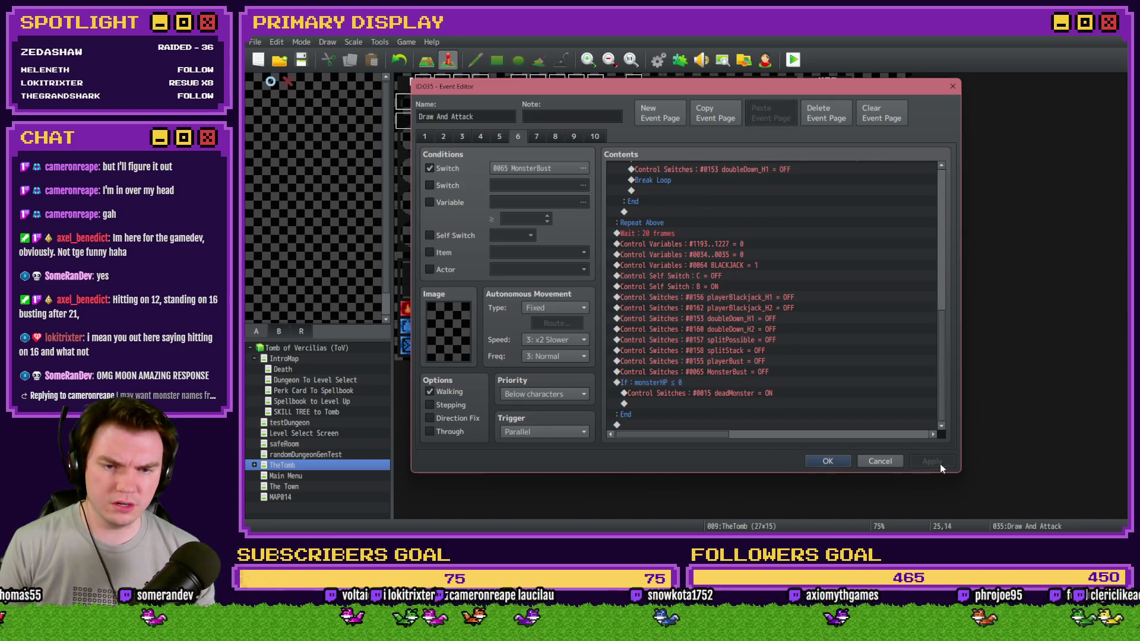
pyautogui.click(736, 382)
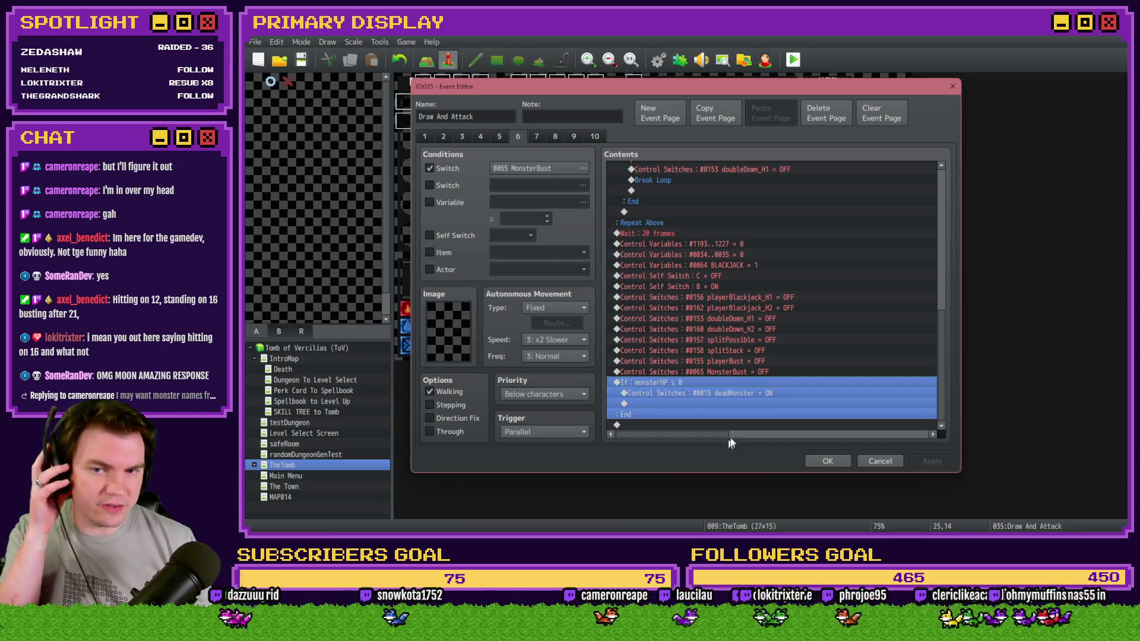
# Show Draw And Attack's page 10 and select the last empty line of its contents.
pyautogui.click(590, 136)
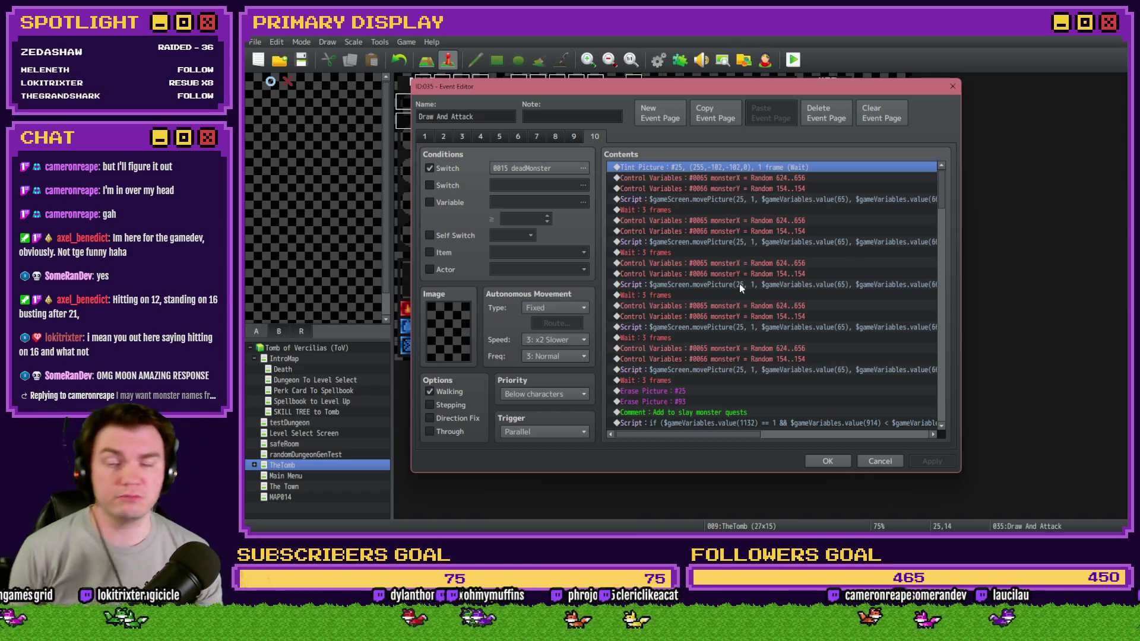
pyautogui.click(555, 136)
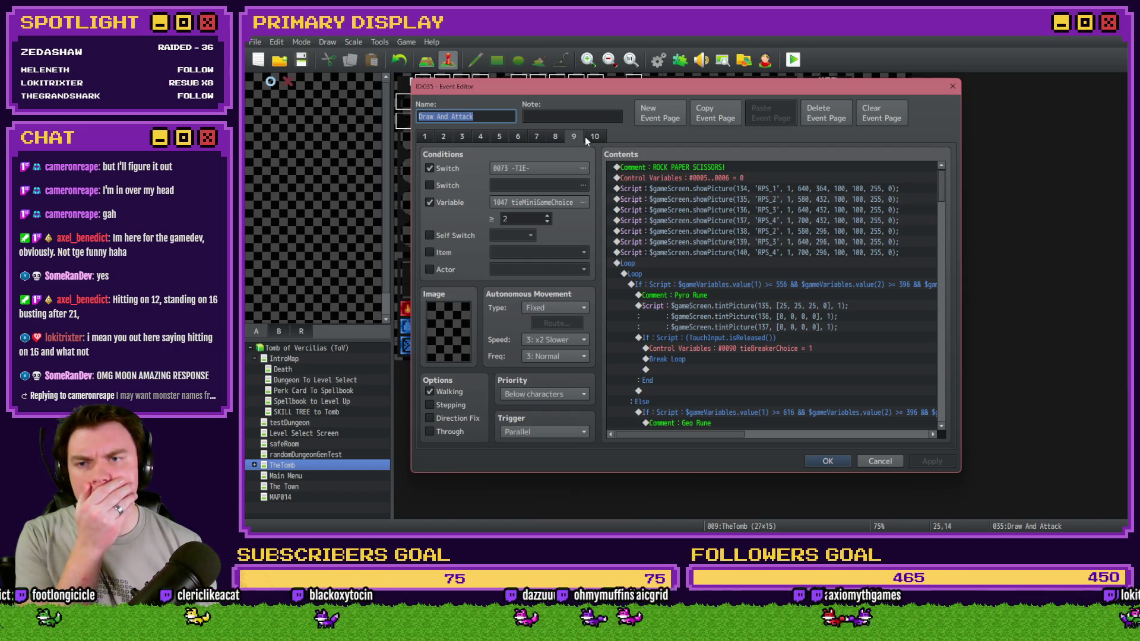
pyautogui.click(587, 137)
pyautogui.moveTo(945, 190)
pyautogui.mouseDown()
pyautogui.moveTo(943, 201)
pyautogui.moveTo(940, 165)
pyautogui.mouseUp()
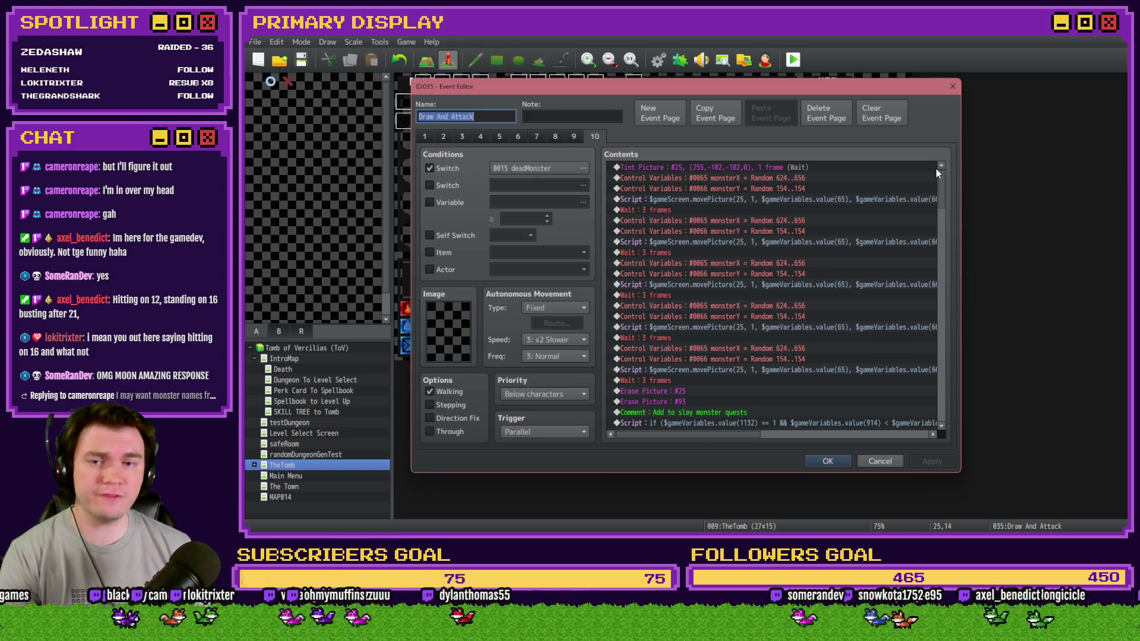
pyautogui.moveTo(938, 176); pyautogui.dragTo(938, 397)
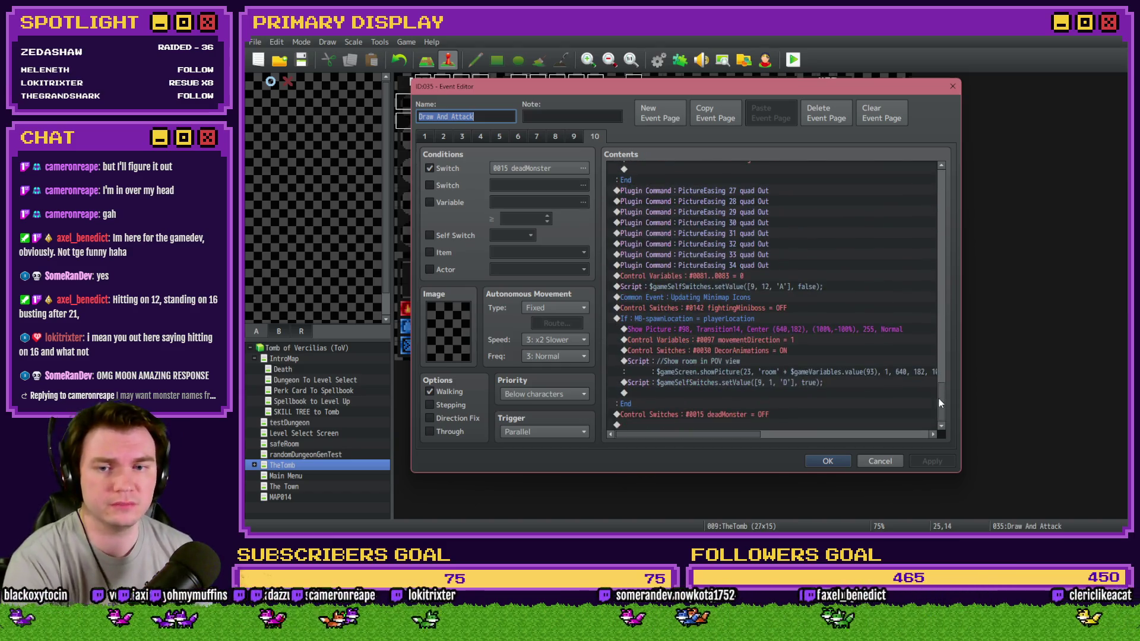
pyautogui.click(761, 424)
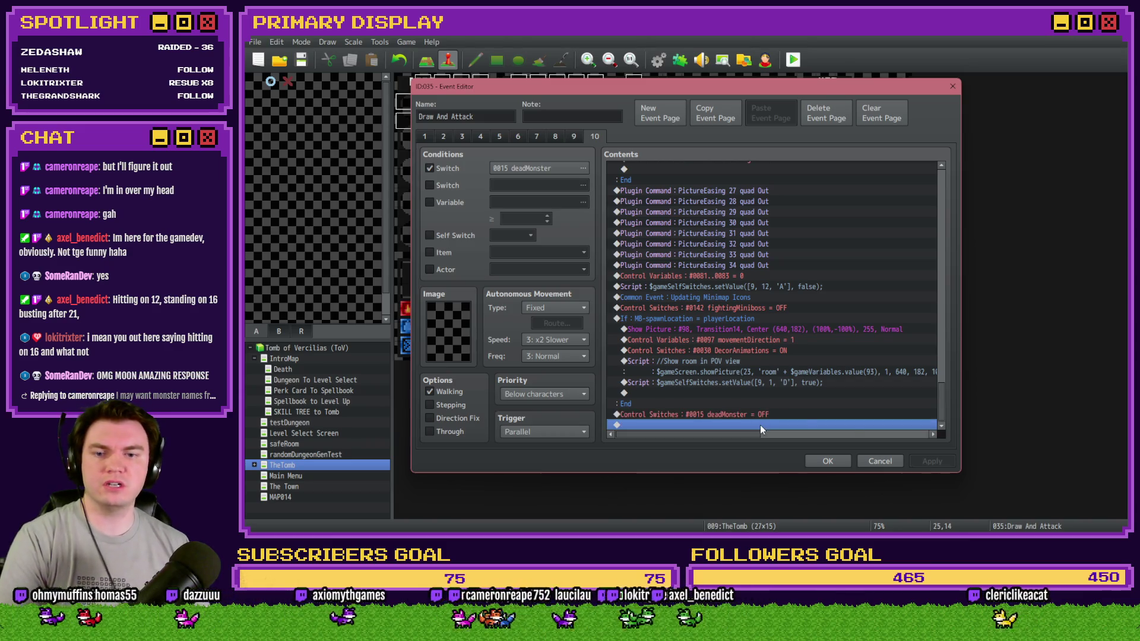
# Add Control Self Switch A = OFF at the end of page 10.
pyautogui.doubleClick(760, 425)
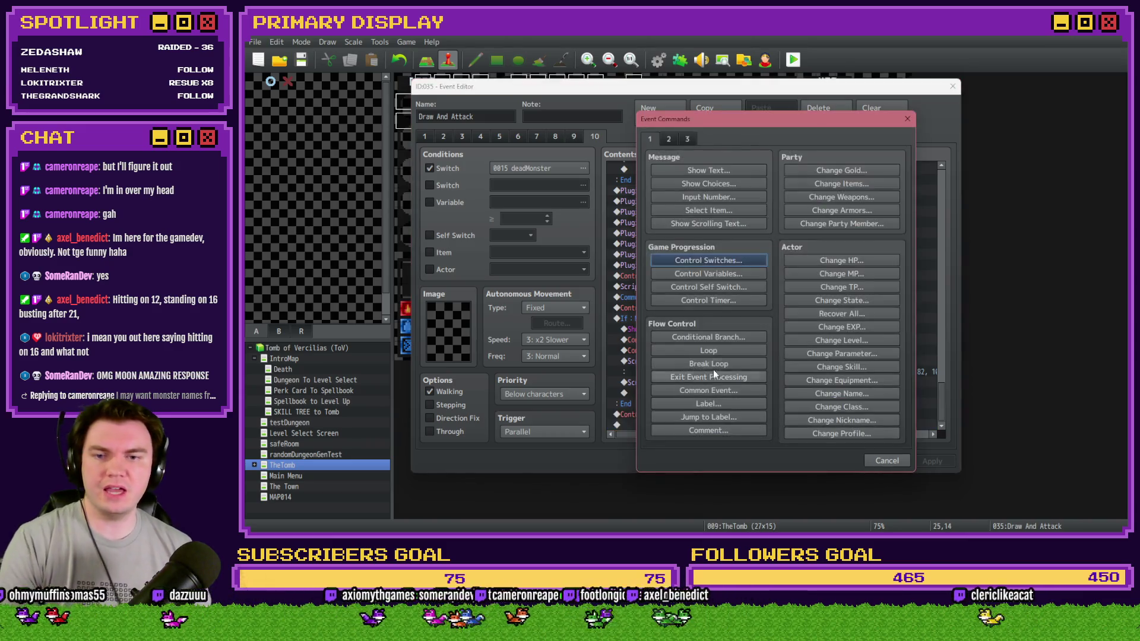
pyautogui.click(732, 287)
pyautogui.click(725, 313)
pyautogui.click(776, 331)
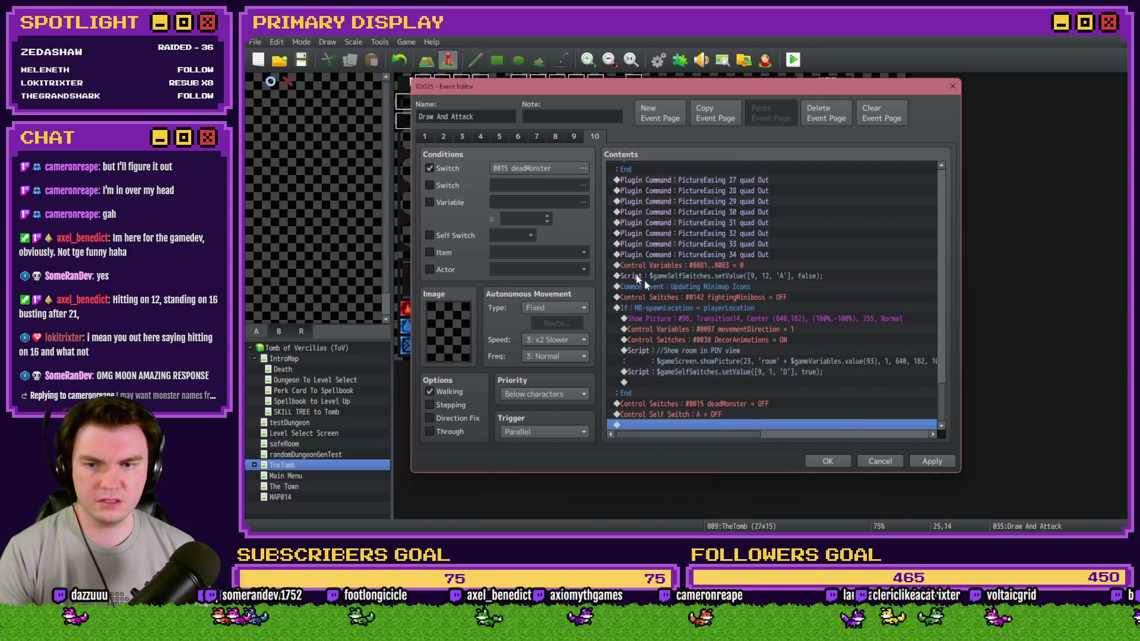
# Review pages 7 and 6, including the self switch B ON command, then close the editor.
pyautogui.click(535, 136)
pyautogui.click(523, 138)
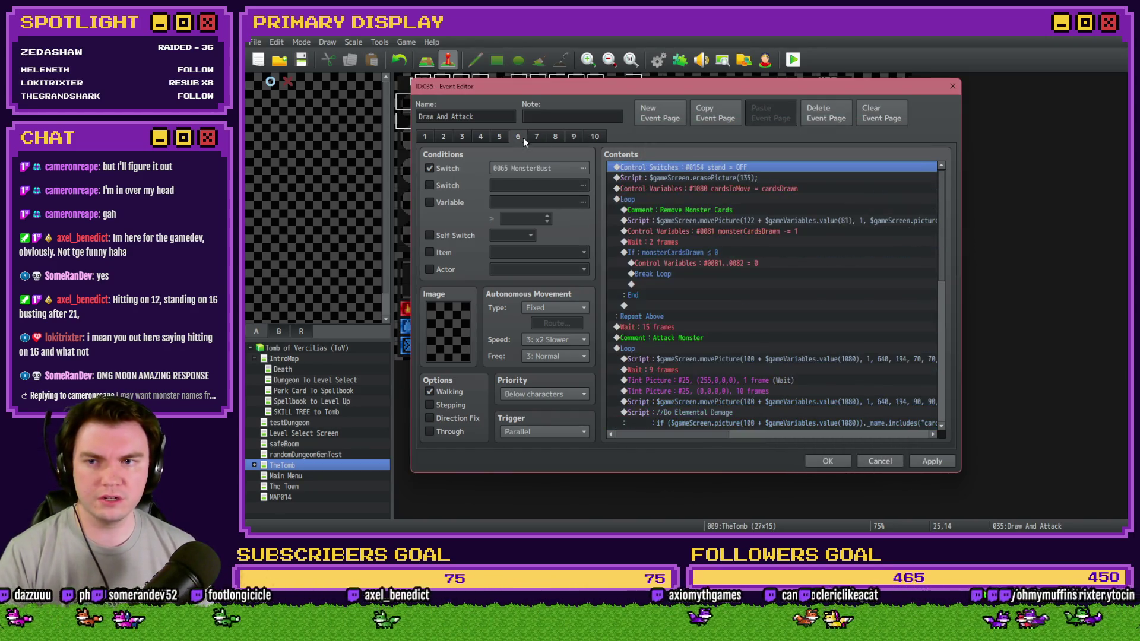
pyautogui.scroll(-10, 923, 383)
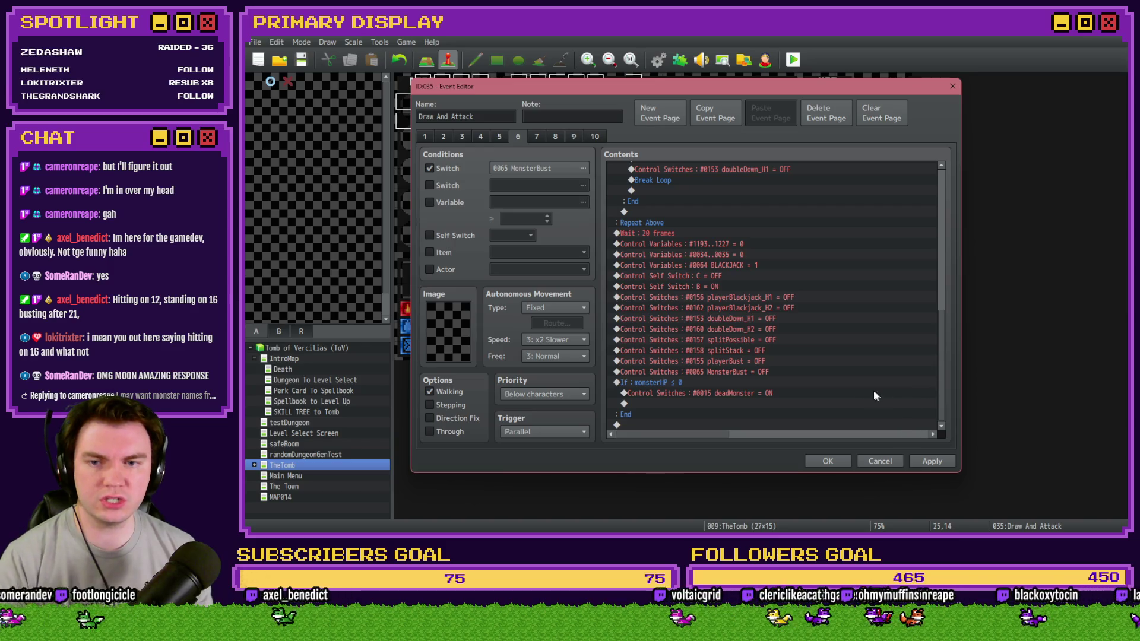
pyautogui.click(710, 285)
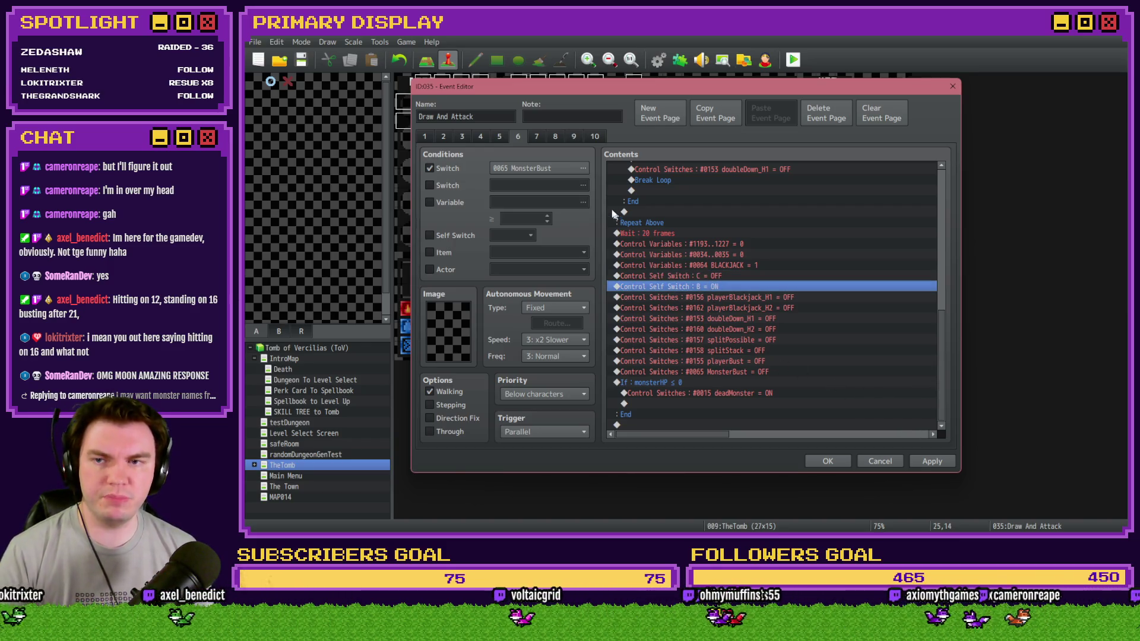
pyautogui.click(827, 462)
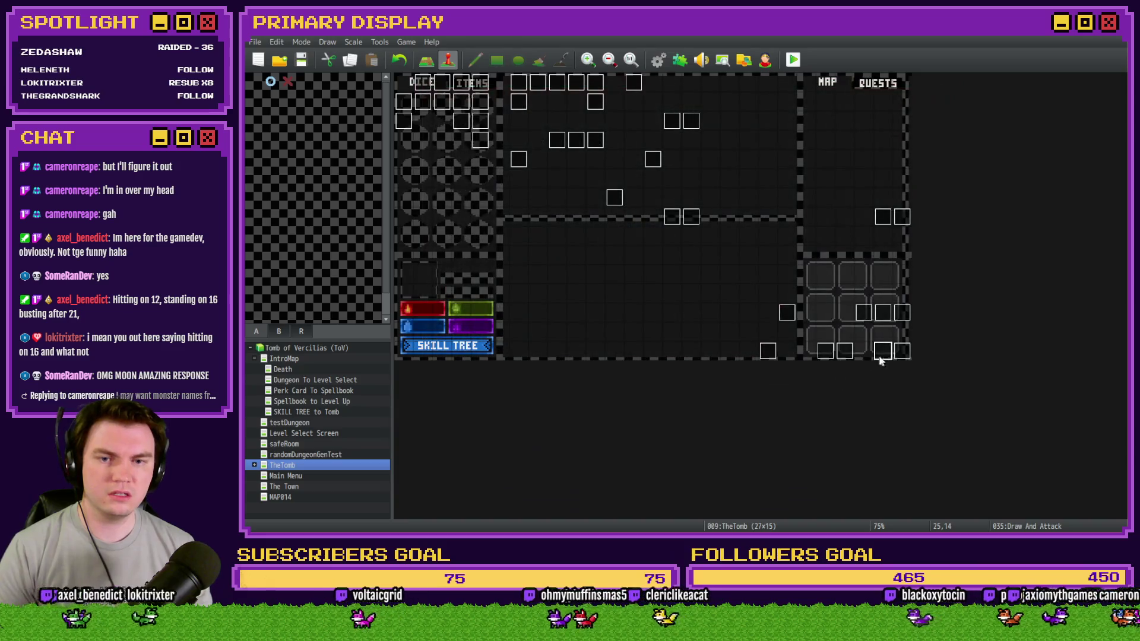
# Look at the Monster Draw event without changes, then playtest and pick the dagger perk card.
pyautogui.doubleClick(900, 351)
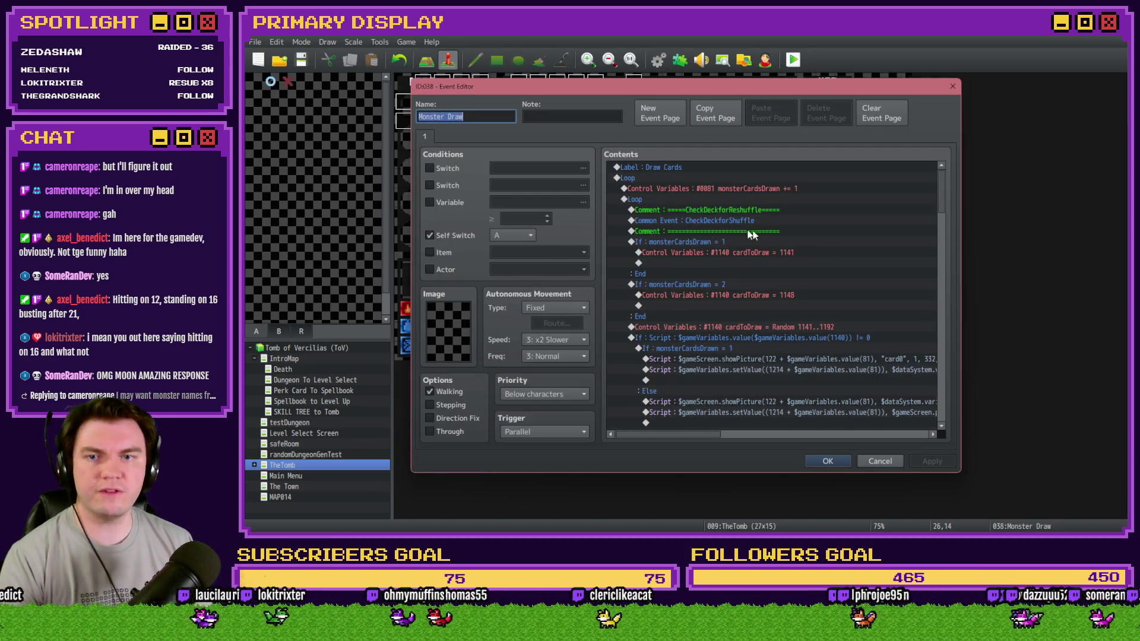
pyautogui.click(879, 461)
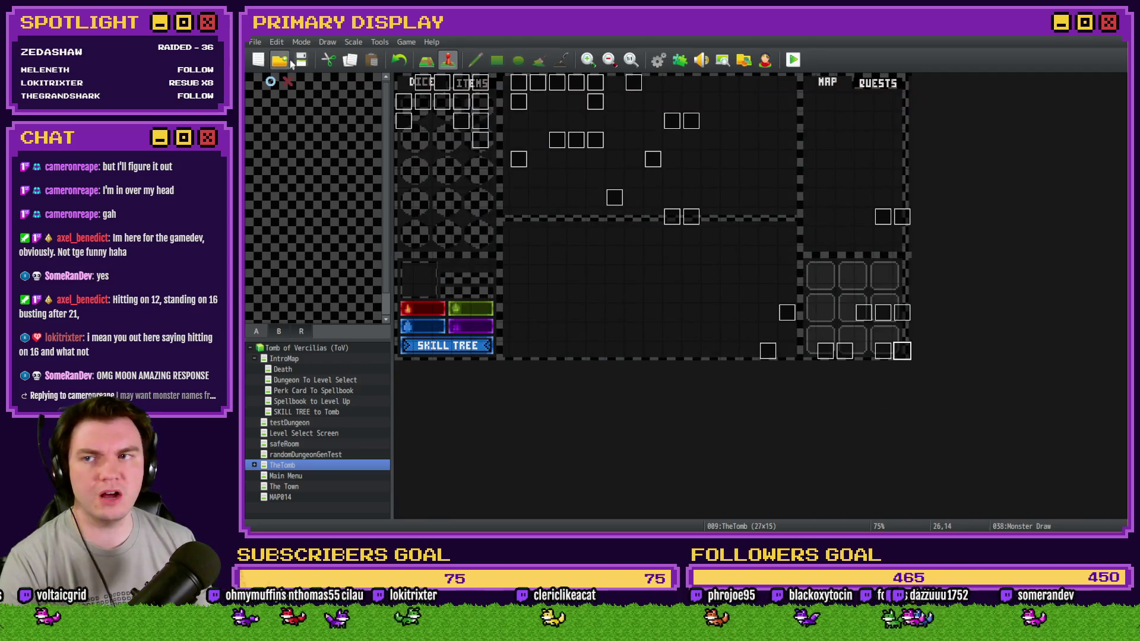
pyautogui.click(794, 59)
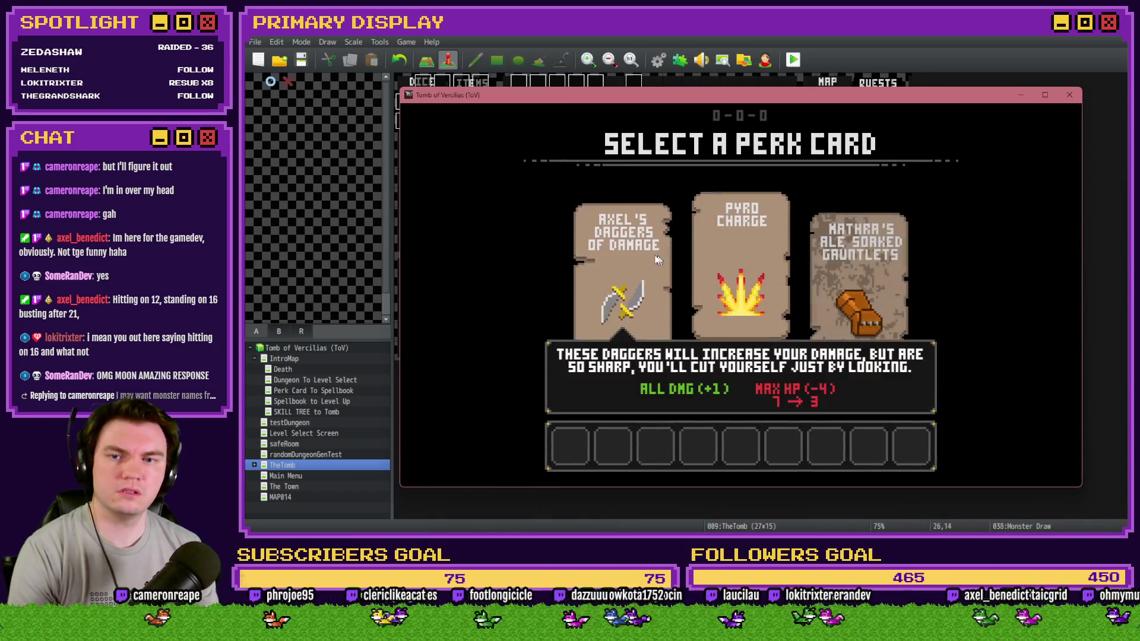
pyautogui.click(656, 258)
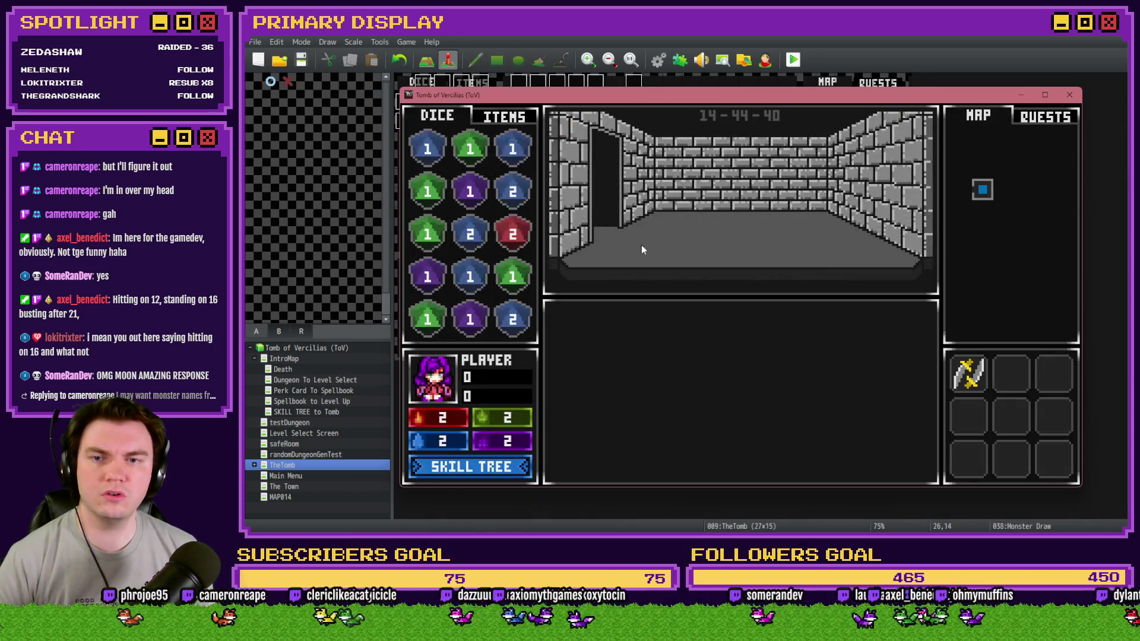
# Walk forward into the dungeon, then end the playtest and view the Enemies database.
pyautogui.press('Up')
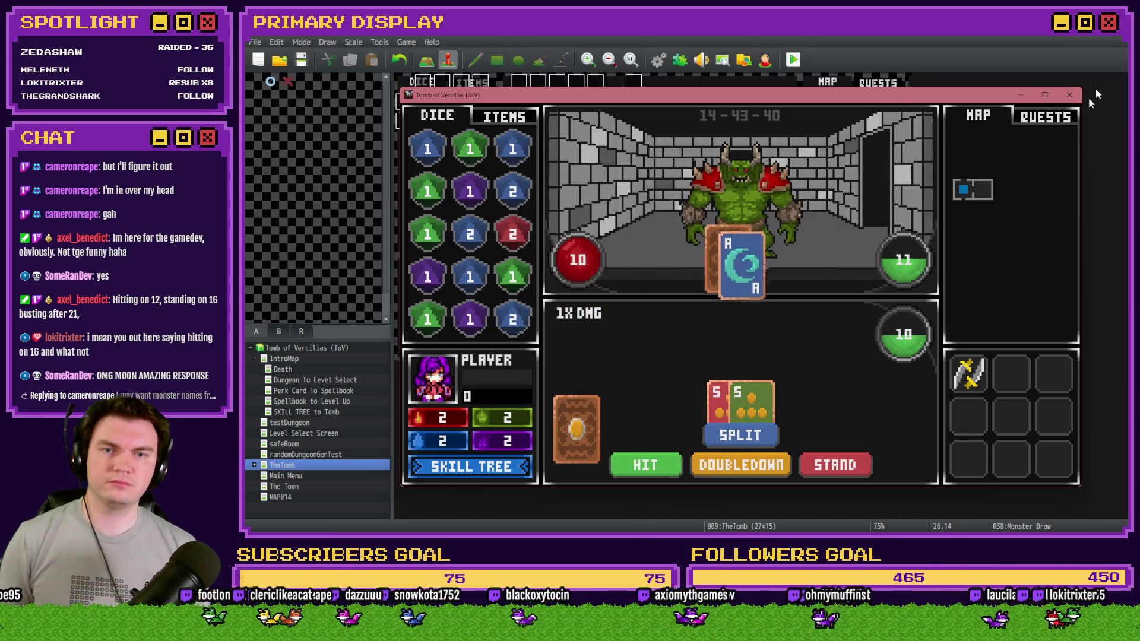
pyautogui.click(1068, 95)
pyautogui.click(658, 60)
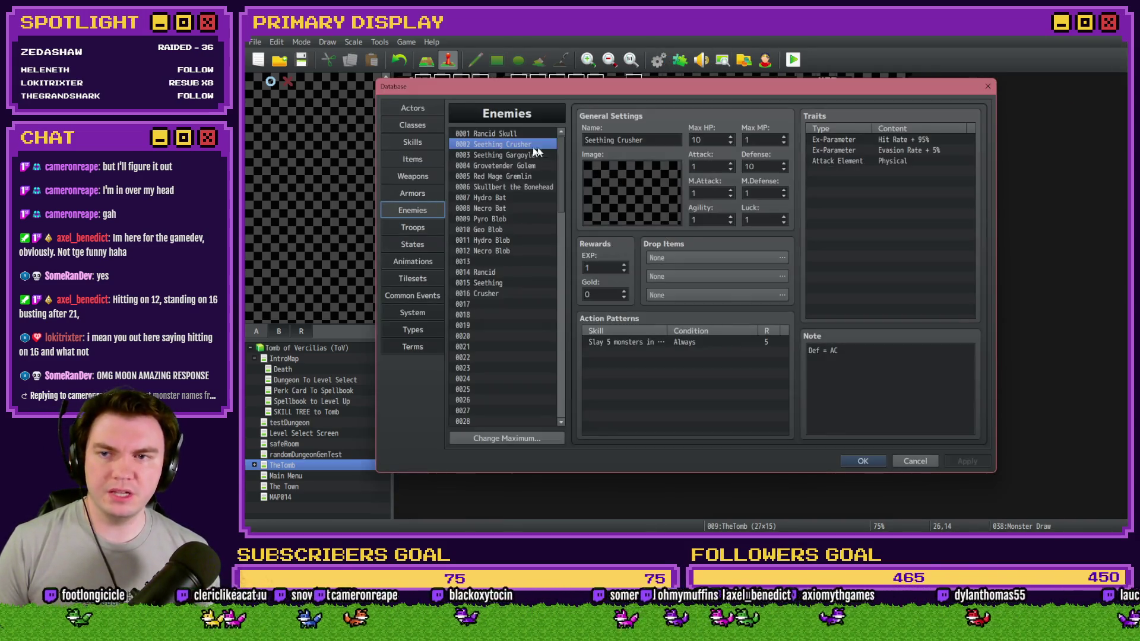
# Set Rancid Skull's Max HP to 1 and close the Database.
pyautogui.doubleClick(707, 140)
pyautogui.write('1')
pyautogui.click(494, 134)
pyautogui.click(706, 139)
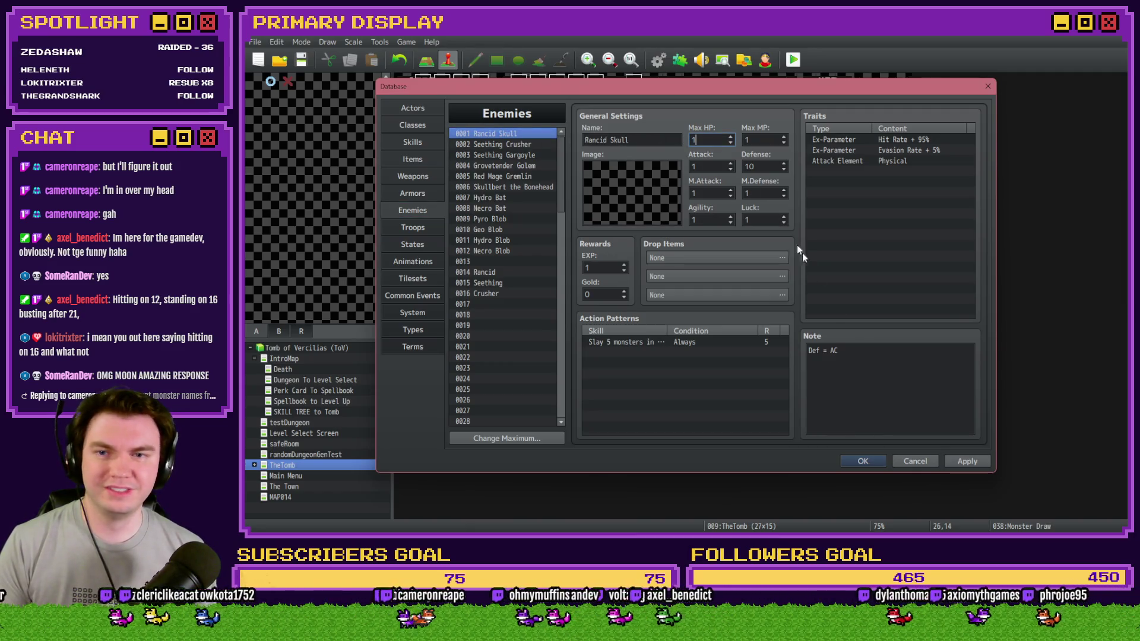
pyautogui.click(860, 460)
# Save and playtest, draw two cards and stand against the skull, then close the game.
pyautogui.click(794, 61)
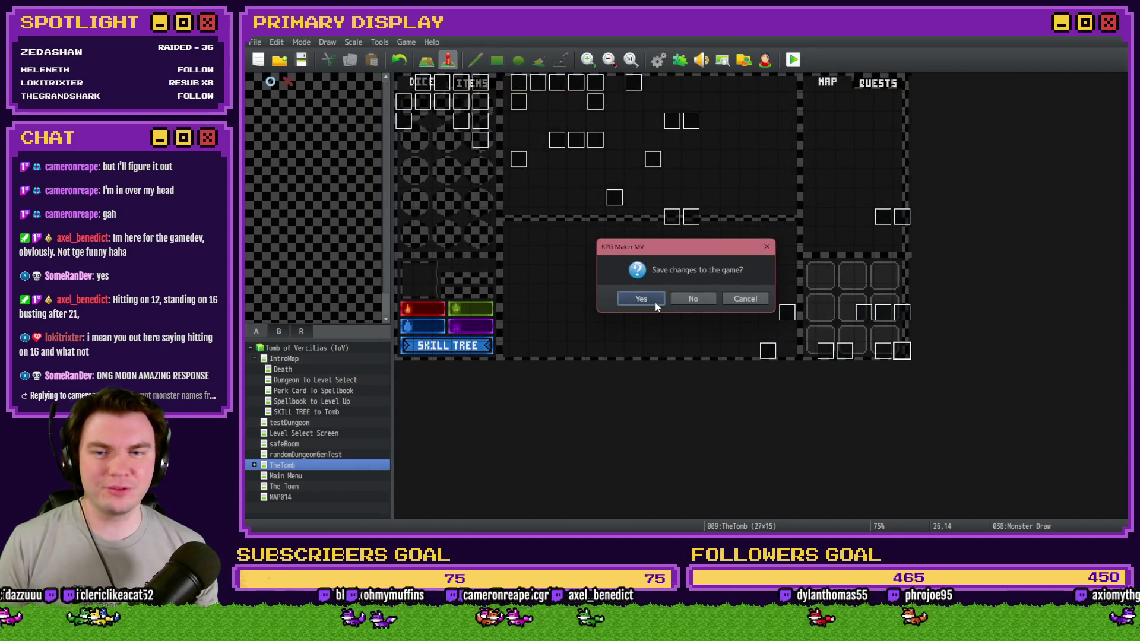
pyautogui.click(654, 301)
pyautogui.moveTo(1095, 202); pyautogui.dragTo(692, 47)
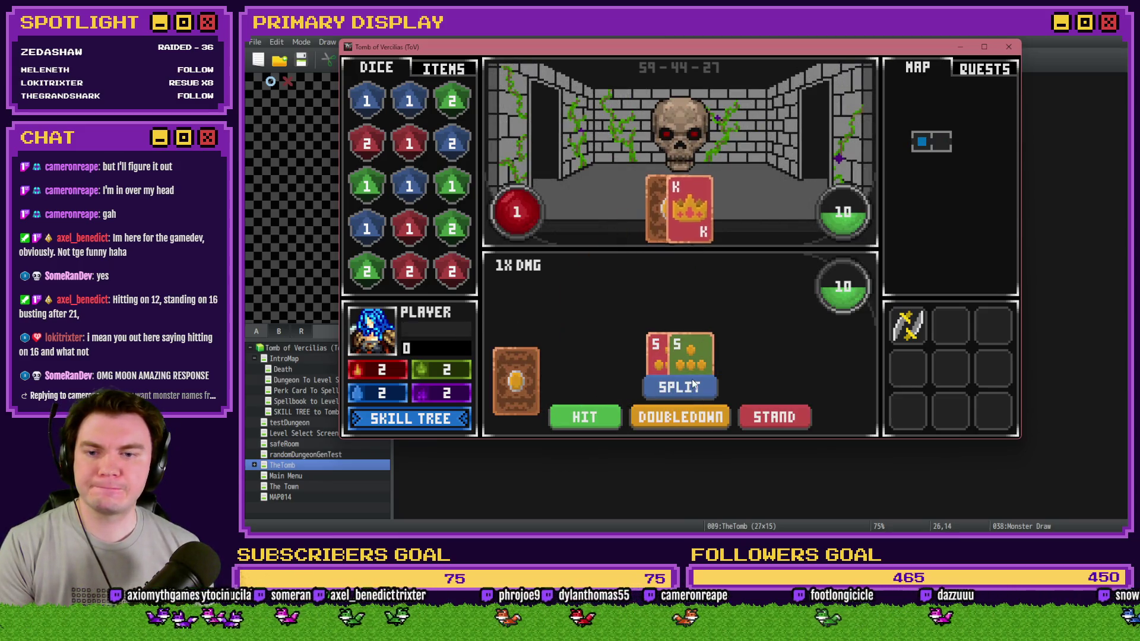
pyautogui.click(599, 424)
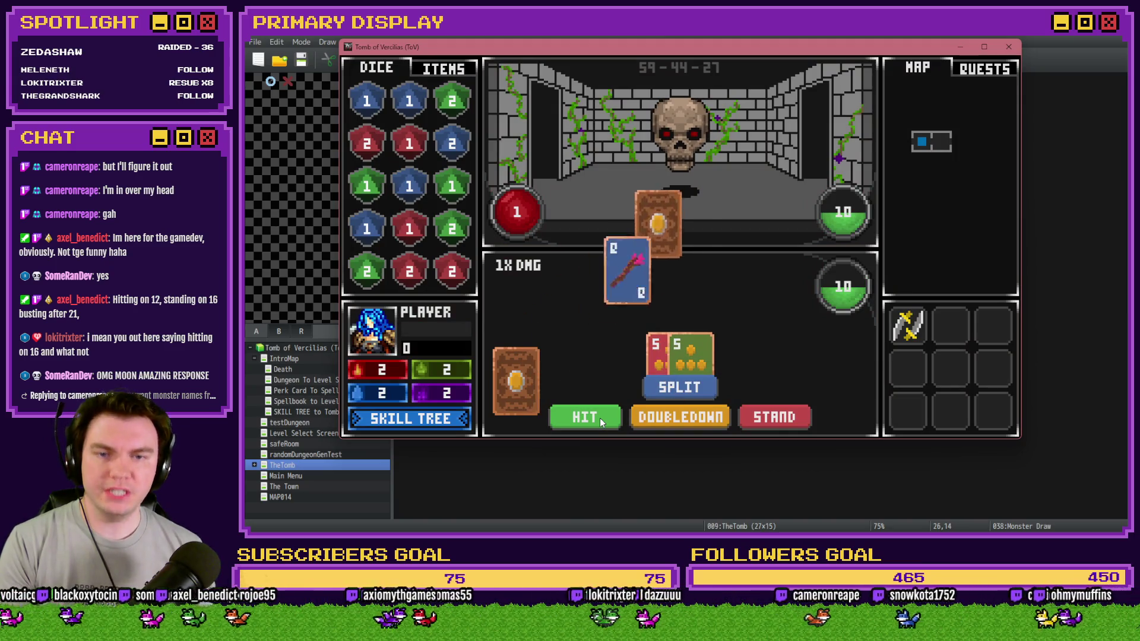
pyautogui.click(599, 418)
pyautogui.click(795, 419)
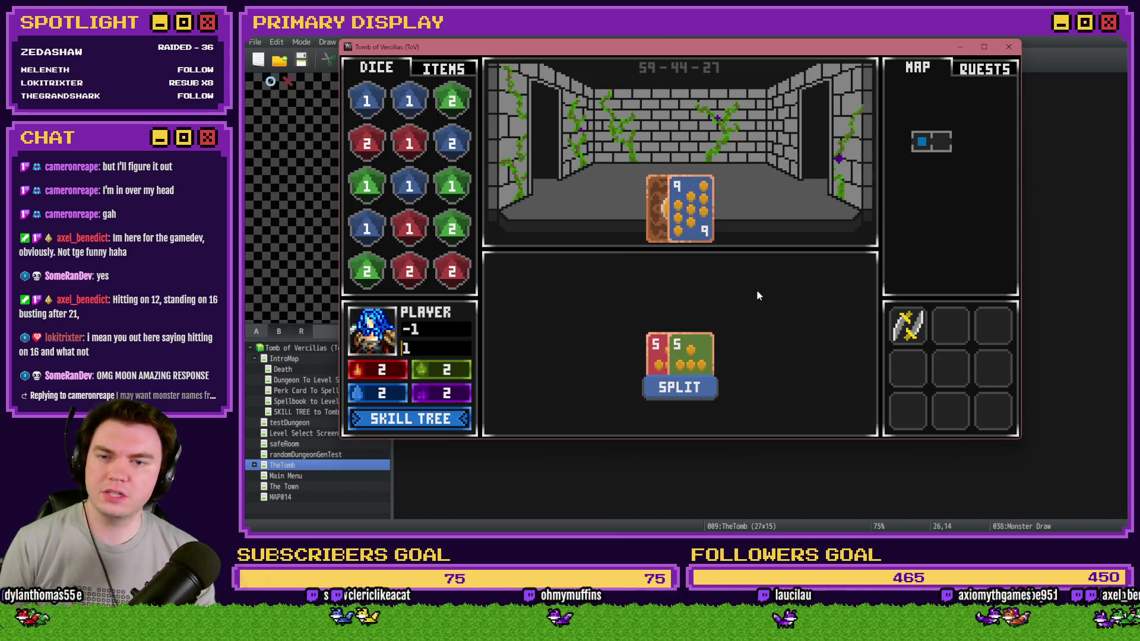
pyautogui.click(1008, 47)
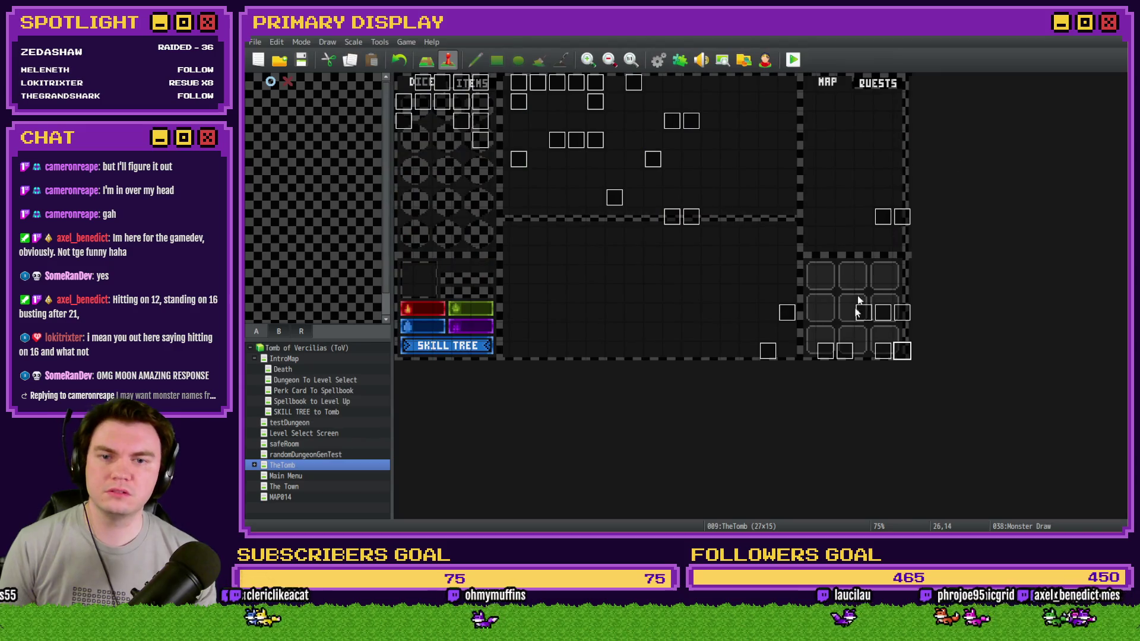
# Add Exit Event Processing at the end of Draw And Attack's page 10.
pyautogui.doubleClick(877, 351)
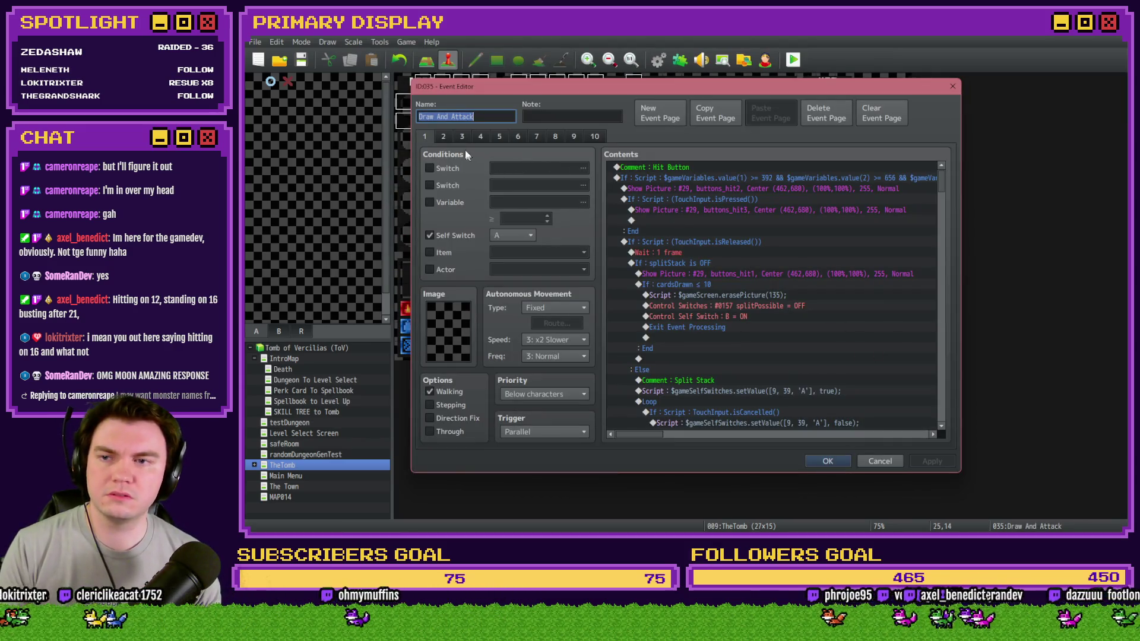
pyautogui.click(443, 137)
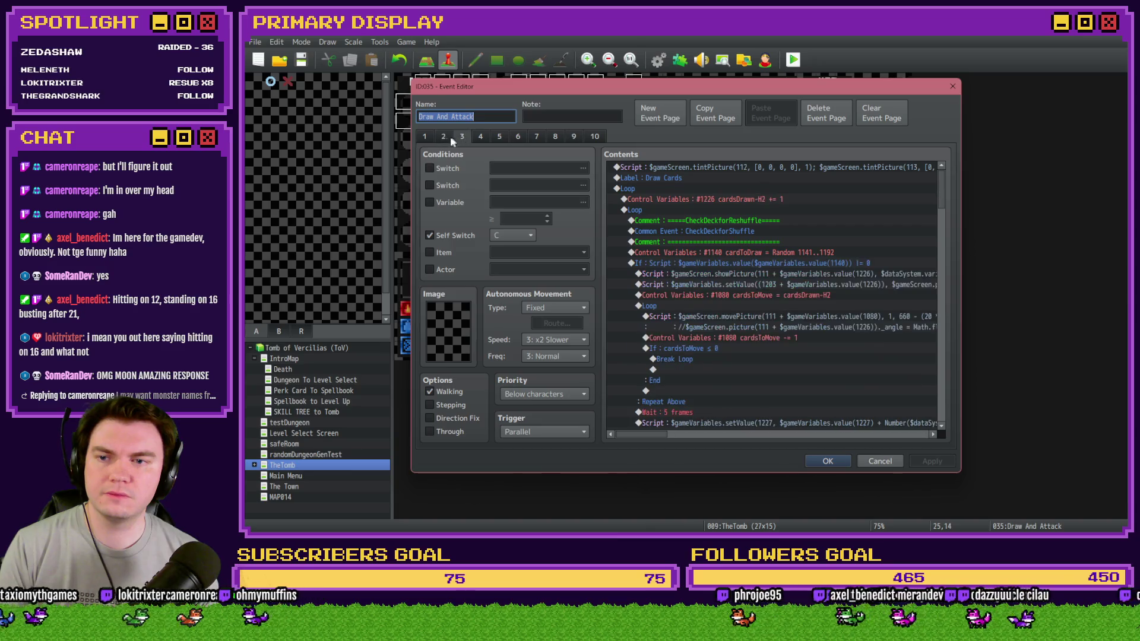
pyautogui.click(424, 136)
pyautogui.click(575, 137)
pyautogui.click(598, 135)
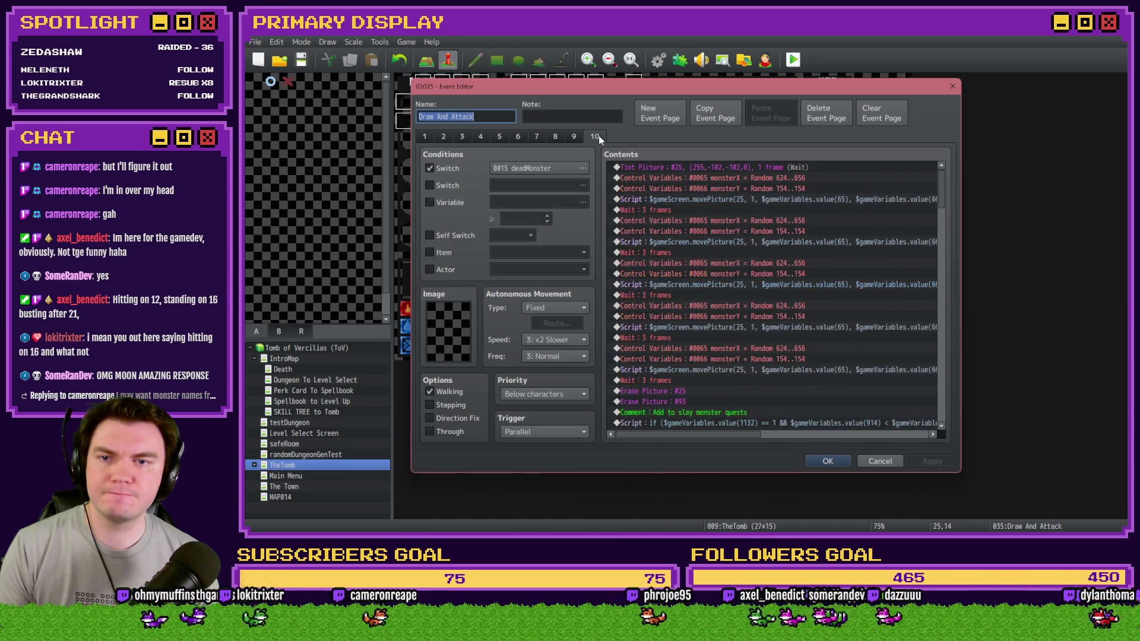
pyautogui.scroll(-5, 947, 241)
pyautogui.moveTo(947, 240); pyautogui.dragTo(946, 418)
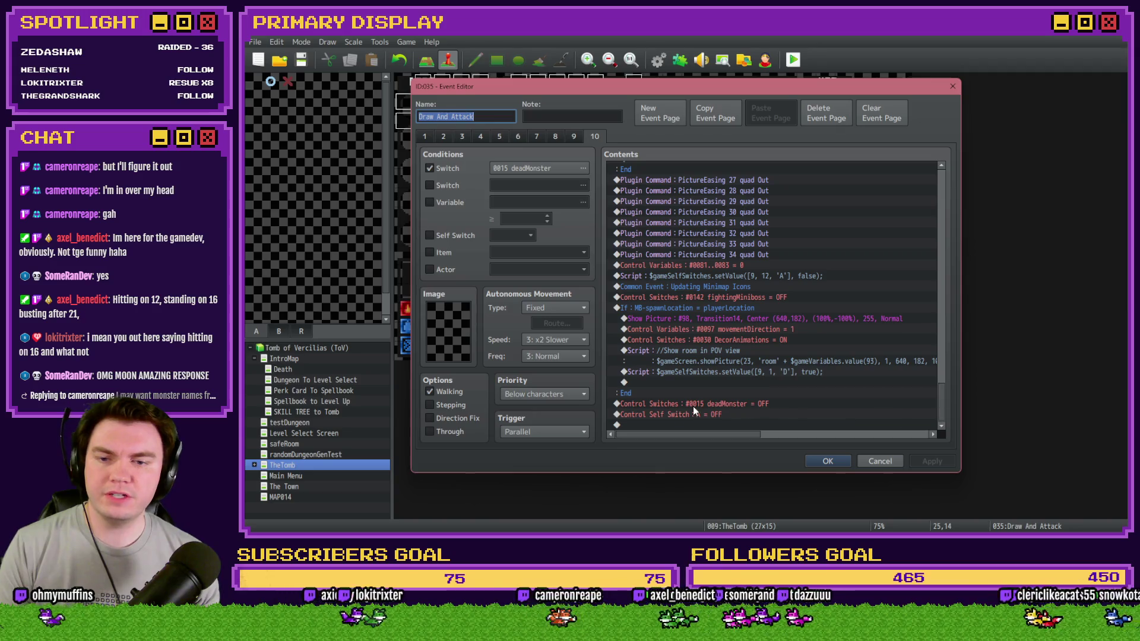
pyautogui.doubleClick(696, 425)
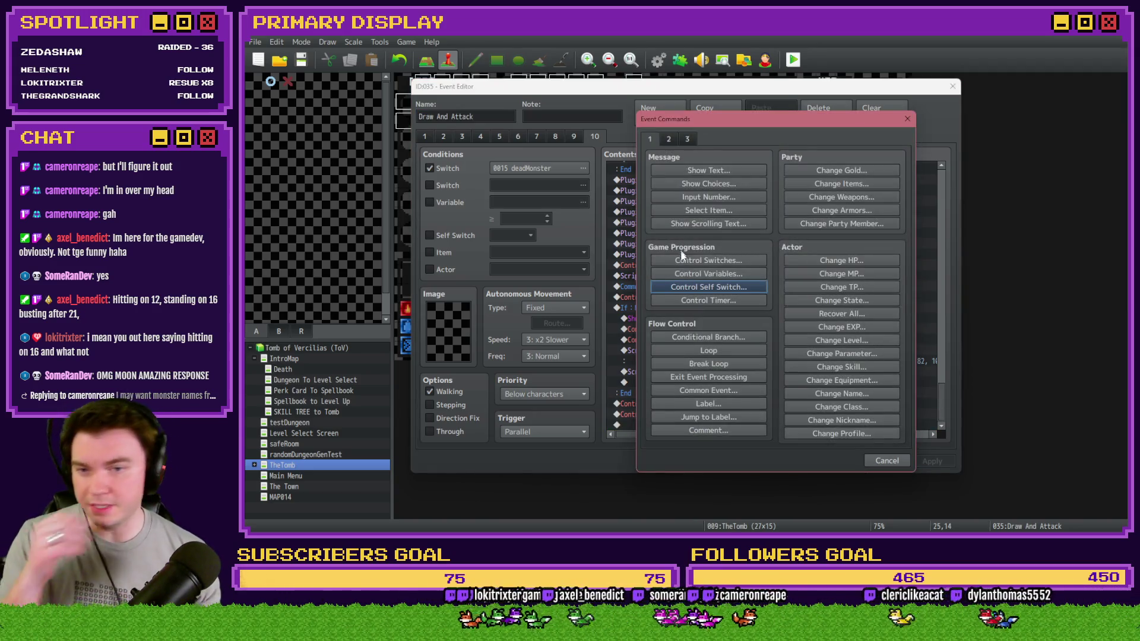
pyautogui.click(732, 377)
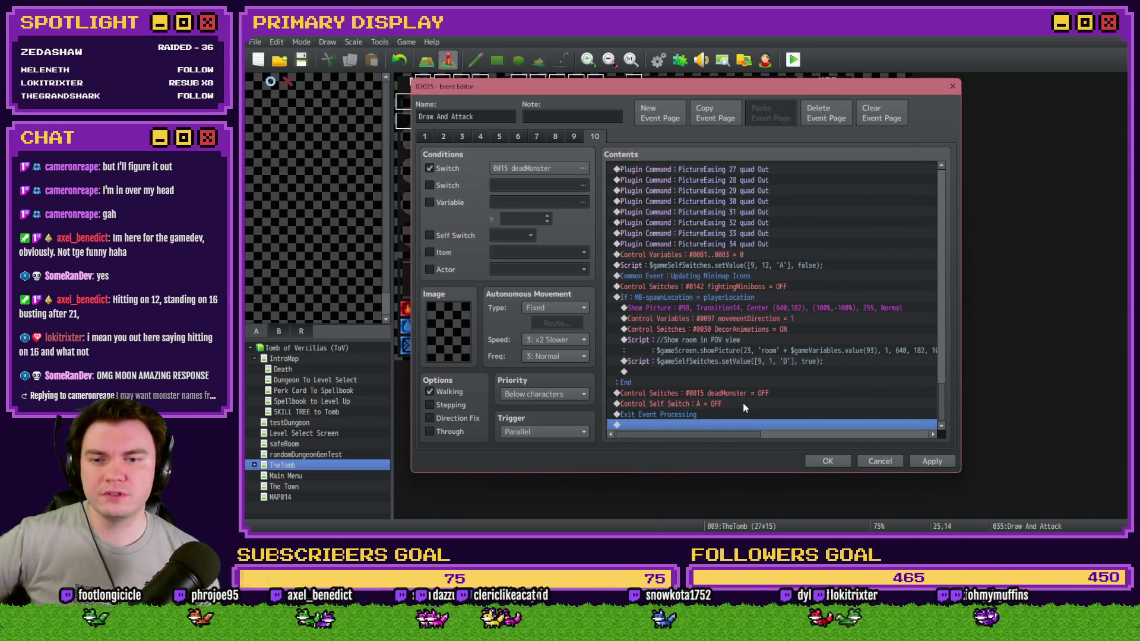
# Move the deadMonster OFF command after self switch A OFF, then apply and close the editor.
pyautogui.click(744, 405)
pyautogui.hotkey('ctrl', 'x')
pyautogui.click(747, 403)
pyautogui.hotkey('ctrl', 'v')
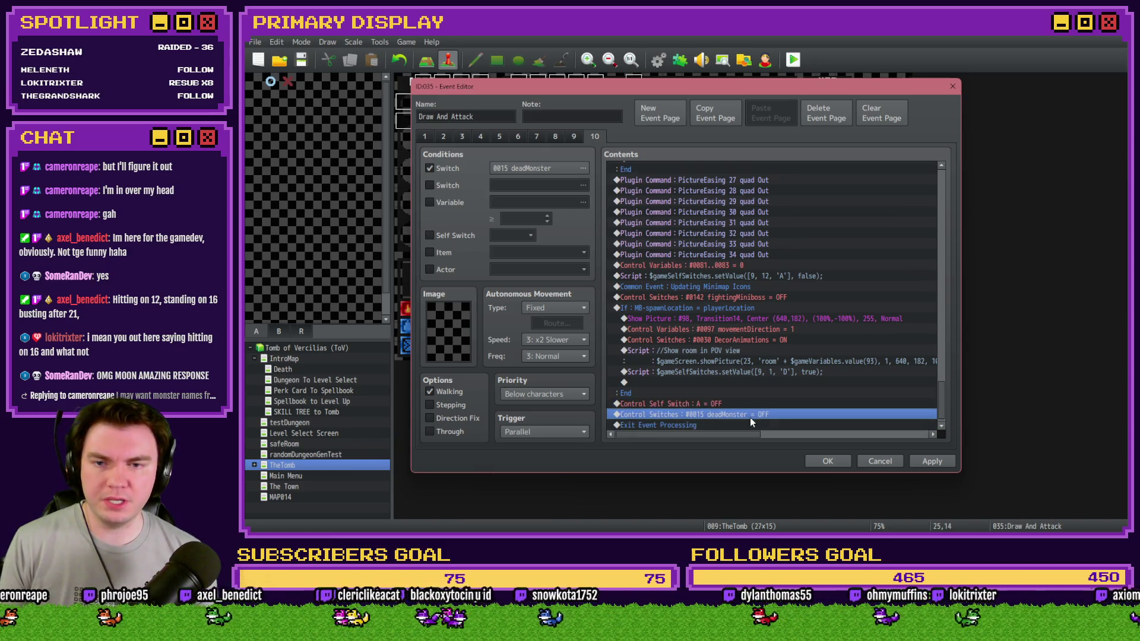
pyautogui.scroll(-1, 745, 415)
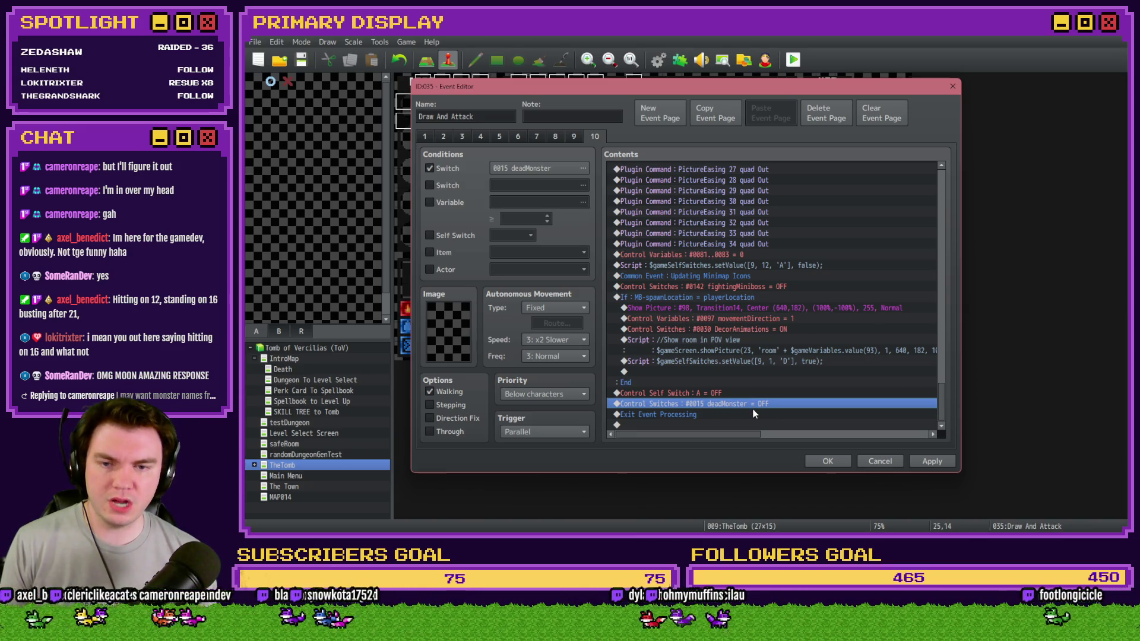
pyautogui.click(754, 414)
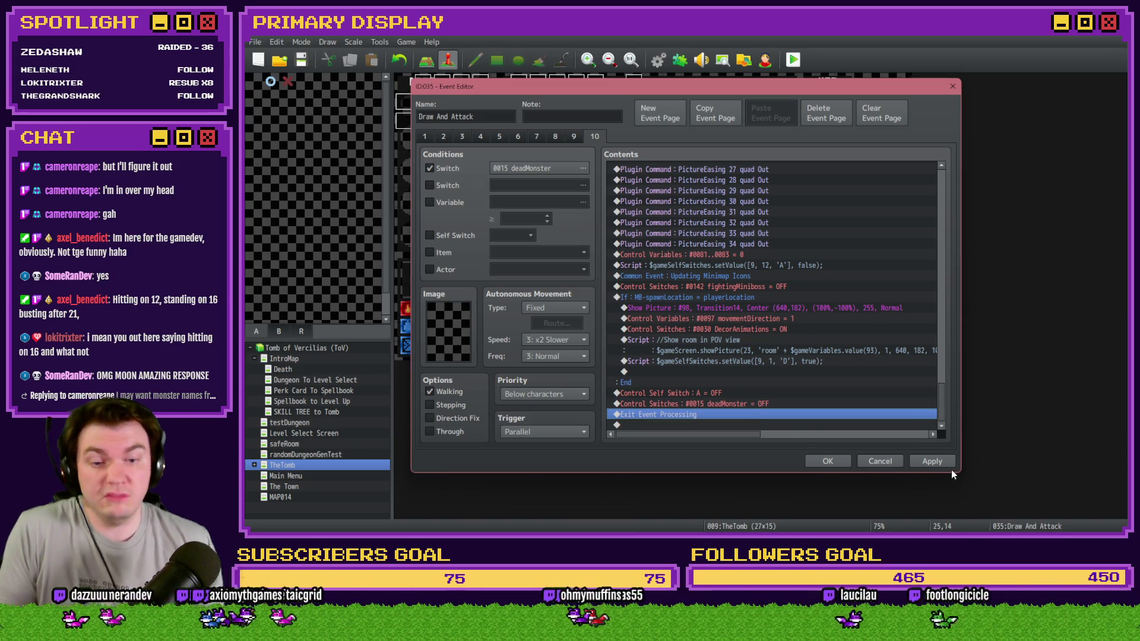
pyautogui.click(923, 461)
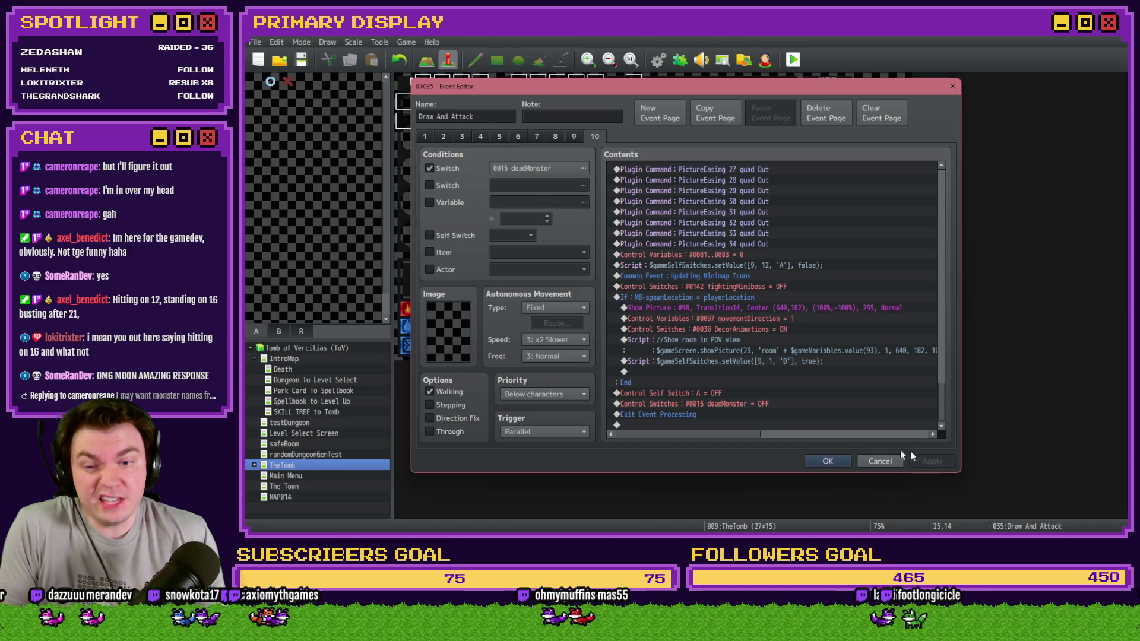
pyautogui.click(827, 462)
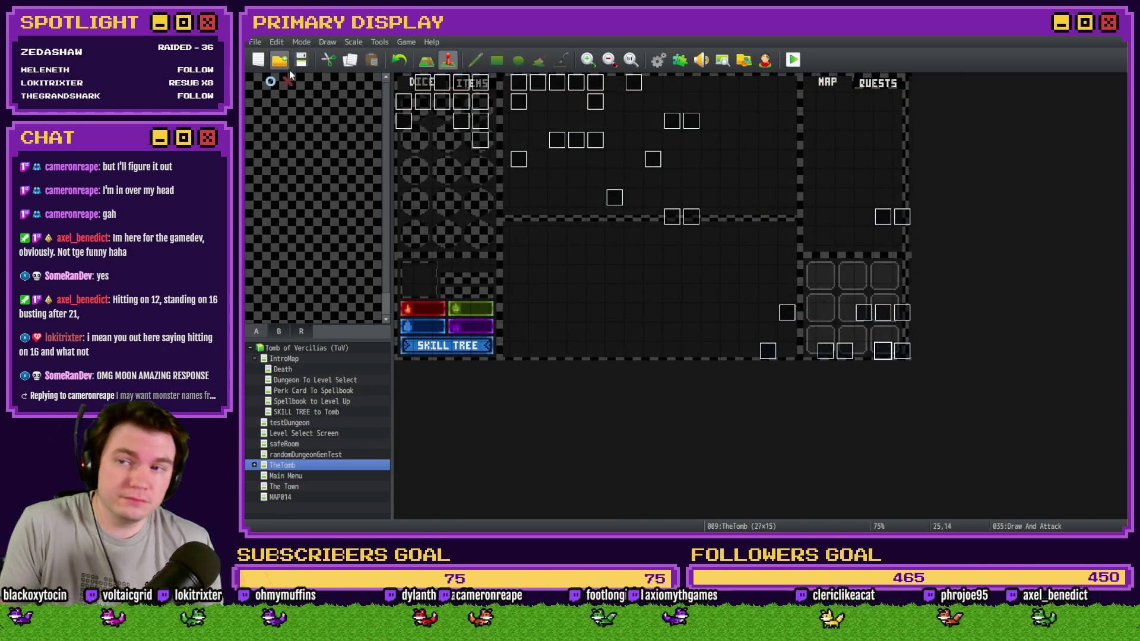
# Launch a playtest, center the game window, and take the gauntlets perk card.
pyautogui.click(793, 59)
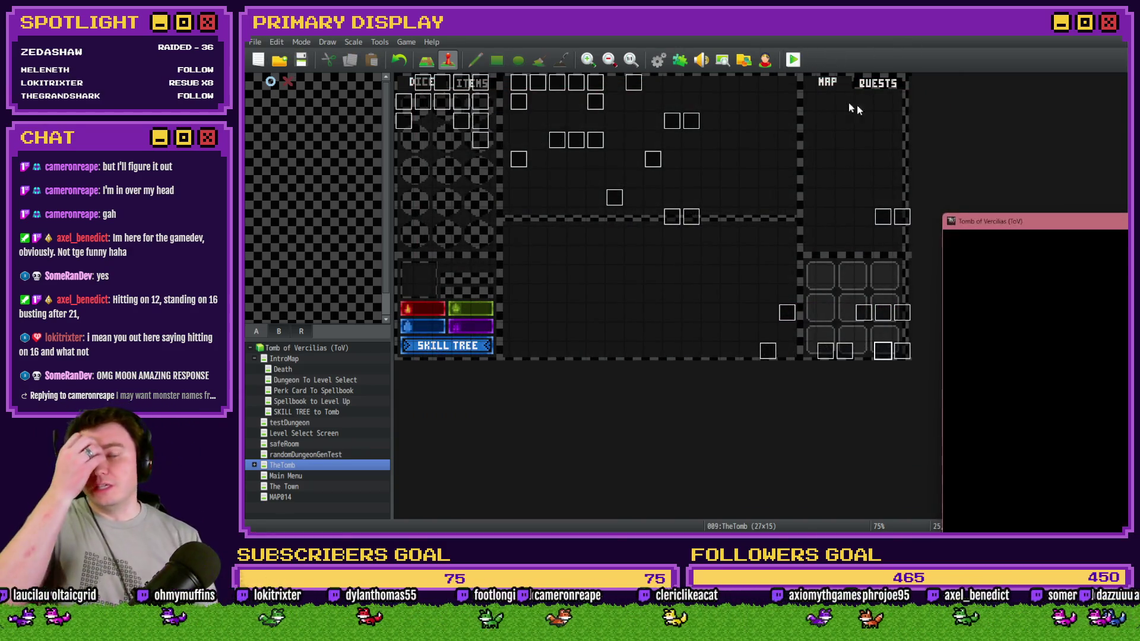
pyautogui.moveTo(1012, 190); pyautogui.dragTo(553, 64)
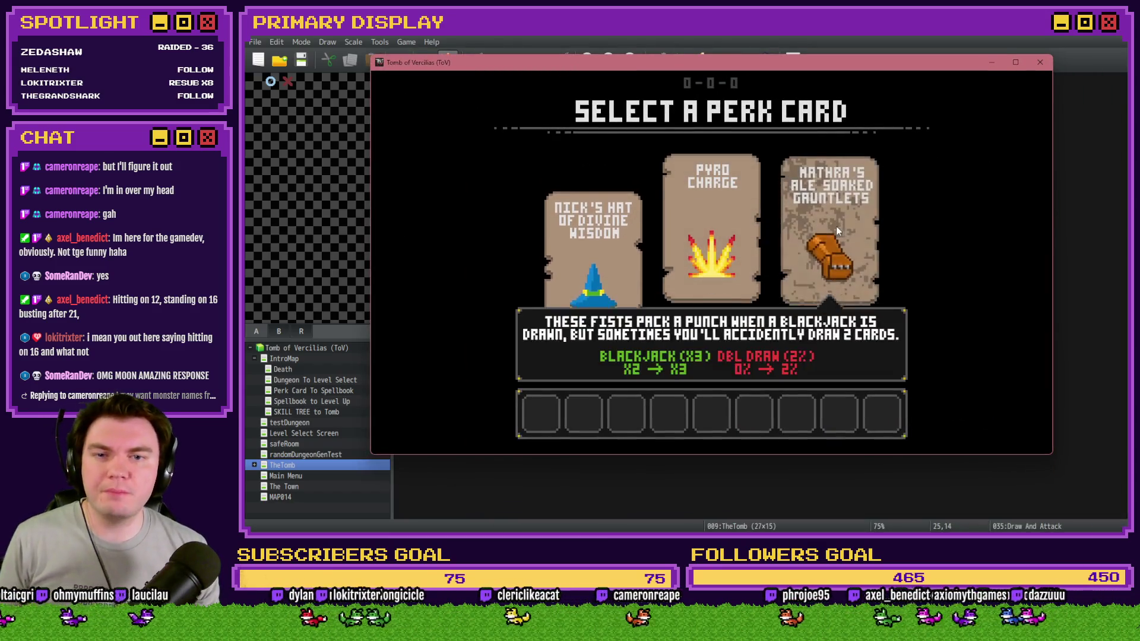
pyautogui.click(836, 229)
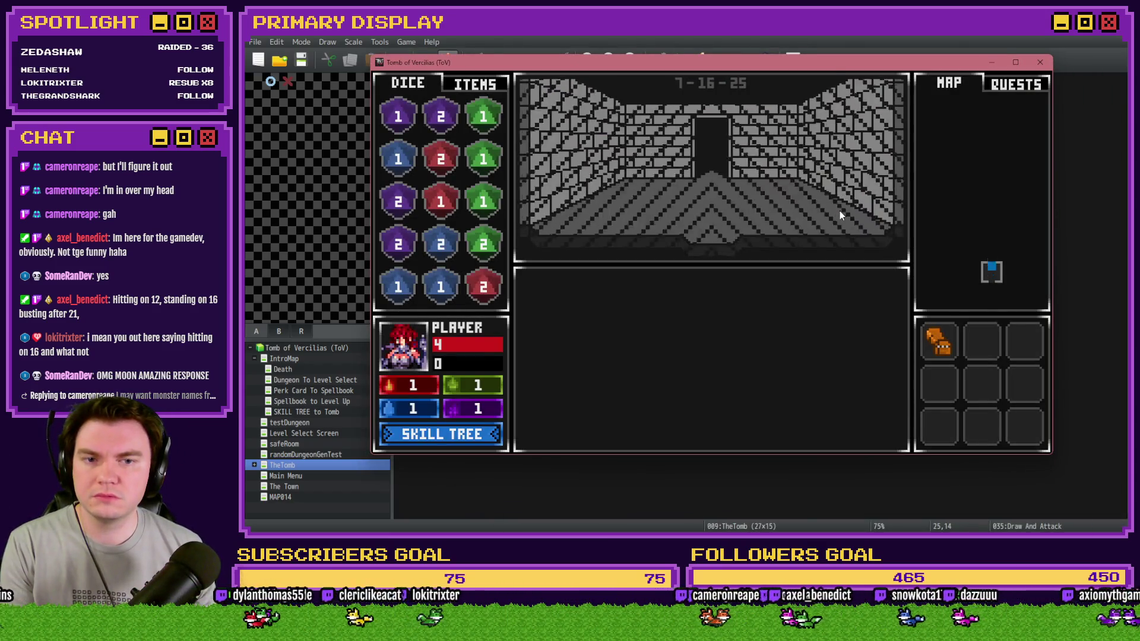
# Play hands against the orc: bust the 10 hand, then stand on 5-5-7 and bet EVENS on the tie-break.
pyautogui.click(617, 438)
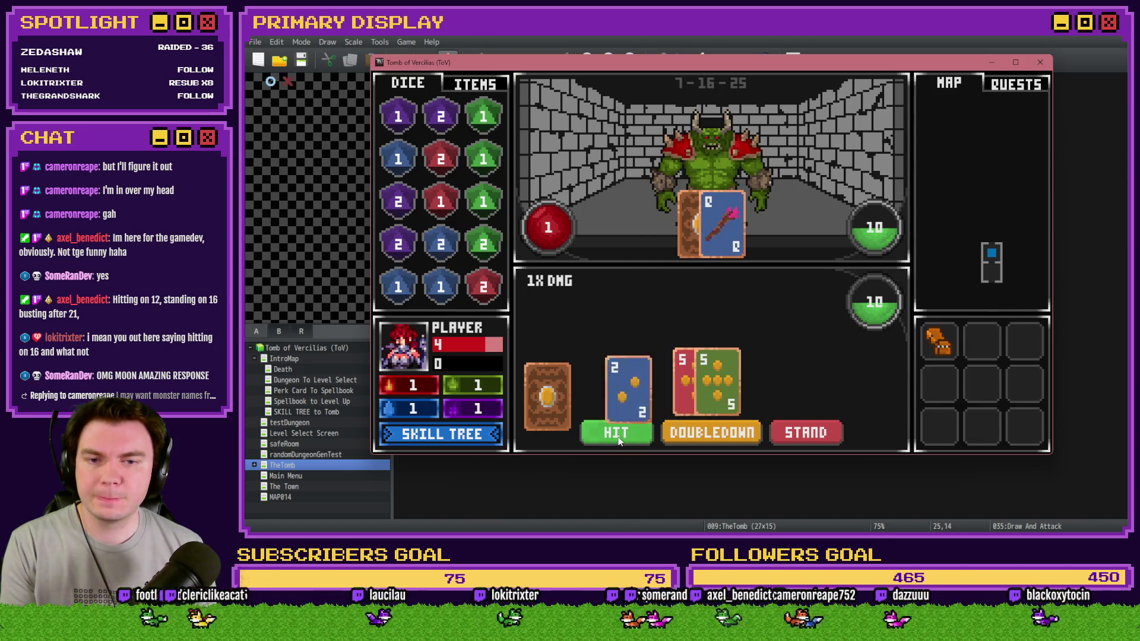
pyautogui.click(617, 436)
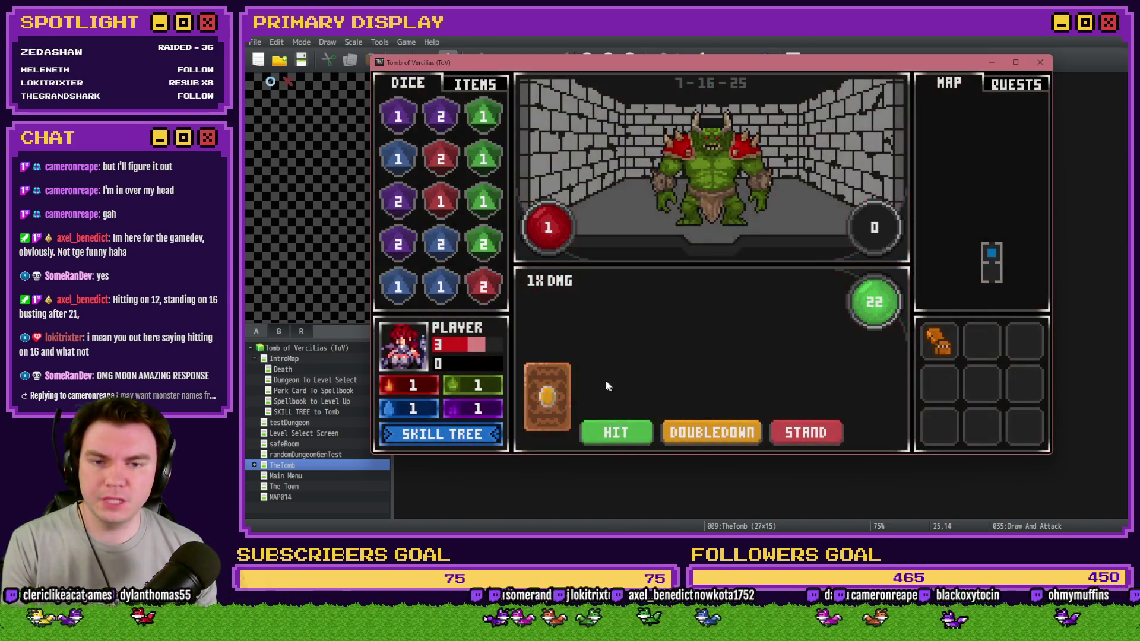
pyautogui.click(616, 422)
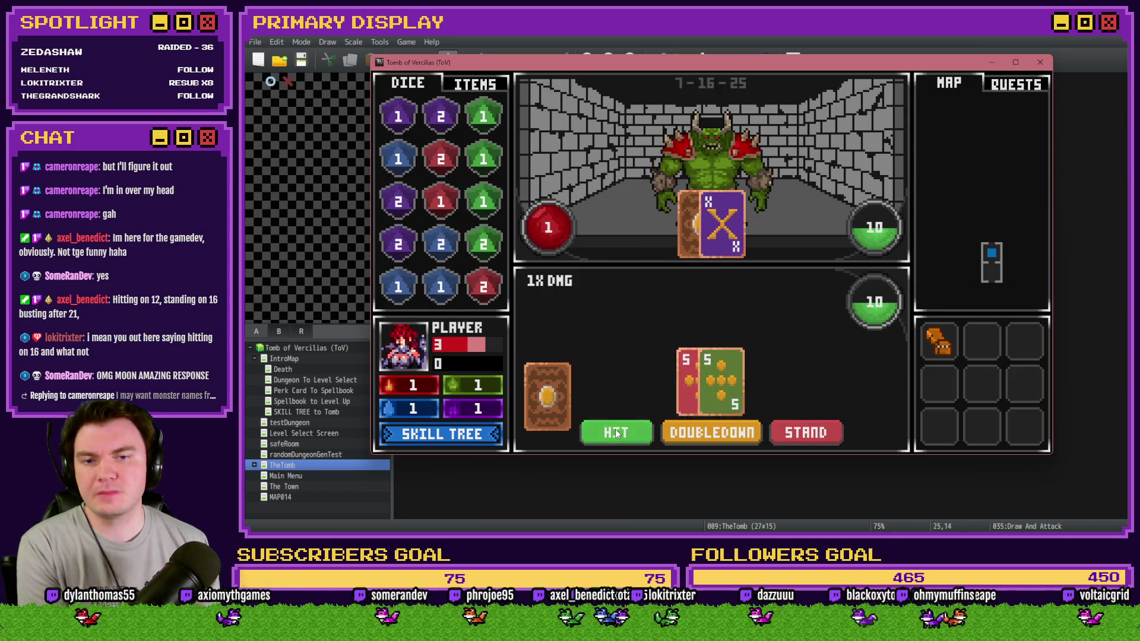
pyautogui.click(823, 433)
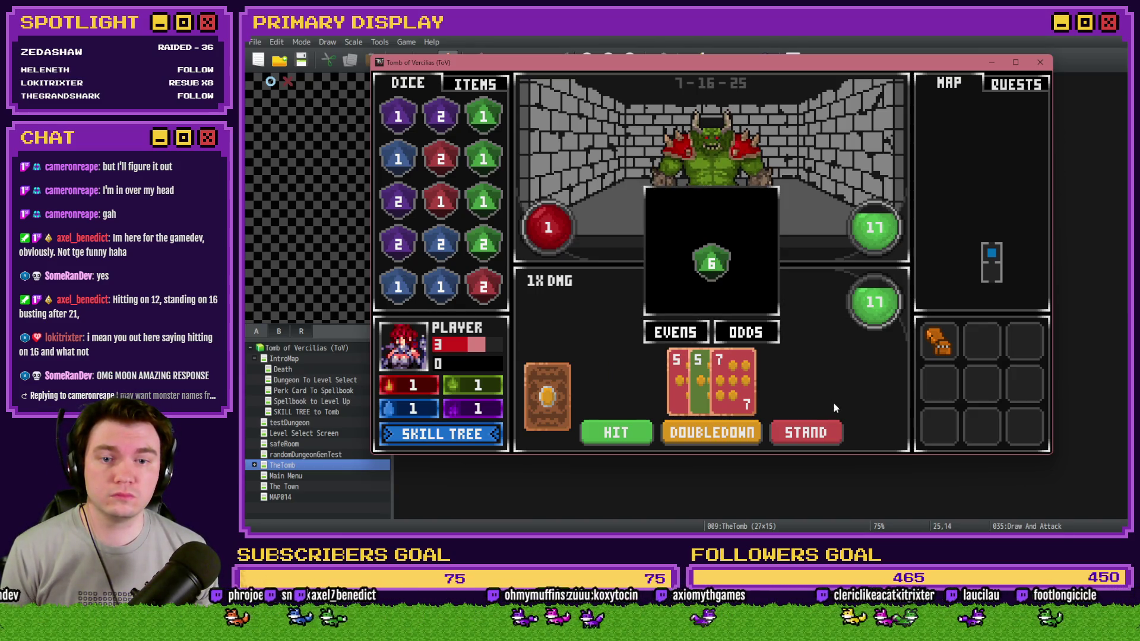
pyautogui.click(671, 332)
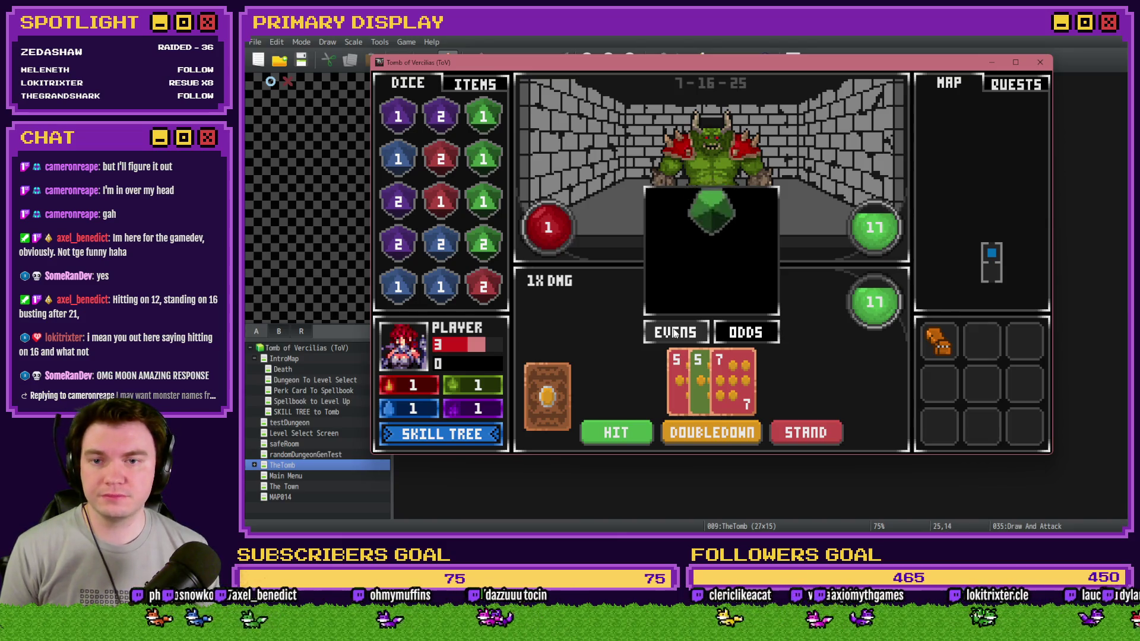
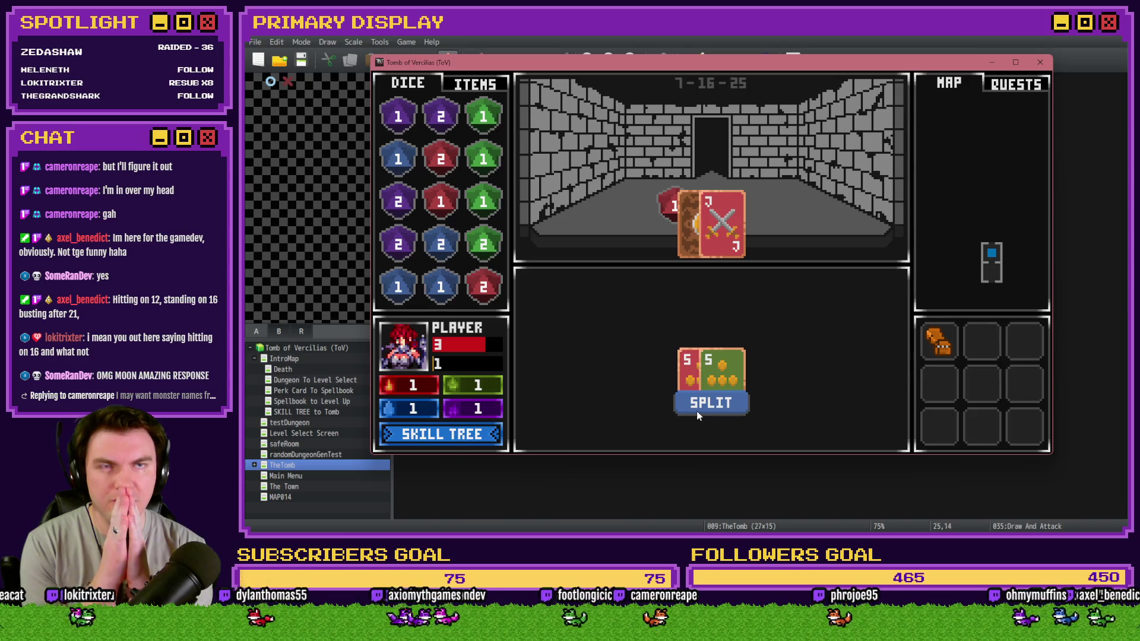
# Close the playtest and review pages 2 and 6 of Draw And Attack, including the Self Switch B ON command.
pyautogui.click(1039, 62)
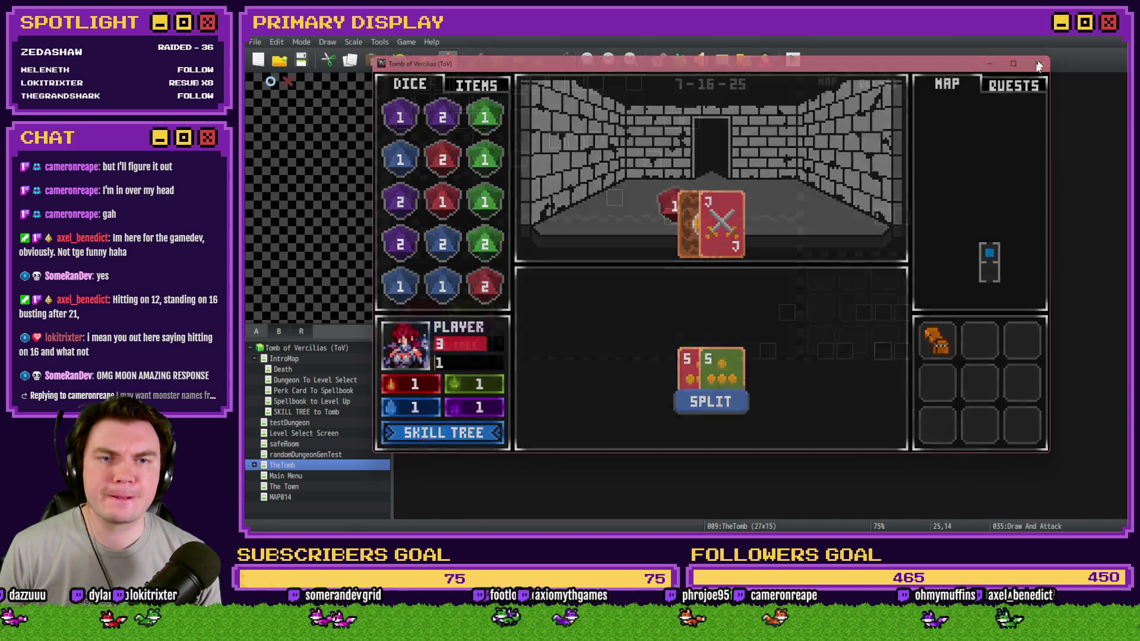
pyautogui.doubleClick(858, 363)
pyautogui.click(449, 135)
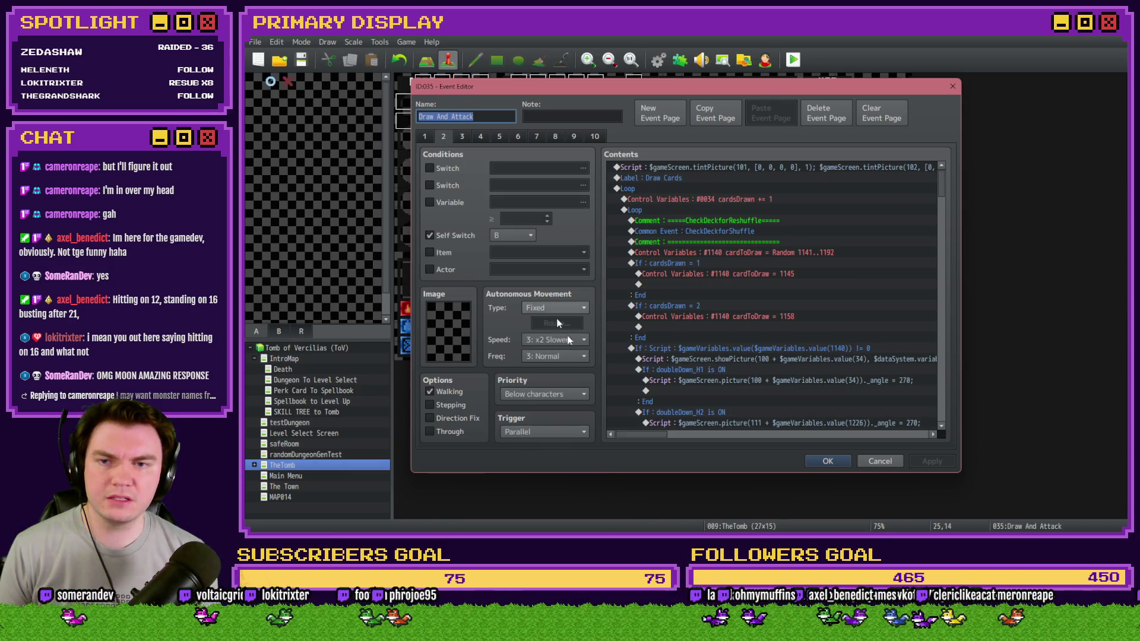
pyautogui.moveTo(937, 203); pyautogui.dragTo(932, 421)
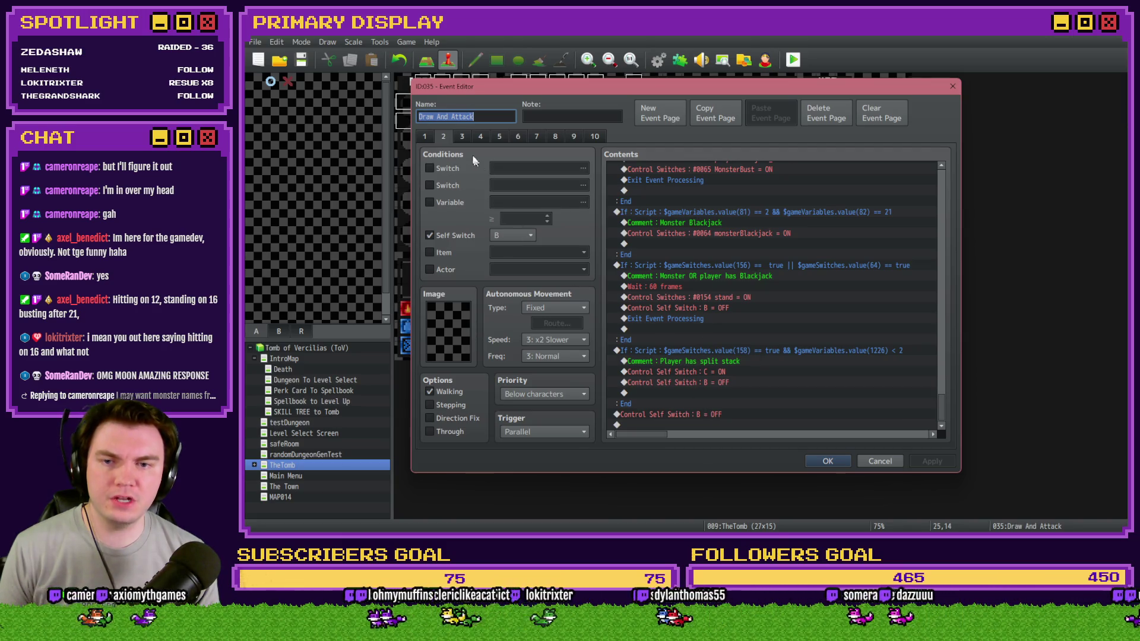
pyautogui.click(525, 138)
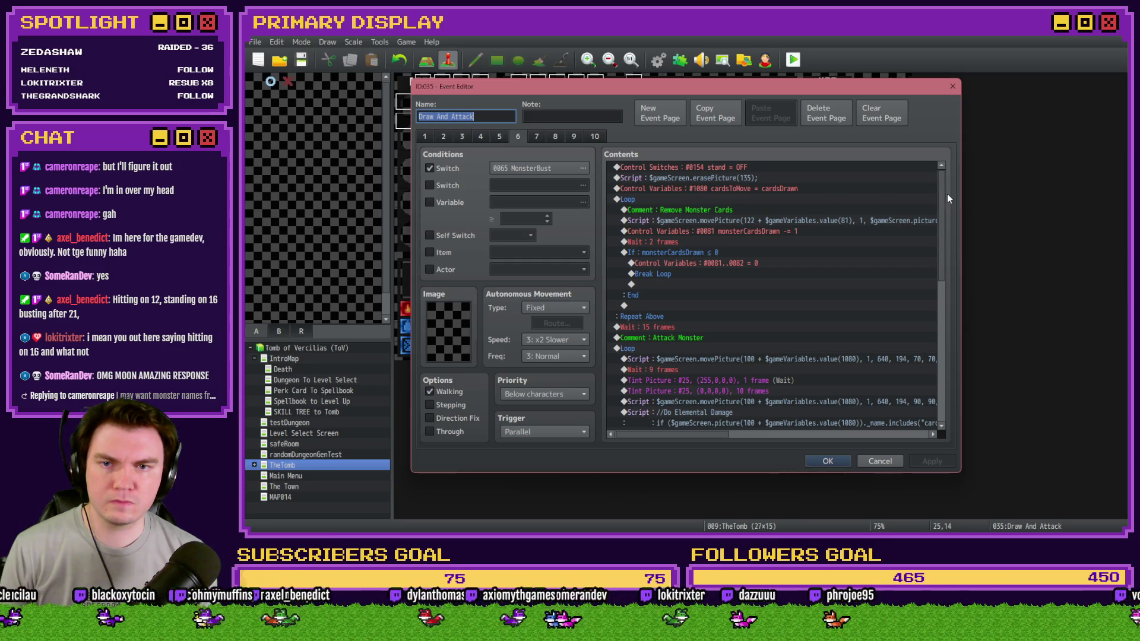
pyautogui.moveTo(943, 193); pyautogui.dragTo(956, 354)
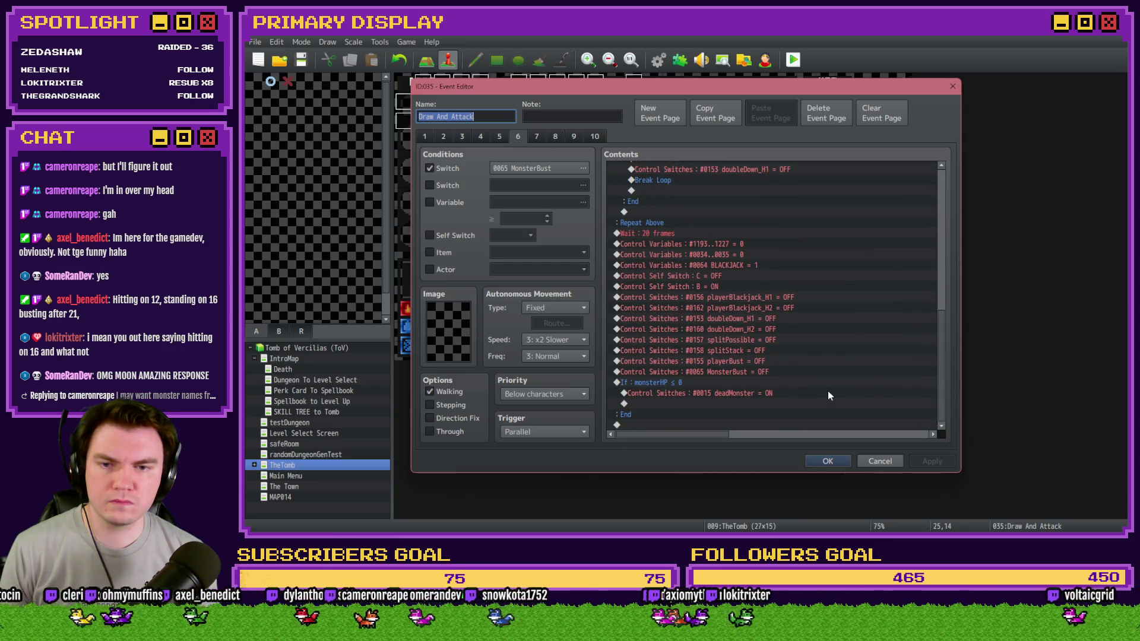
pyautogui.click(722, 288)
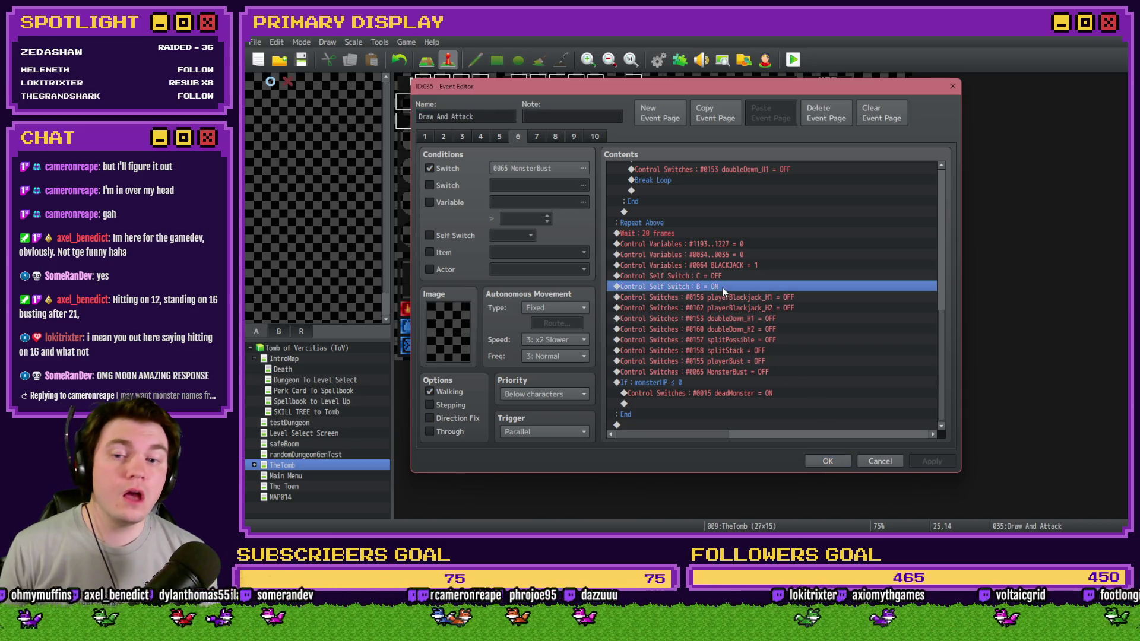
pyautogui.click(724, 278)
pyautogui.click(724, 287)
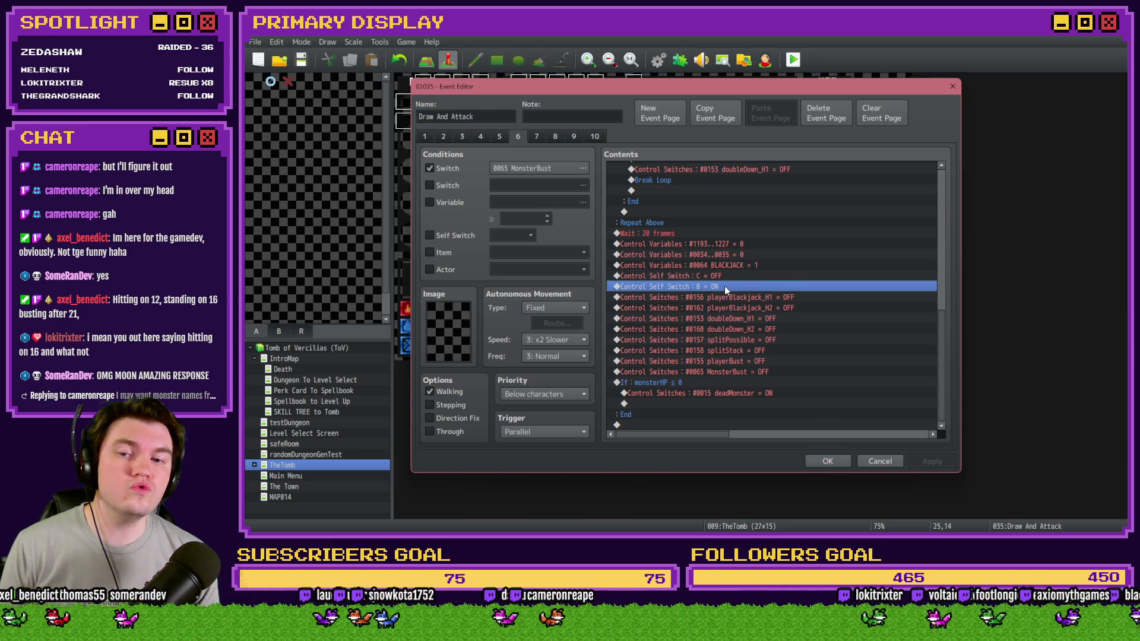
pyautogui.press('Up')
pyautogui.press('Down')
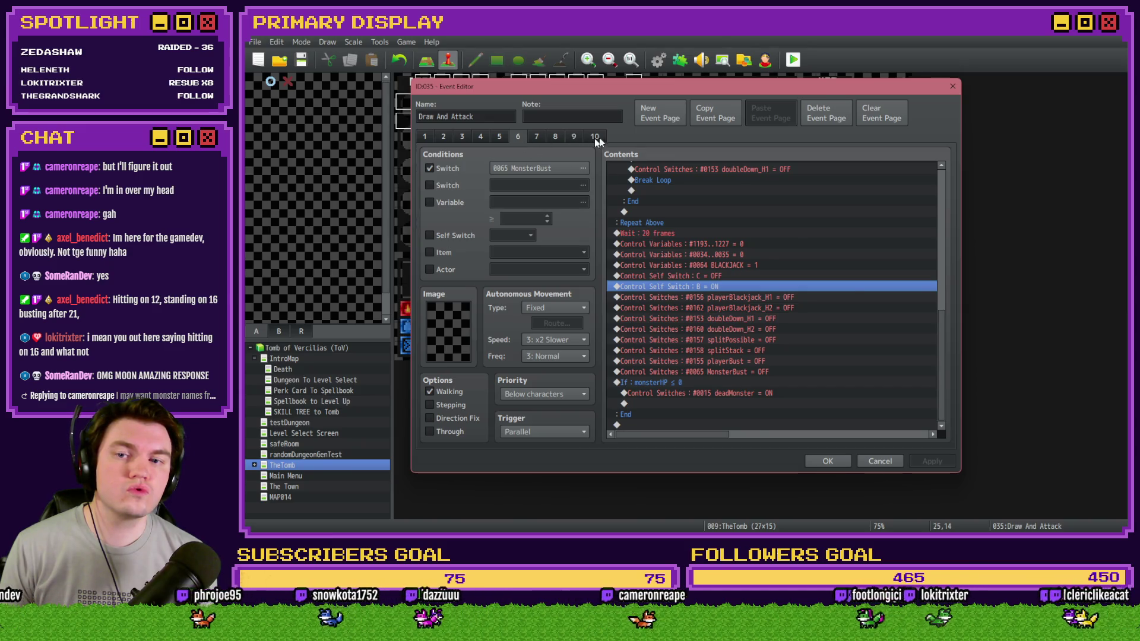
# On page 10, duplicate 'Control Self Switch : A = OFF' as B = OFF and save the event.
pyautogui.click(595, 137)
pyautogui.moveTo(943, 200); pyautogui.dragTo(925, 445)
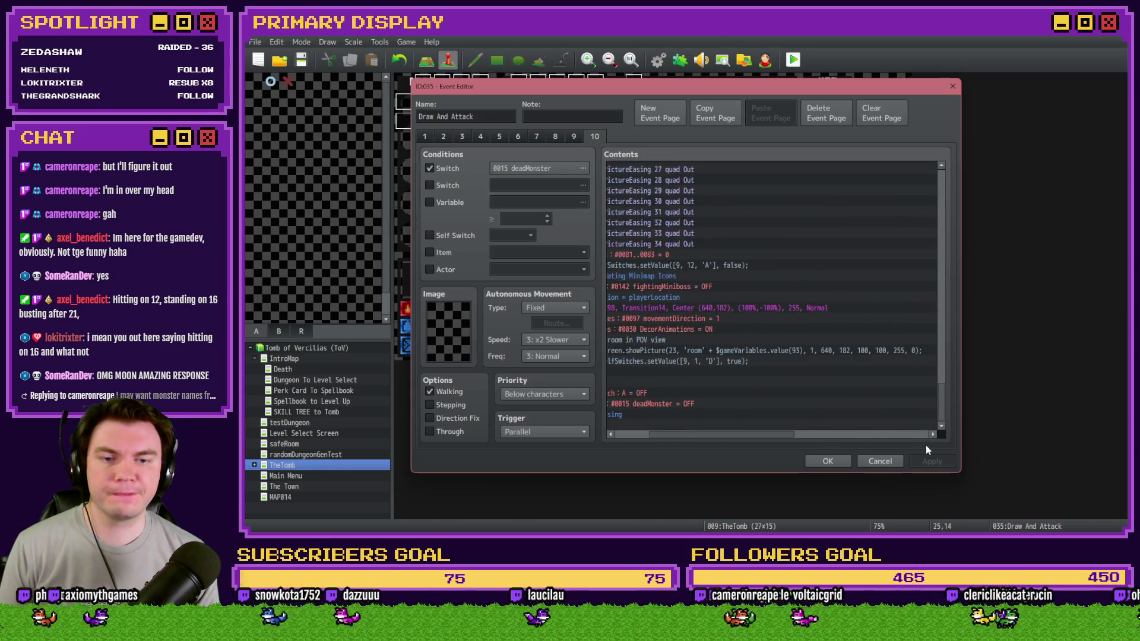
pyautogui.moveTo(775, 434); pyautogui.dragTo(742, 435)
pyautogui.click(720, 393)
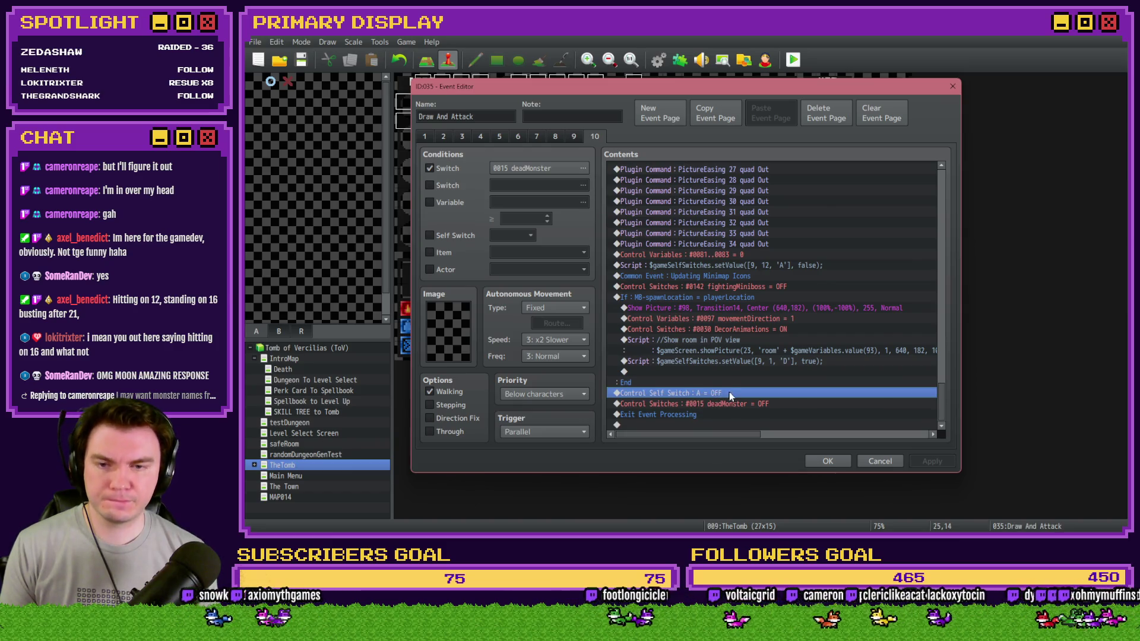
pyautogui.hotkey('ctrl', 'c')
pyautogui.hotkey('ctrl', 'v')
pyautogui.doubleClick(732, 393)
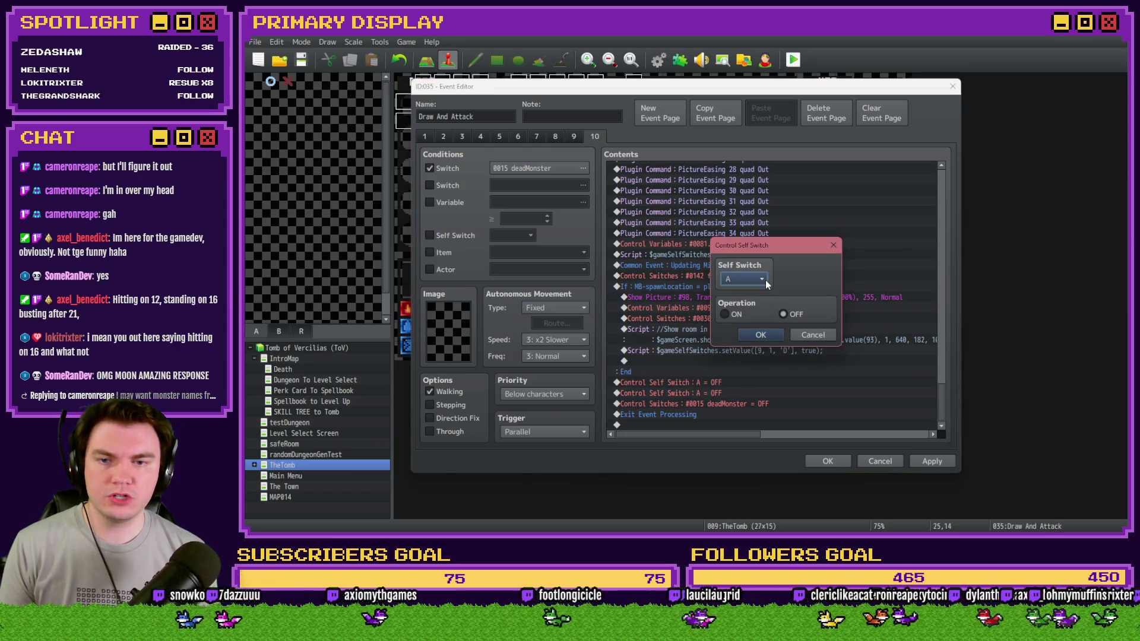
pyautogui.press('Down')
pyautogui.click(772, 340)
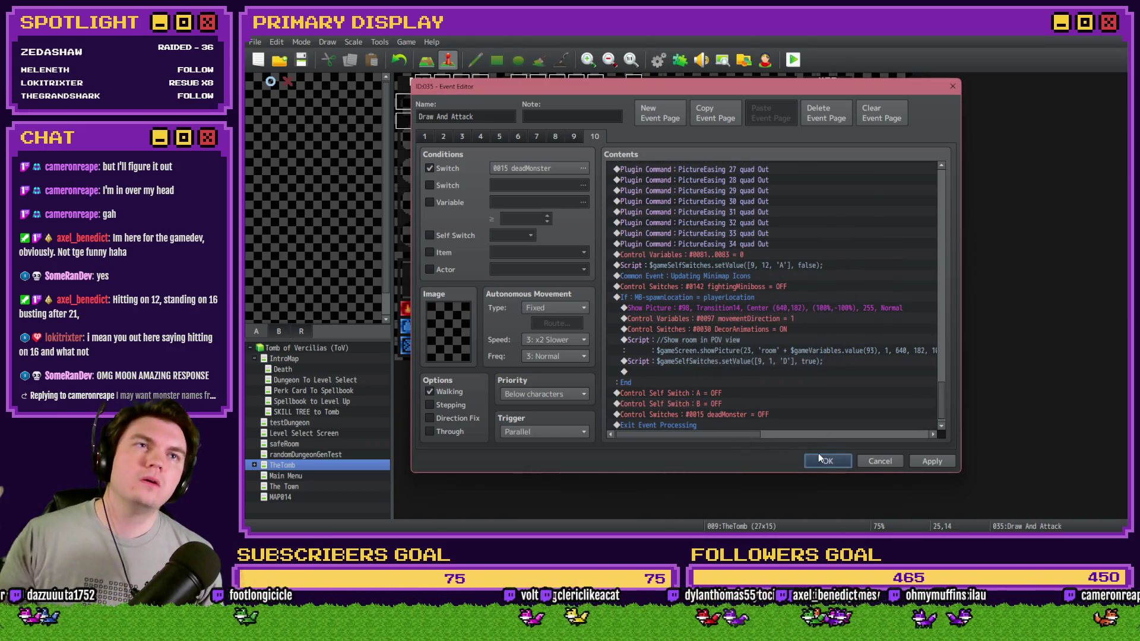
pyautogui.click(818, 456)
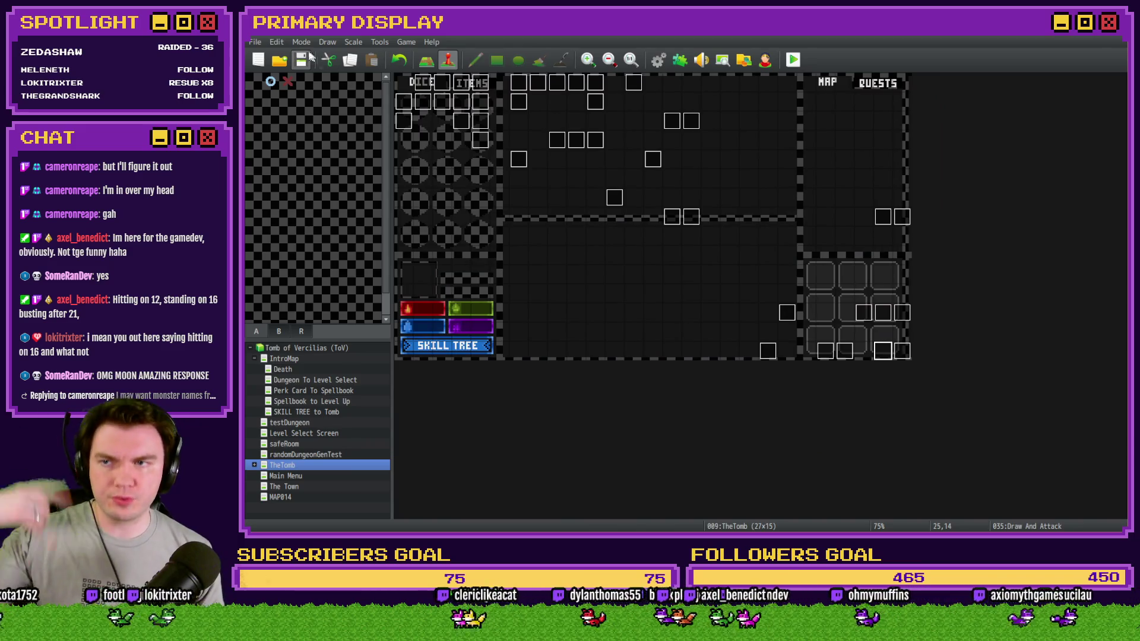
# Playtest with the Spiked Pauldron perk and play the first skull fight using Hit and Stand.
pyautogui.click(793, 60)
pyautogui.moveTo(1060, 205); pyautogui.dragTo(556, 100)
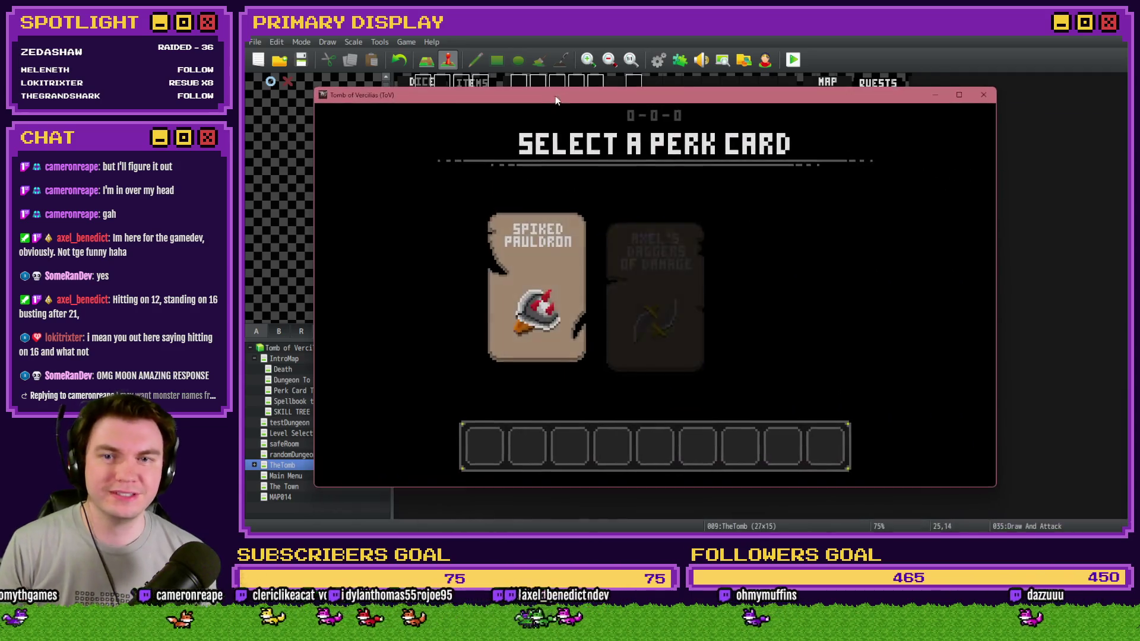
pyautogui.click(564, 264)
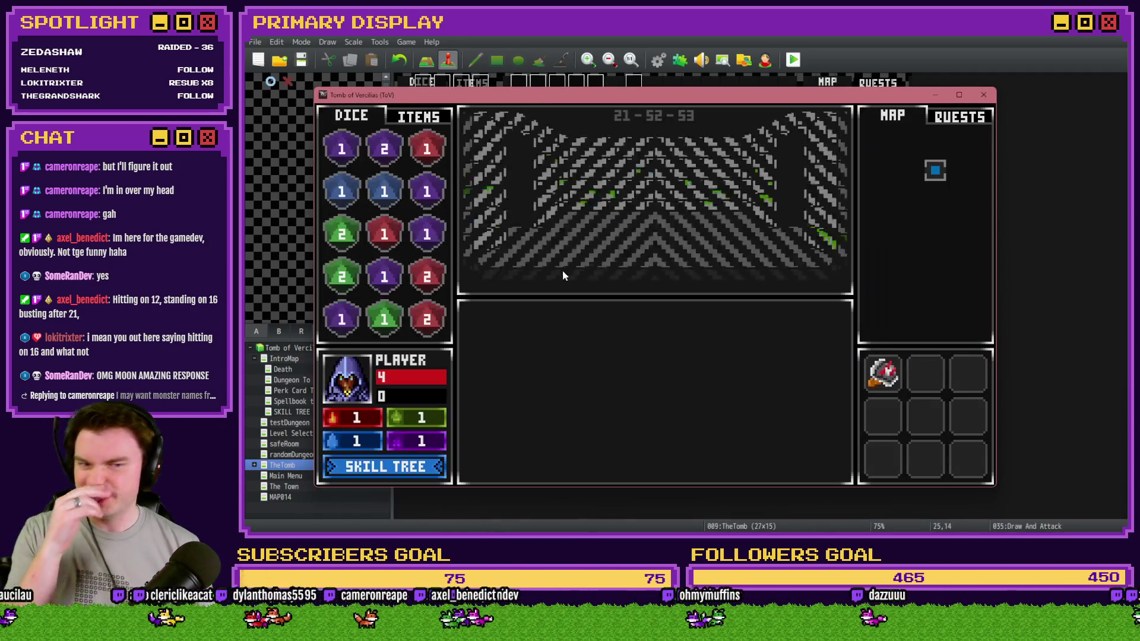
pyautogui.click(644, 243)
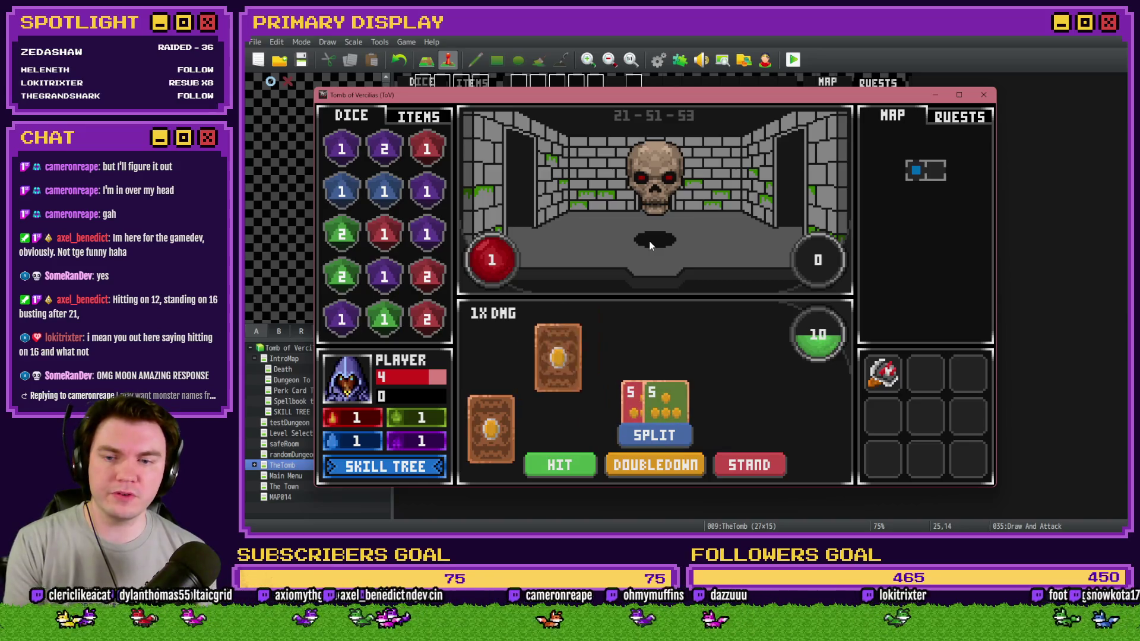
pyautogui.click(561, 466)
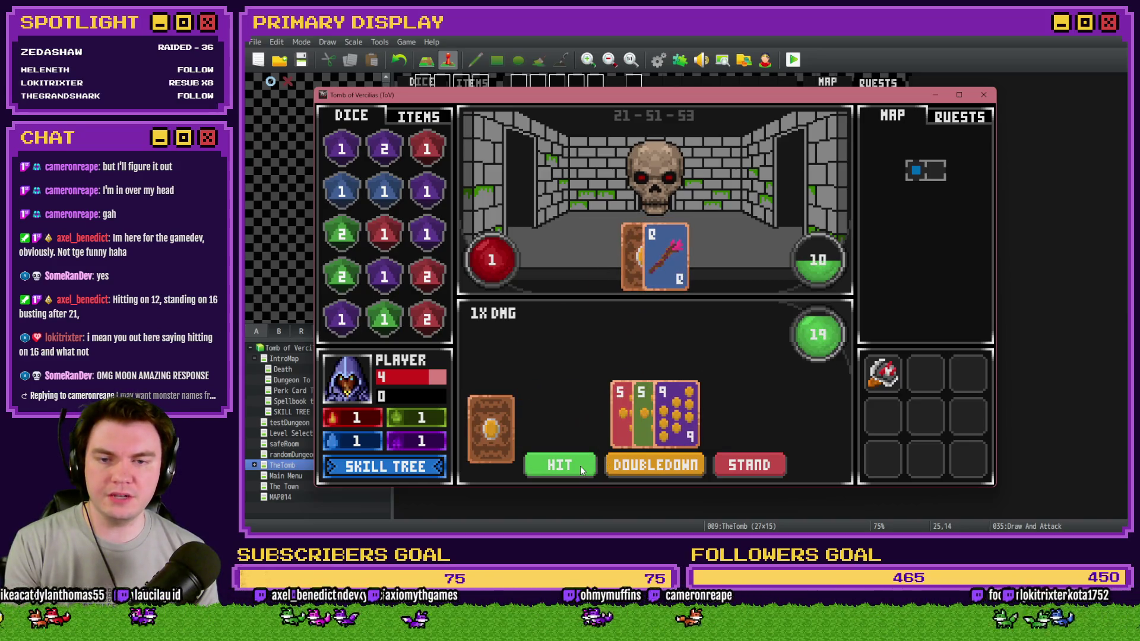
pyautogui.click(775, 467)
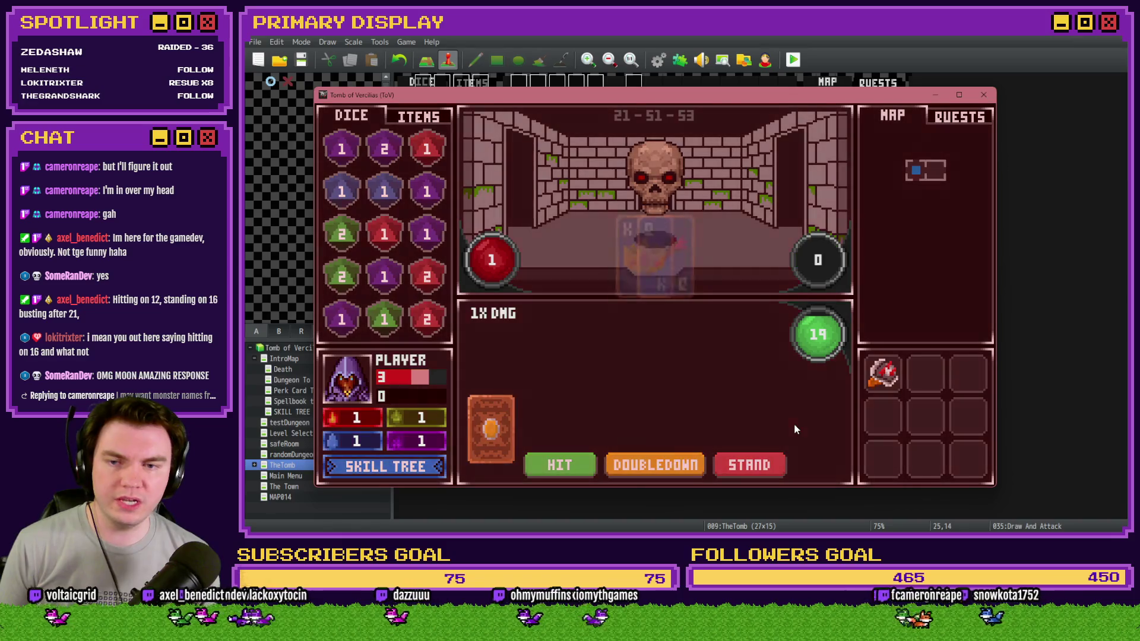
pyautogui.click(561, 467)
pyautogui.click(774, 464)
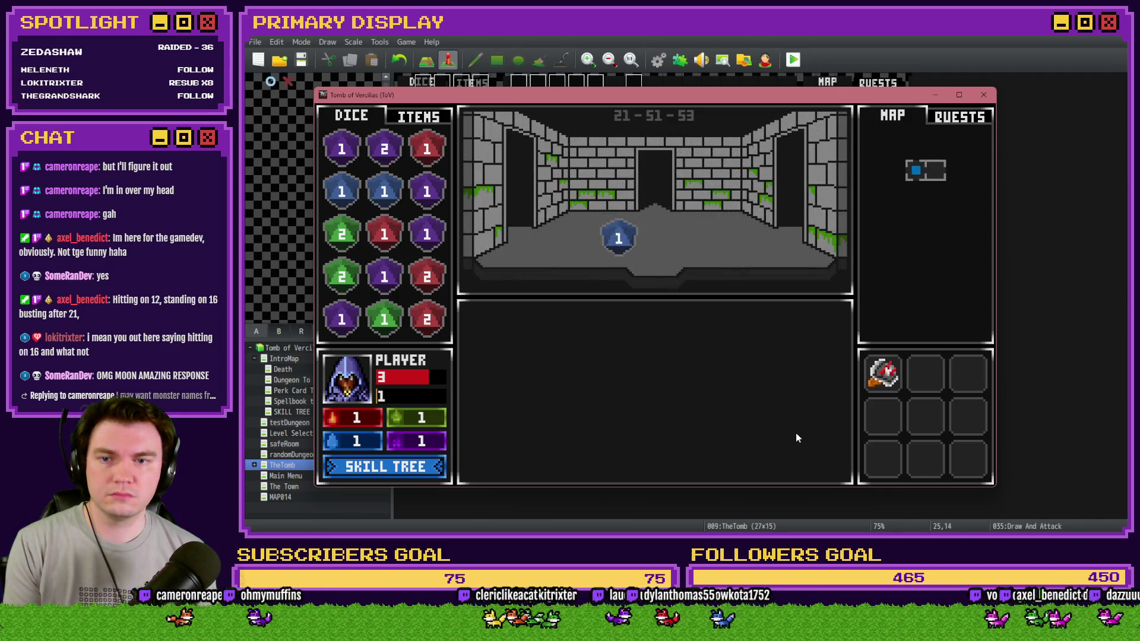
# Walk into the next room, win the second fight with Hit and Stand, and end the playtest.
pyautogui.press('Up')
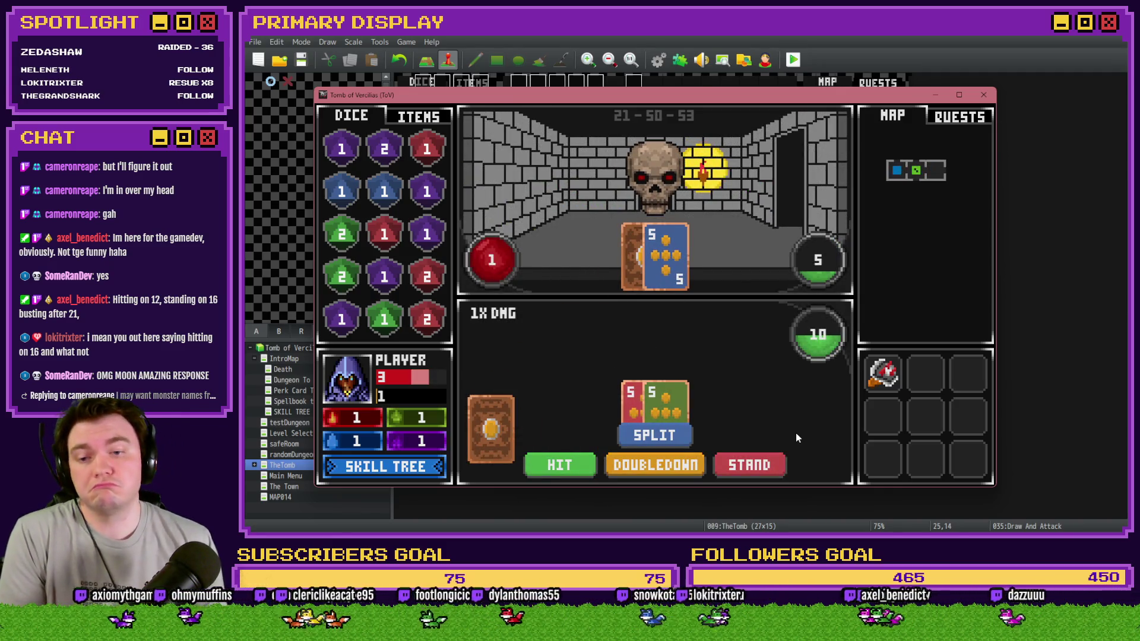
pyautogui.click(571, 456)
pyautogui.click(719, 469)
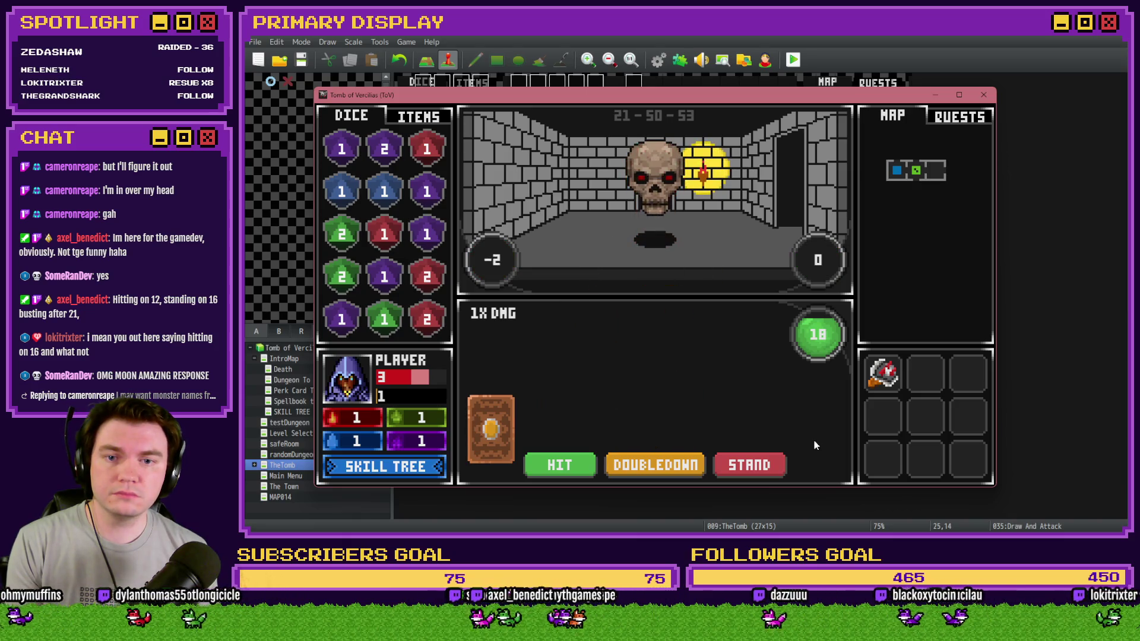
pyautogui.press('Right')
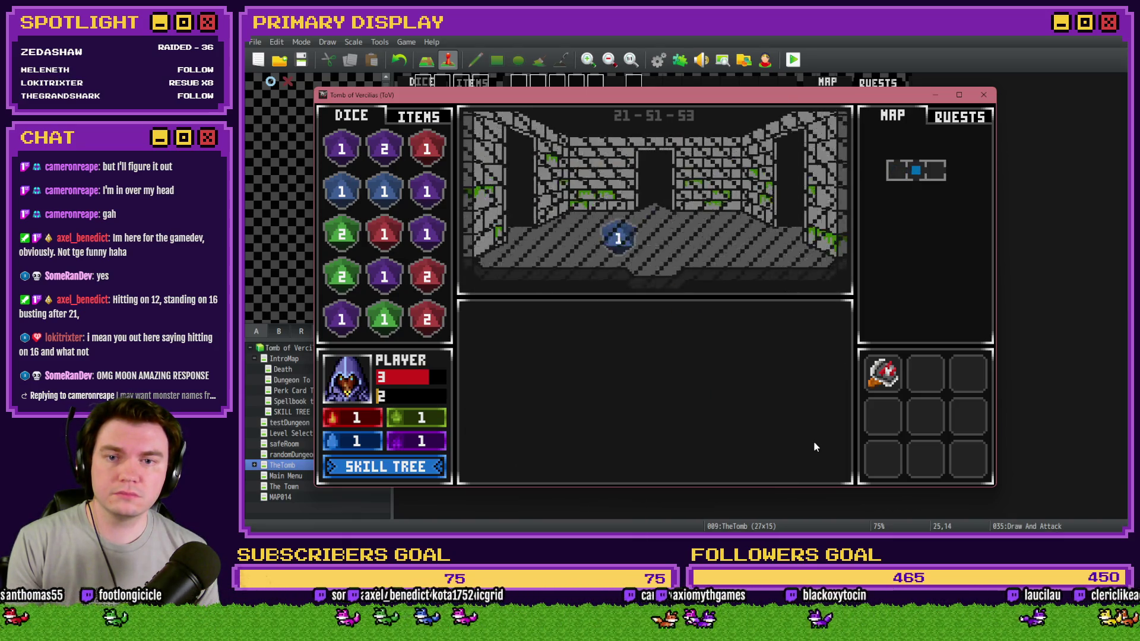
pyautogui.press('Left')
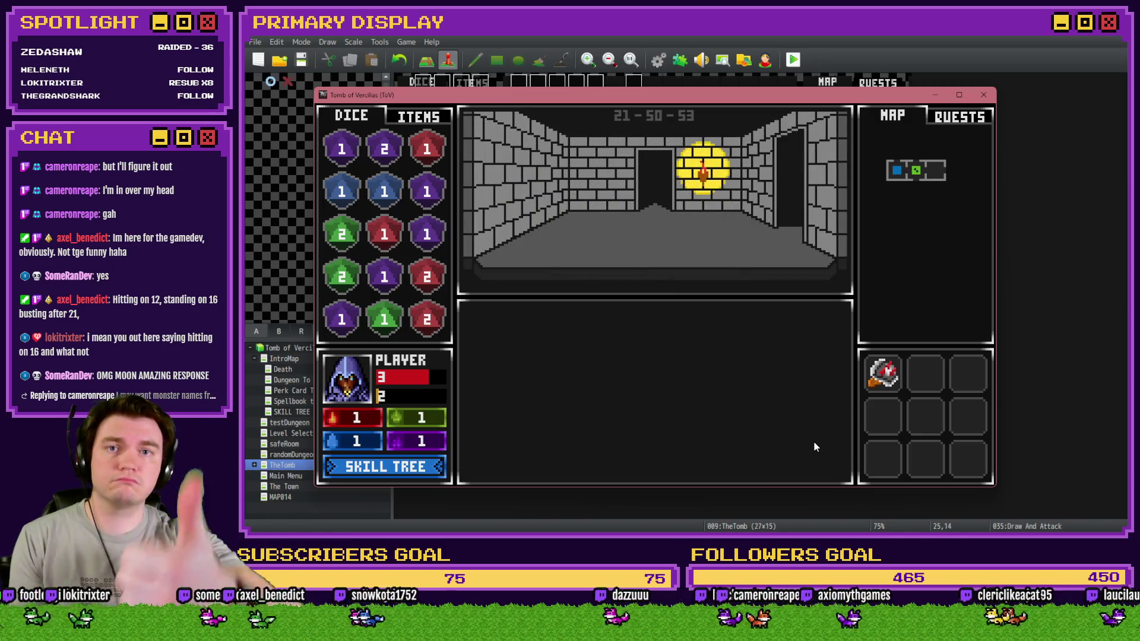
pyautogui.press('Up')
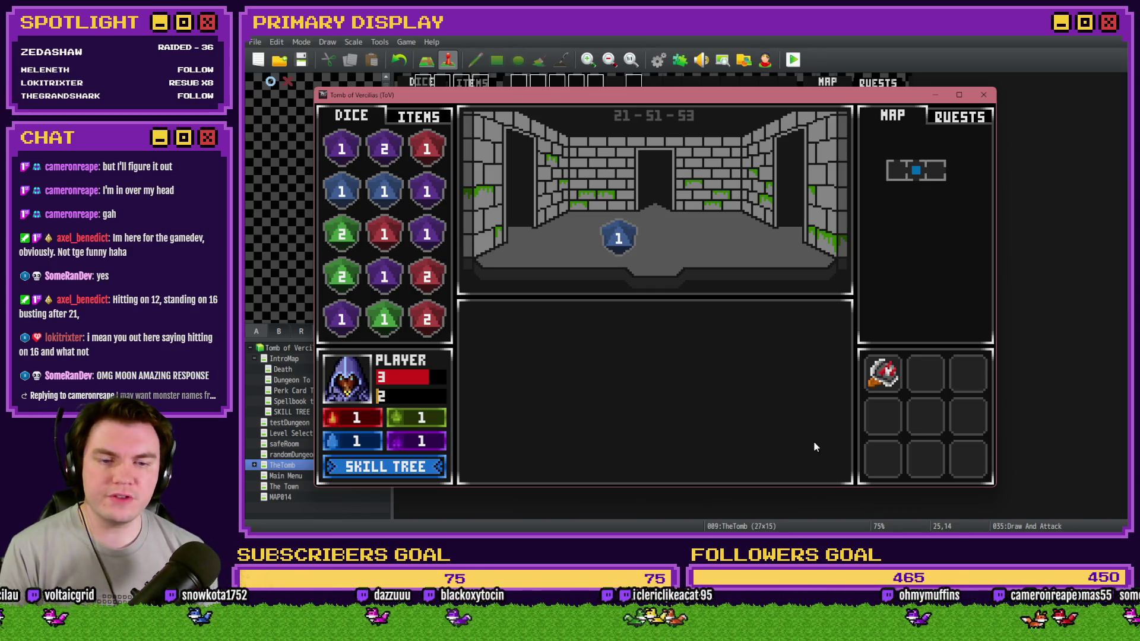
pyautogui.click(983, 95)
# Scroll through page 4 of the Int/Movement event, then cancel without changes.
pyautogui.doubleClick(420, 84)
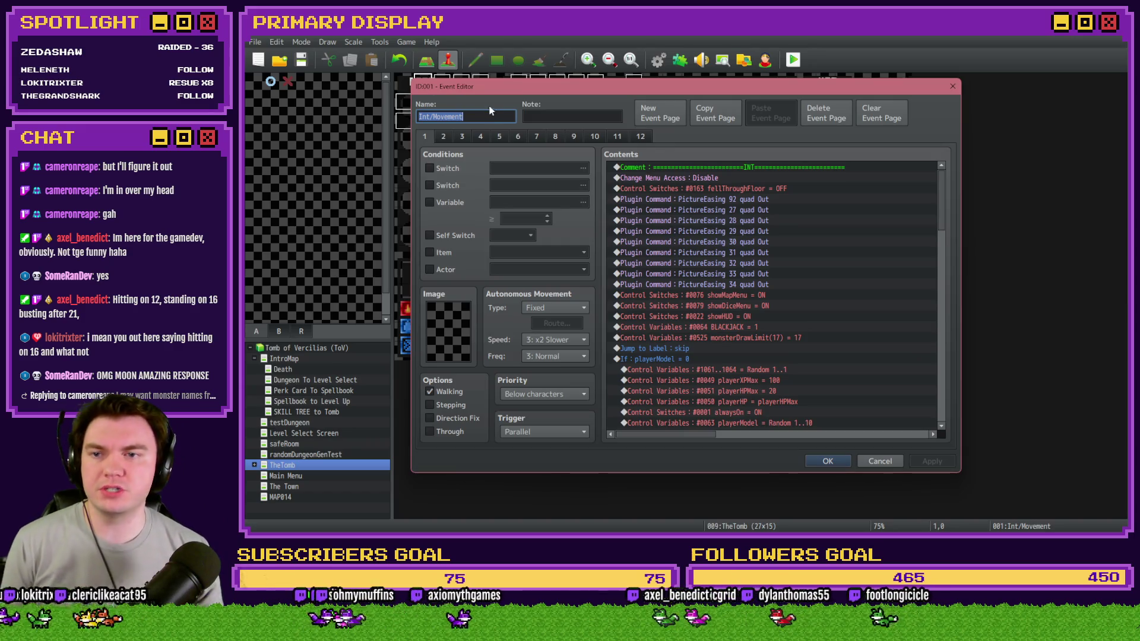
pyautogui.click(481, 136)
pyautogui.scroll(-5, 746, 287)
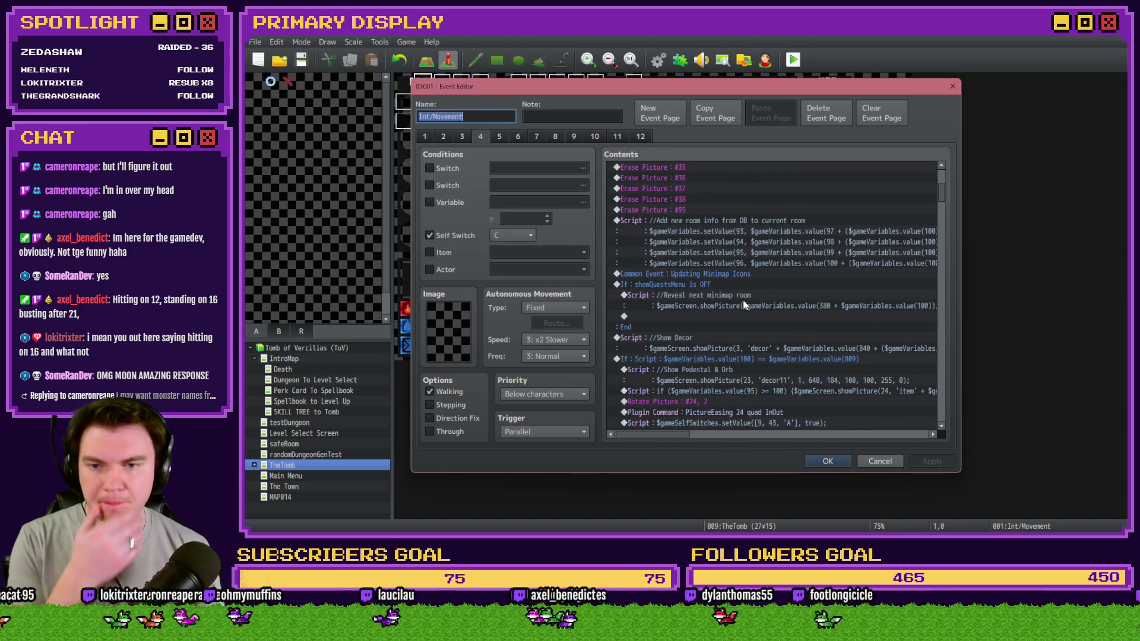
pyautogui.scroll(-7, 842, 313)
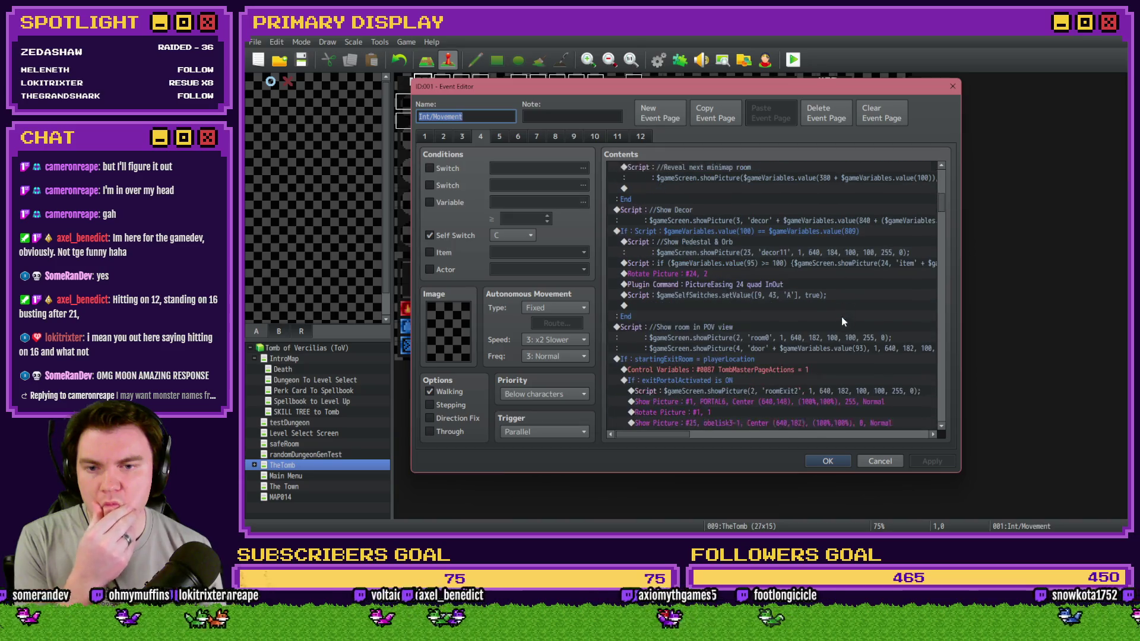
pyautogui.scroll(-10, 842, 321)
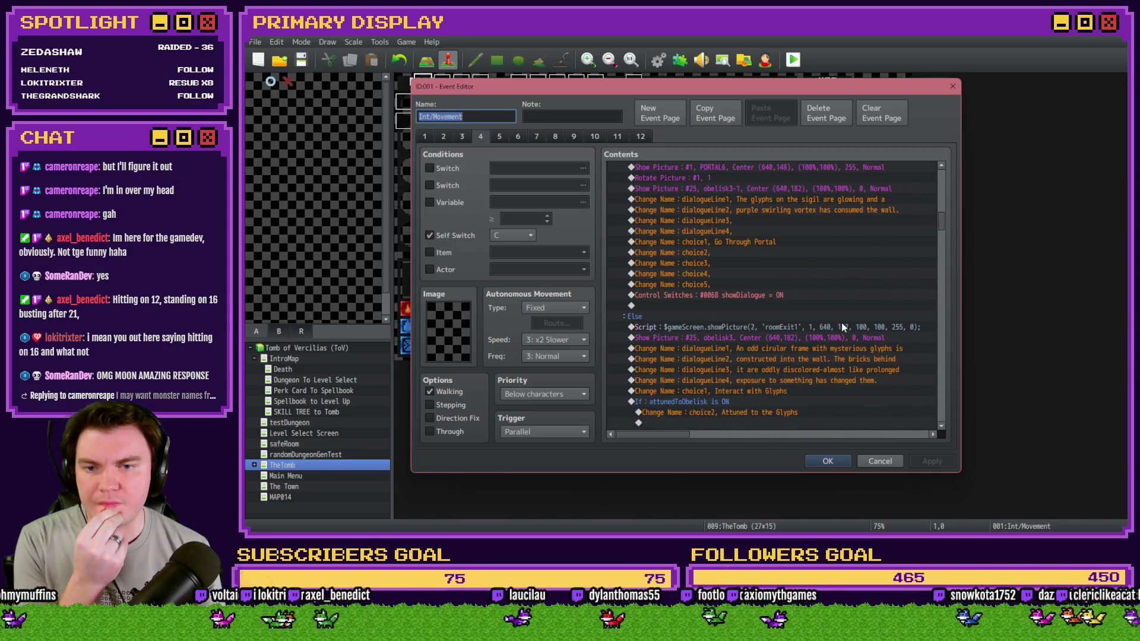
pyautogui.scroll(-4, 842, 322)
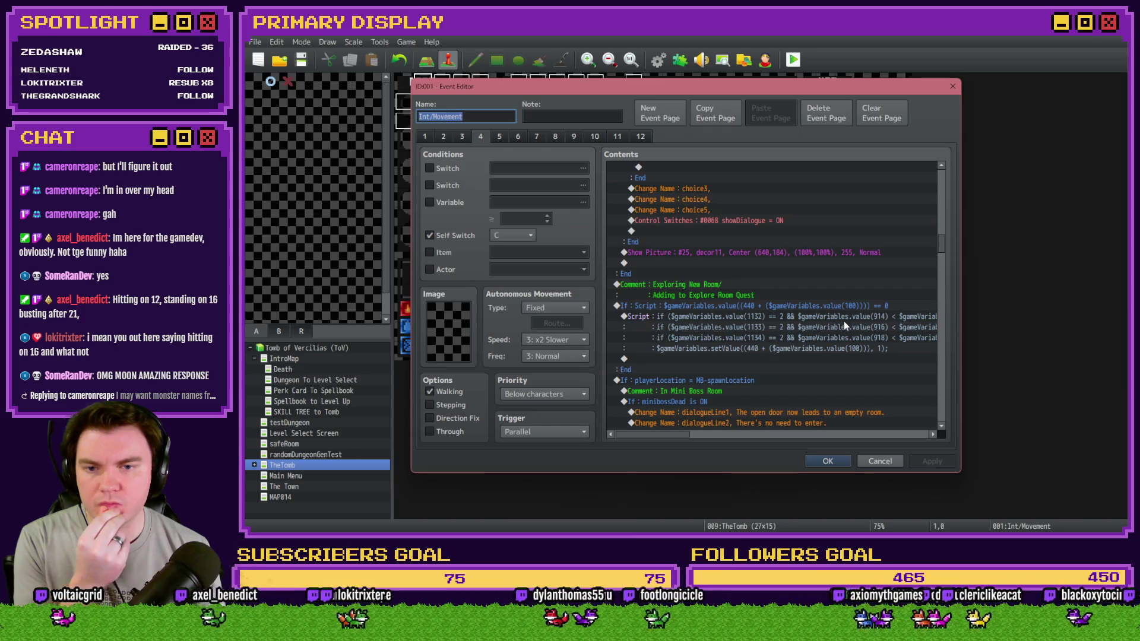
pyautogui.scroll(-10, 843, 321)
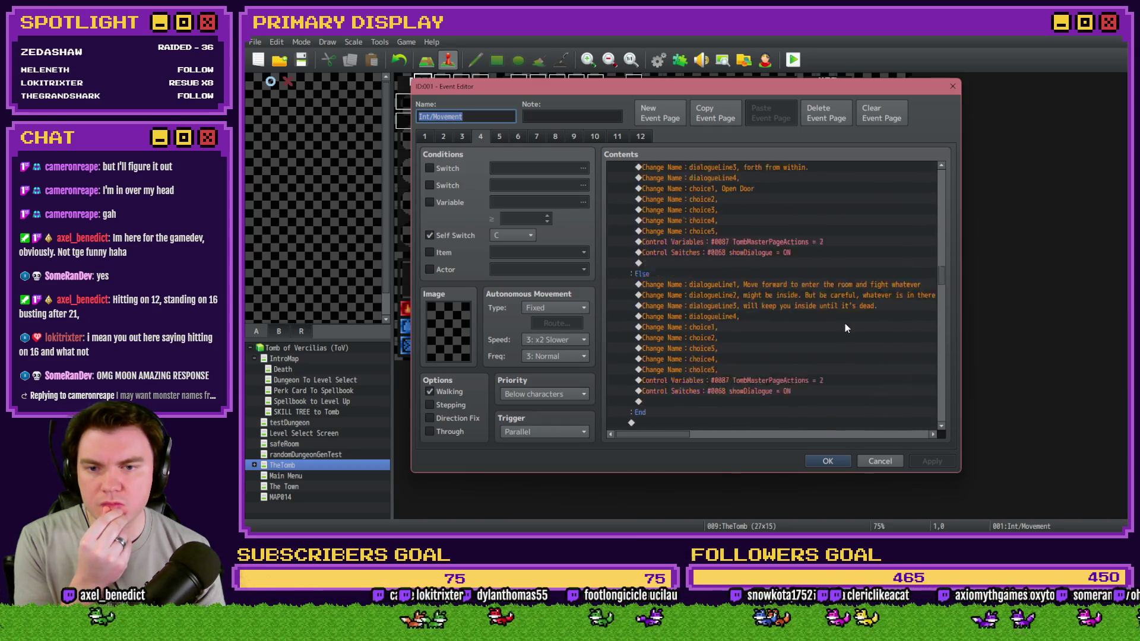
pyautogui.scroll(-6, 846, 328)
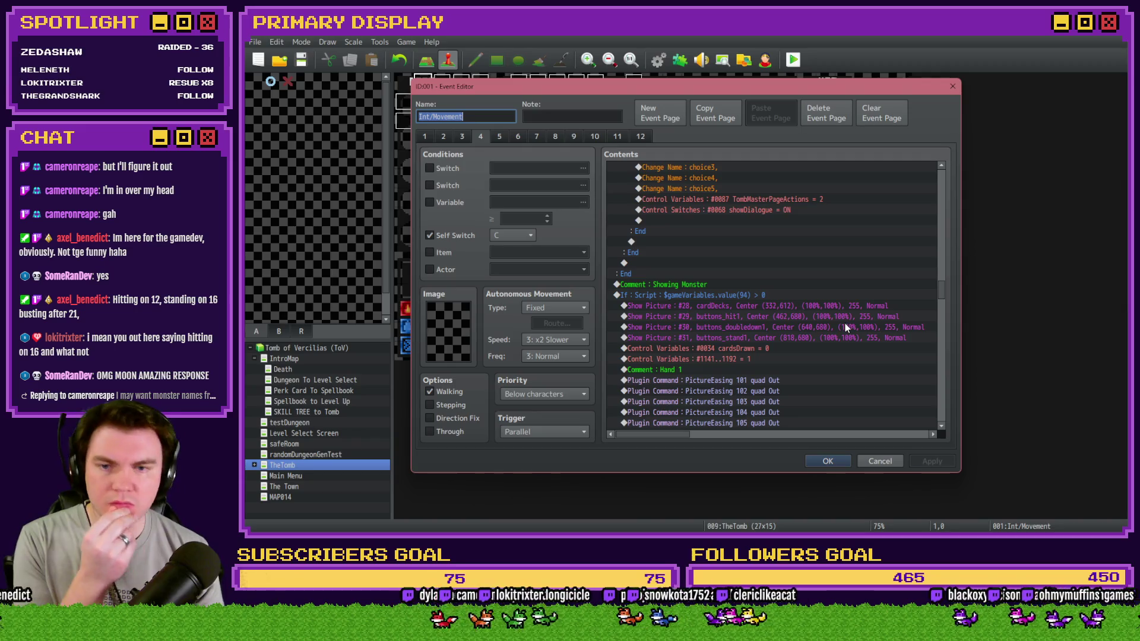
pyautogui.scroll(-8, 846, 324)
pyautogui.scroll(-7, 849, 324)
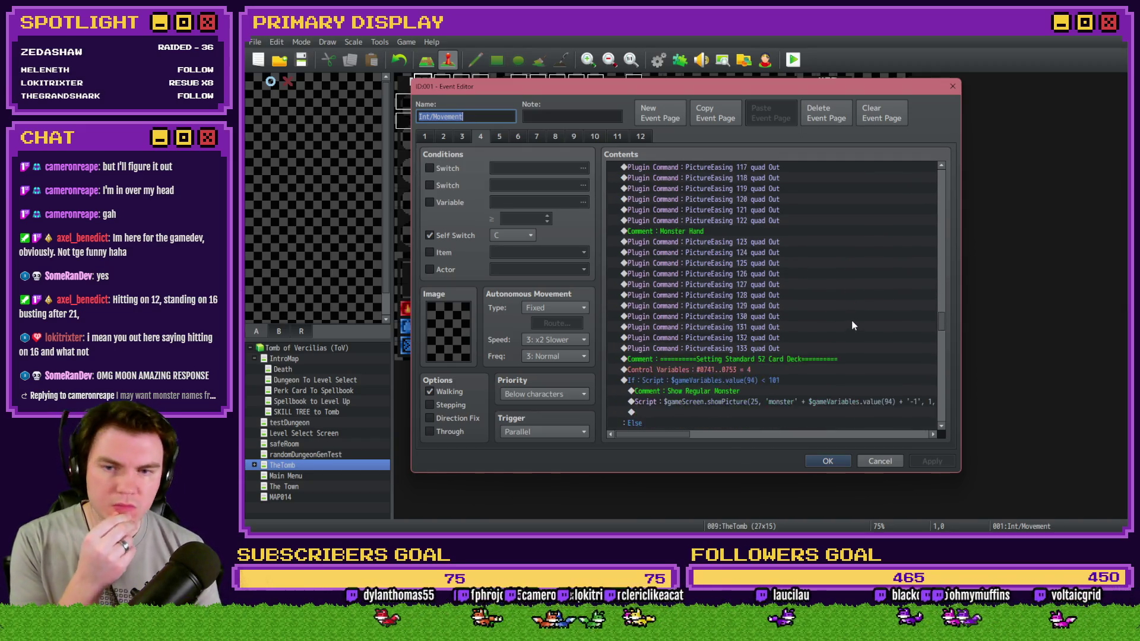
pyautogui.click(874, 461)
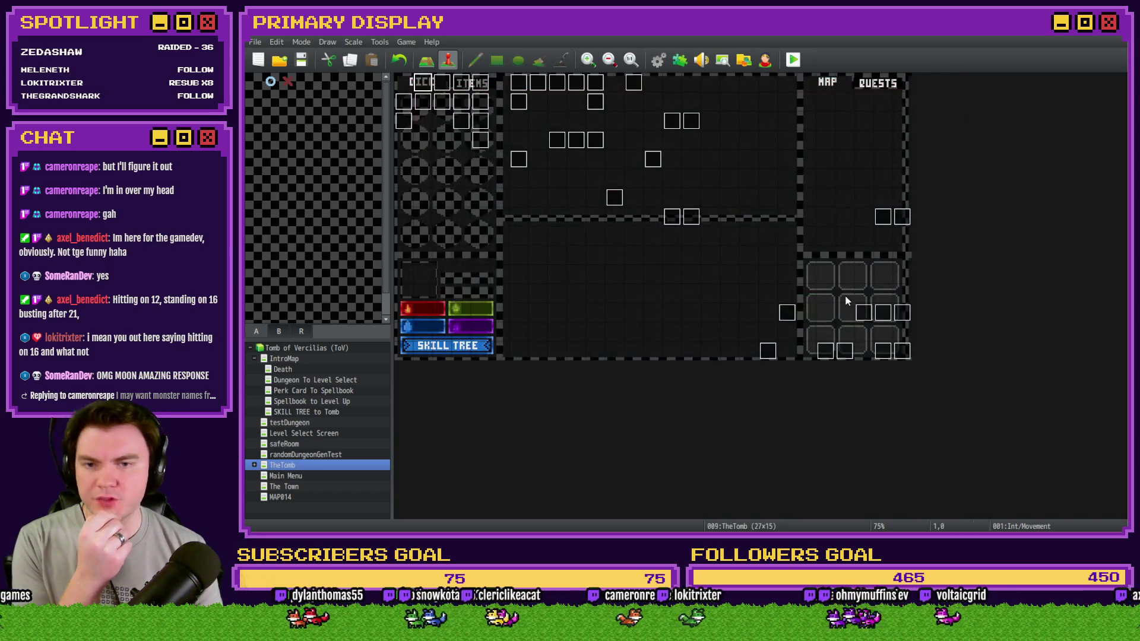
# Inspect the monster movePicture script lines on page 10 of Draw And Attack.
pyautogui.doubleClick(881, 353)
pyautogui.click(595, 137)
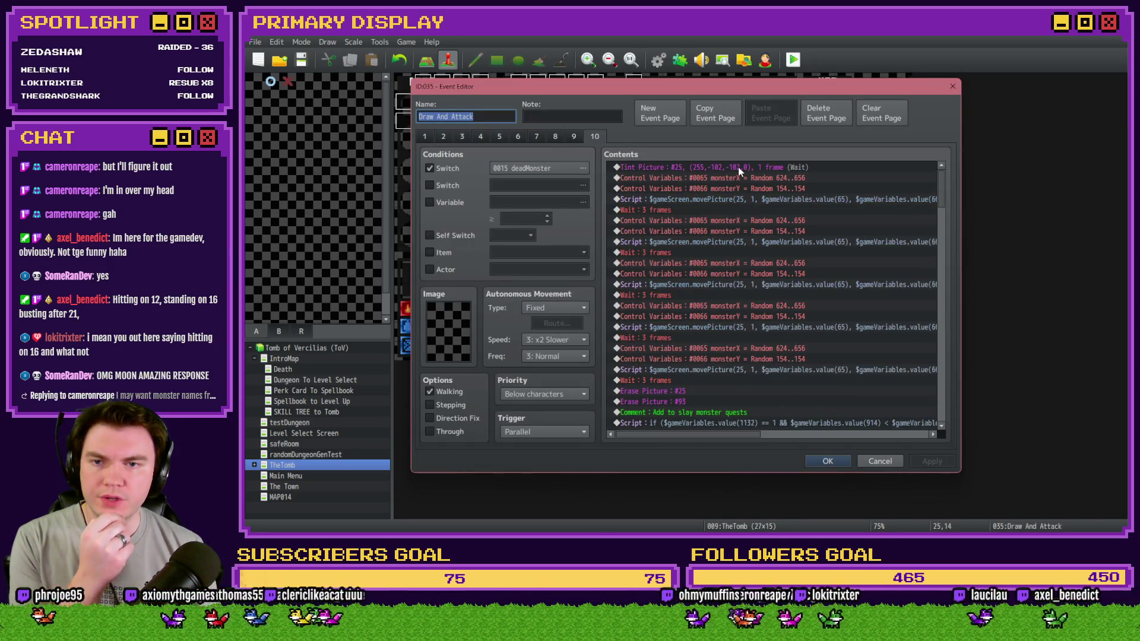
pyautogui.click(738, 167)
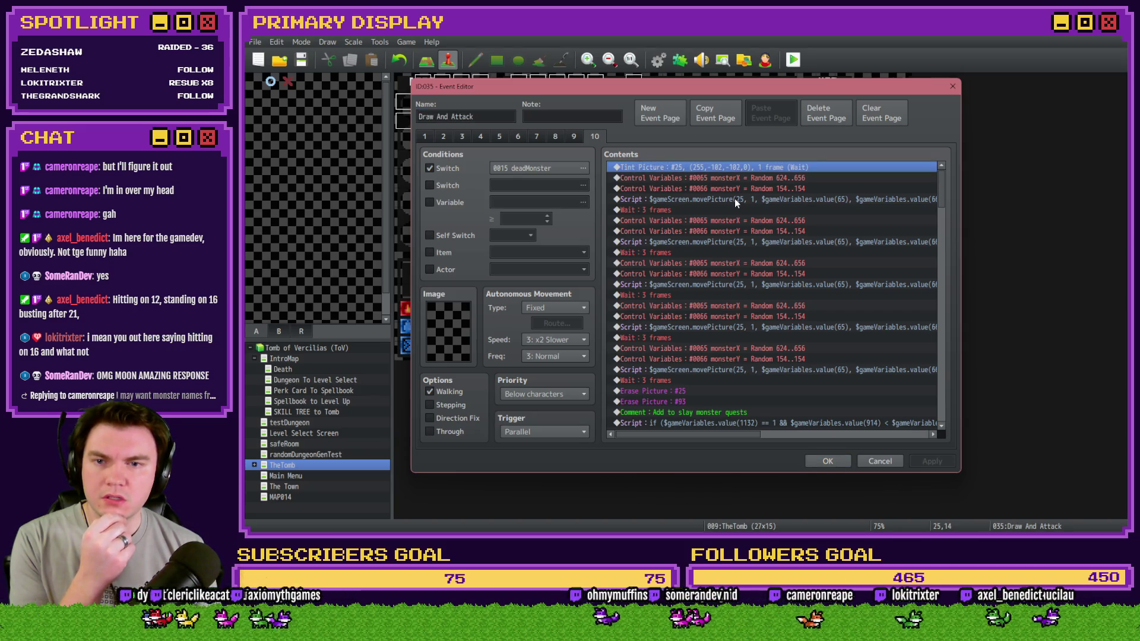
pyautogui.click(735, 199)
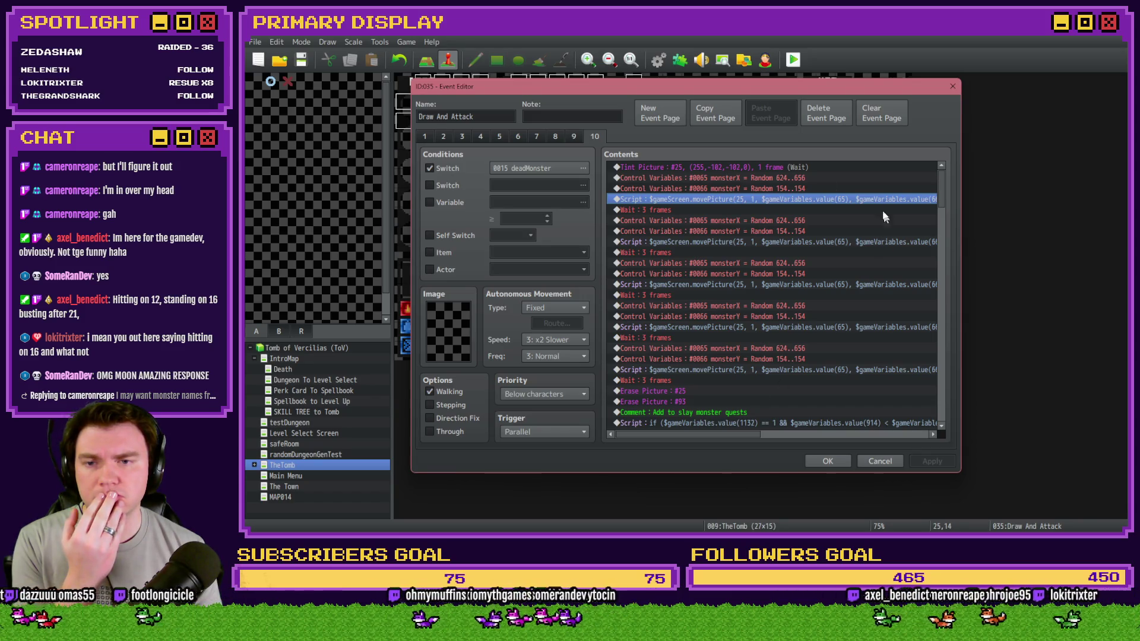
pyautogui.moveTo(741, 434)
pyautogui.mouseDown()
pyautogui.moveTo(771, 436)
pyautogui.moveTo(738, 437)
pyautogui.mouseUp()
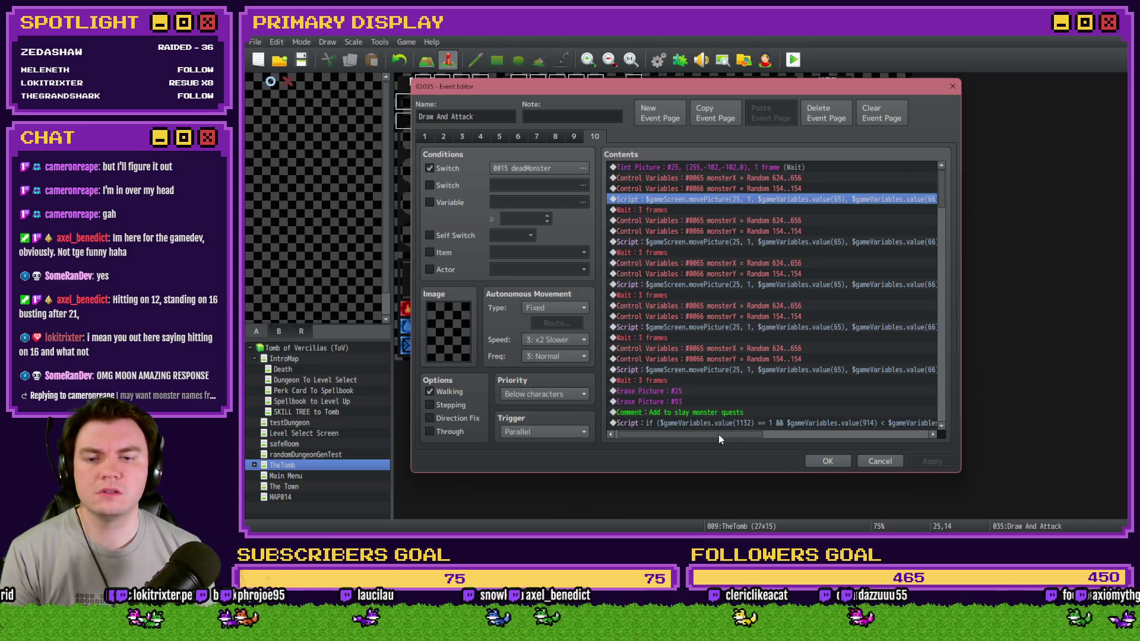
pyautogui.moveTo(719, 437)
pyautogui.mouseDown()
pyautogui.moveTo(777, 447)
pyautogui.moveTo(715, 438)
pyautogui.mouseUp()
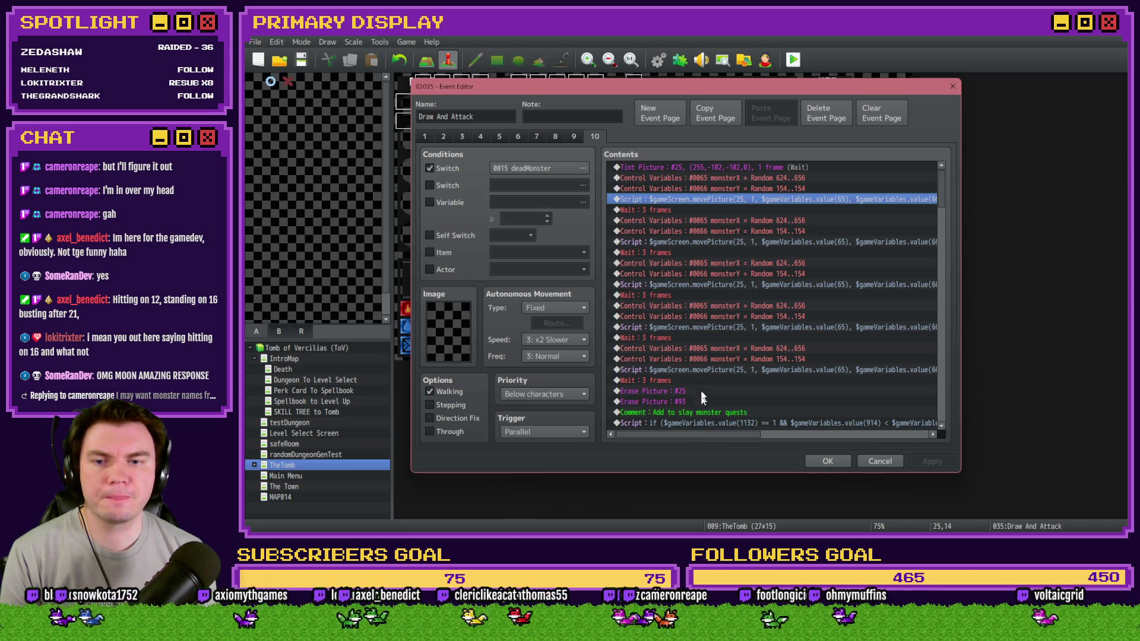
# Check the 3-frame Wait after the script, close the editor, and start a new playtest.
pyautogui.click(699, 179)
pyautogui.click(698, 199)
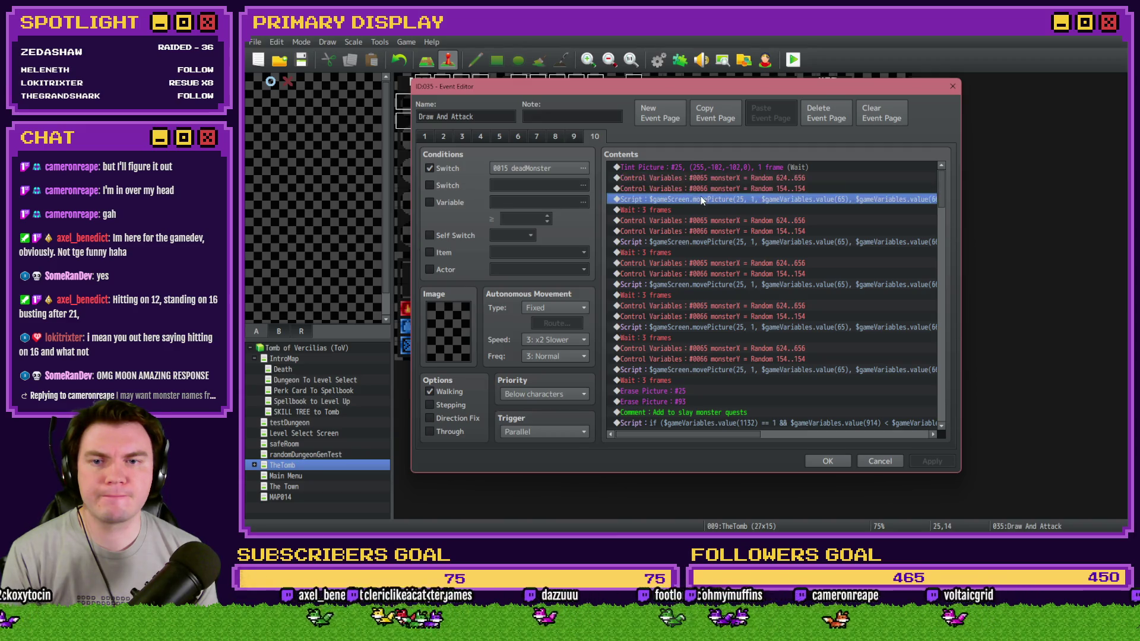
pyautogui.click(698, 210)
pyautogui.moveTo(656, 432)
pyautogui.mouseDown()
pyautogui.moveTo(736, 435)
pyautogui.moveTo(646, 434)
pyautogui.mouseUp()
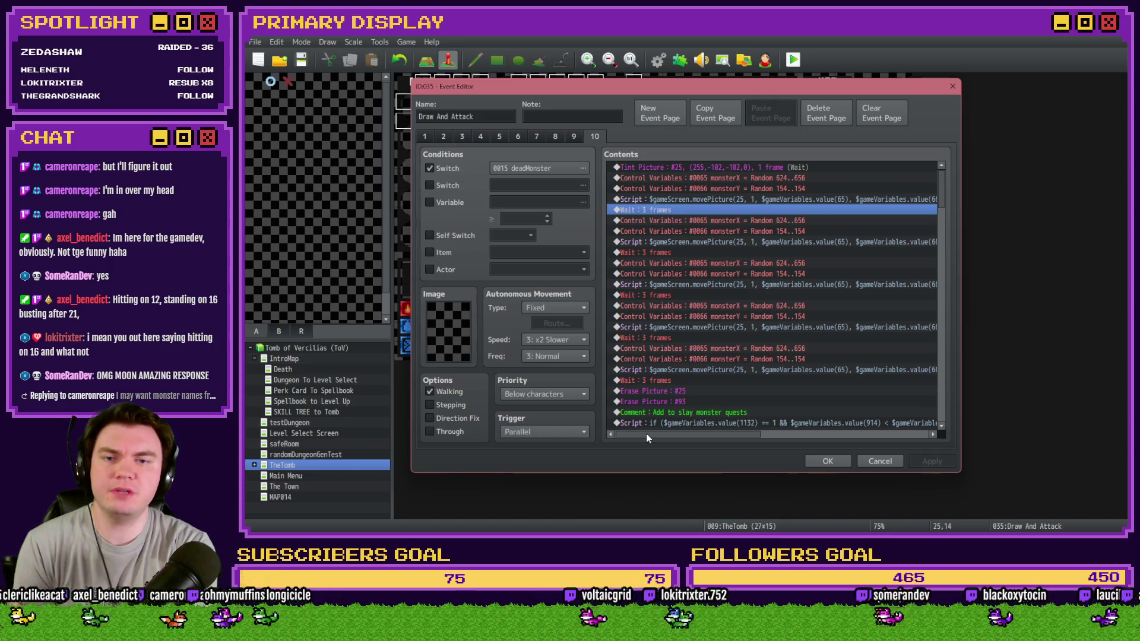
pyautogui.click(828, 461)
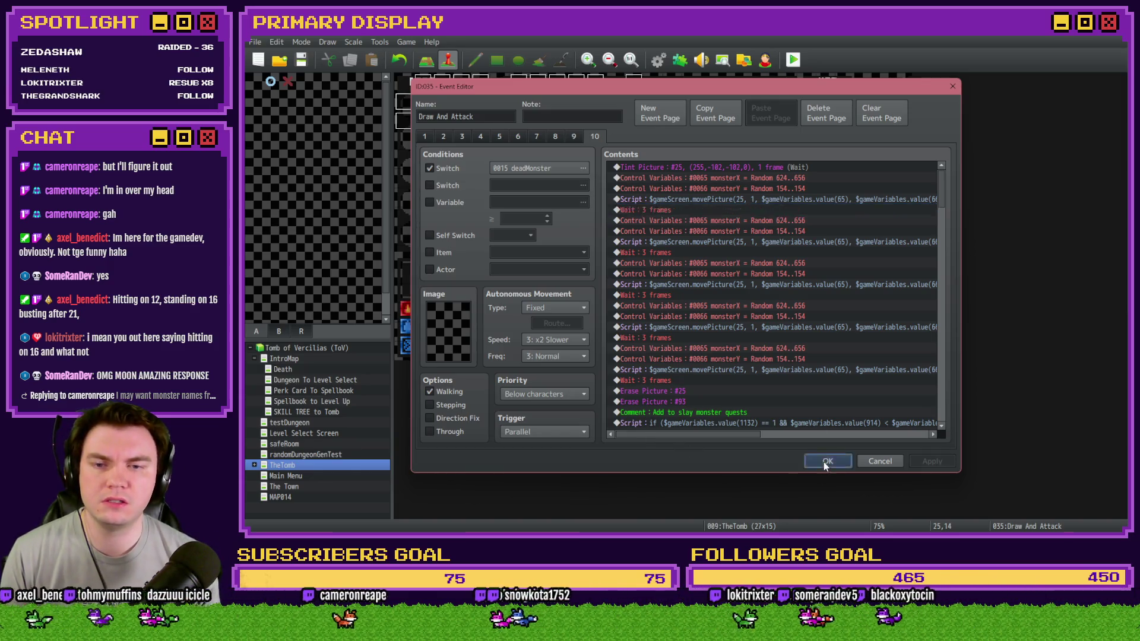
pyautogui.click(793, 59)
# Save, playtest with the Spiked Pauldron perk, and run $gameScreen.picture(25) in the F9 console.
pyautogui.click(712, 297)
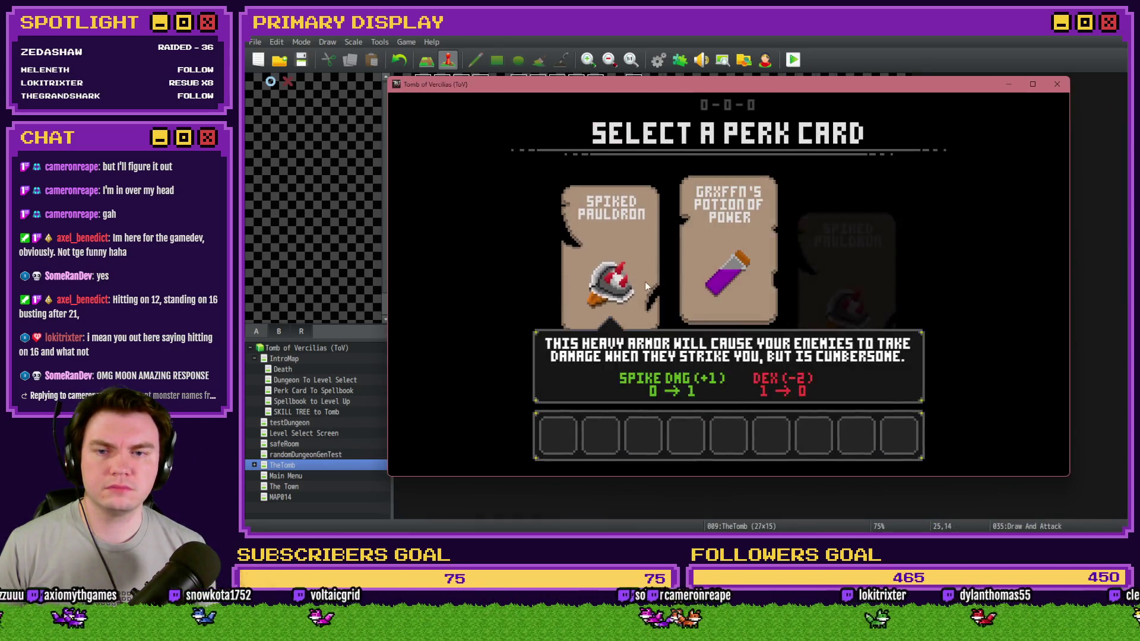
pyautogui.click(648, 289)
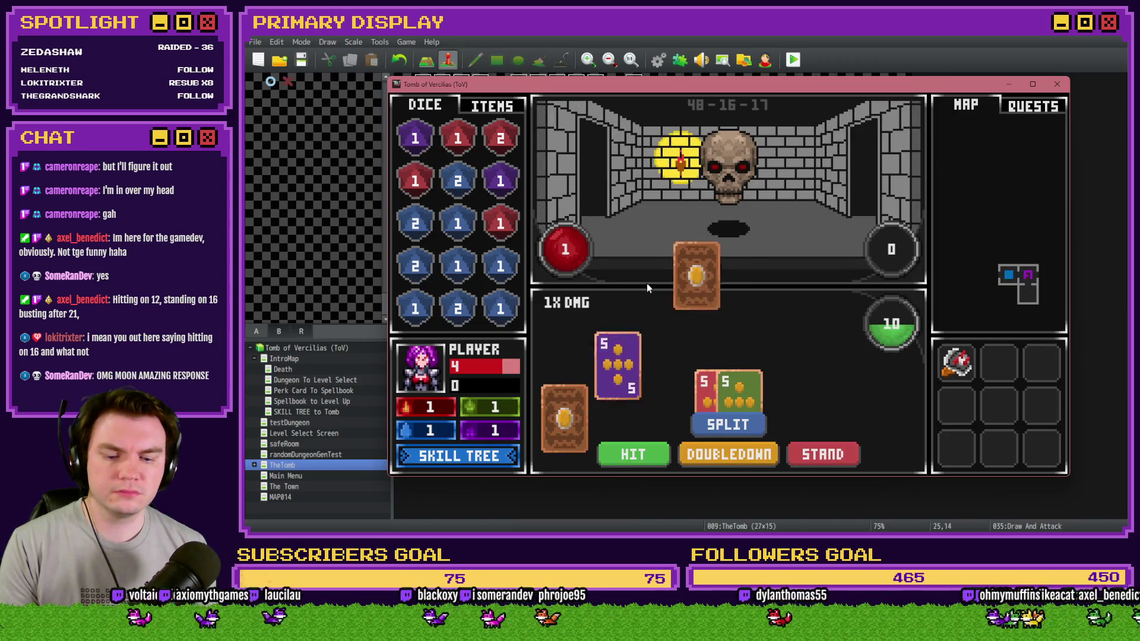
pyautogui.press('F9')
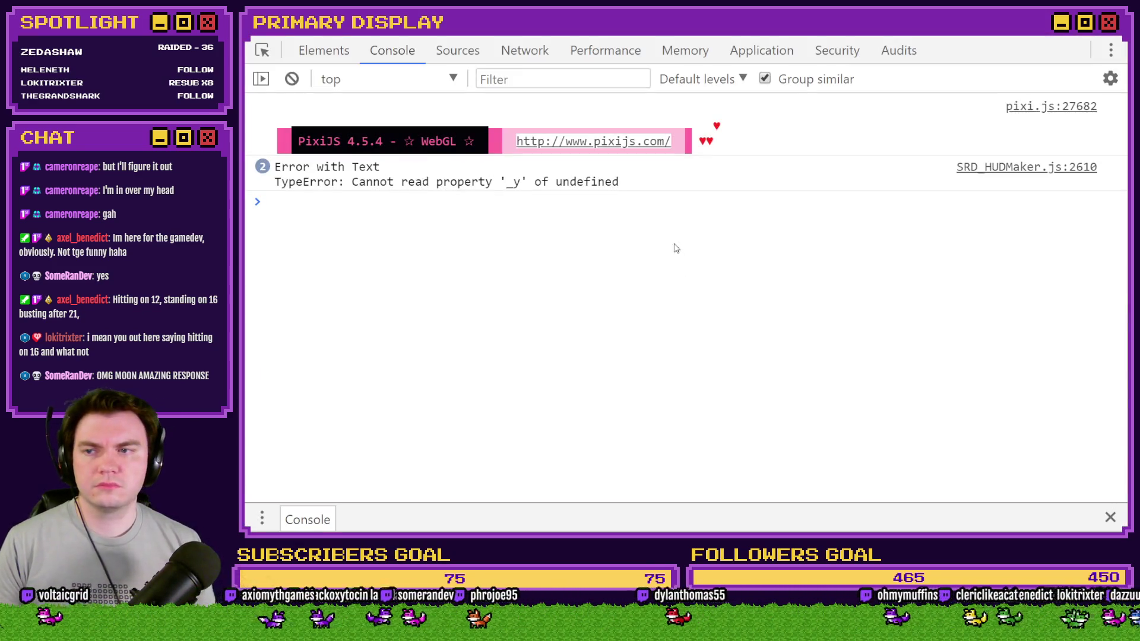
pyautogui.click(676, 246)
pyautogui.write('$ga')
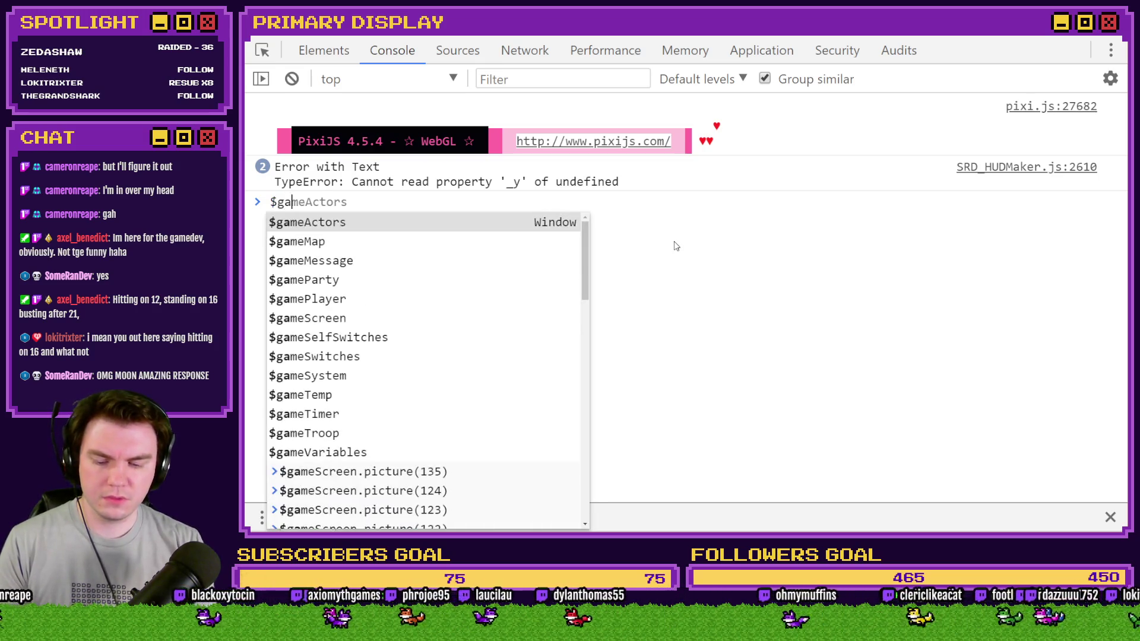
pyautogui.write('meScreen.picture(')
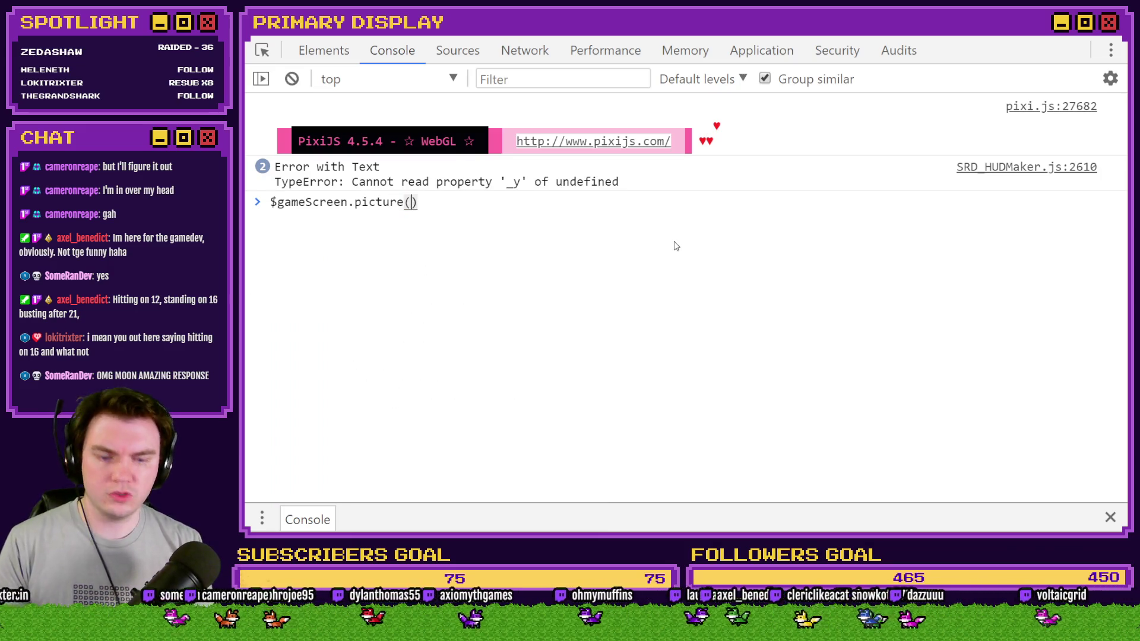
pyautogui.write('25')
pyautogui.press('Return')
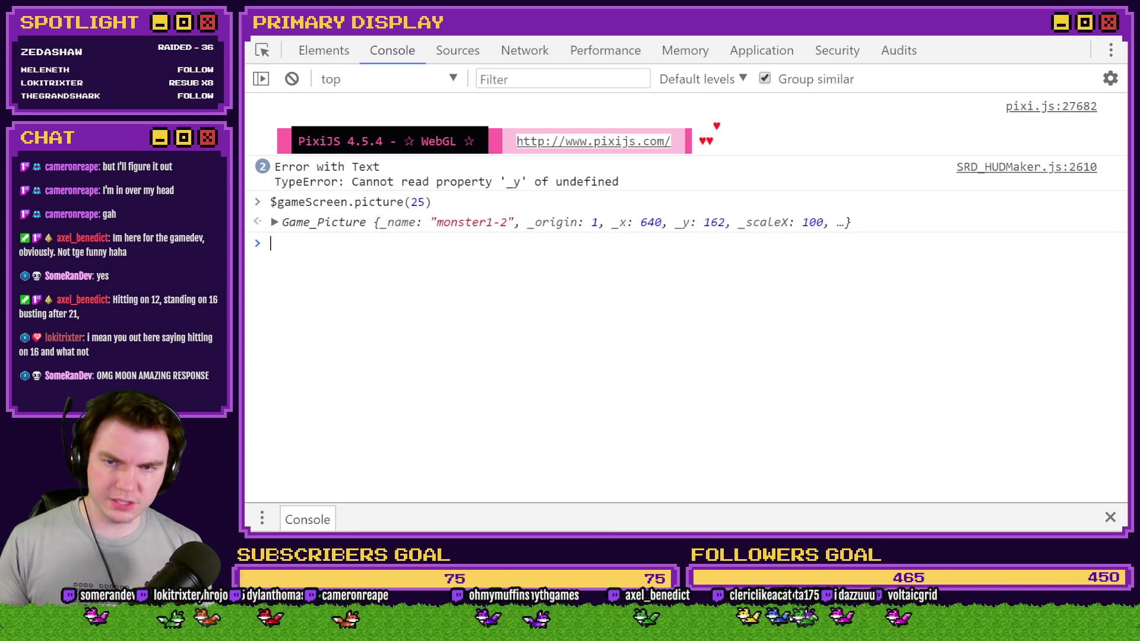
# Return to the game, play the skull fight with Hit and Stand, and close the window.
pyautogui.click(1115, 38)
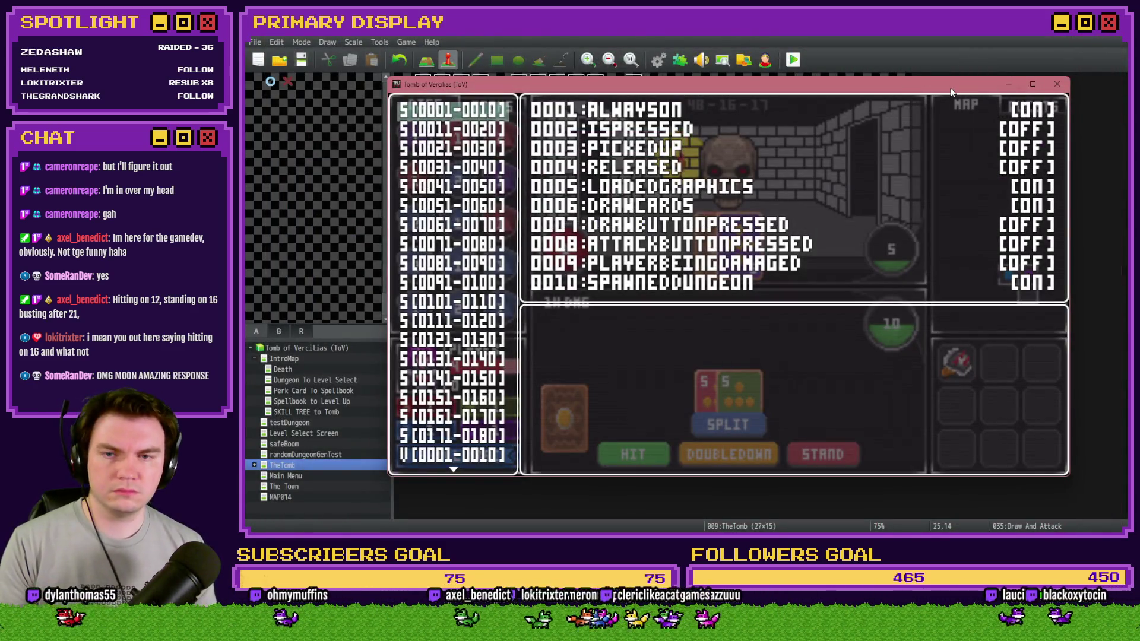
pyautogui.press('Escape')
pyautogui.click(649, 454)
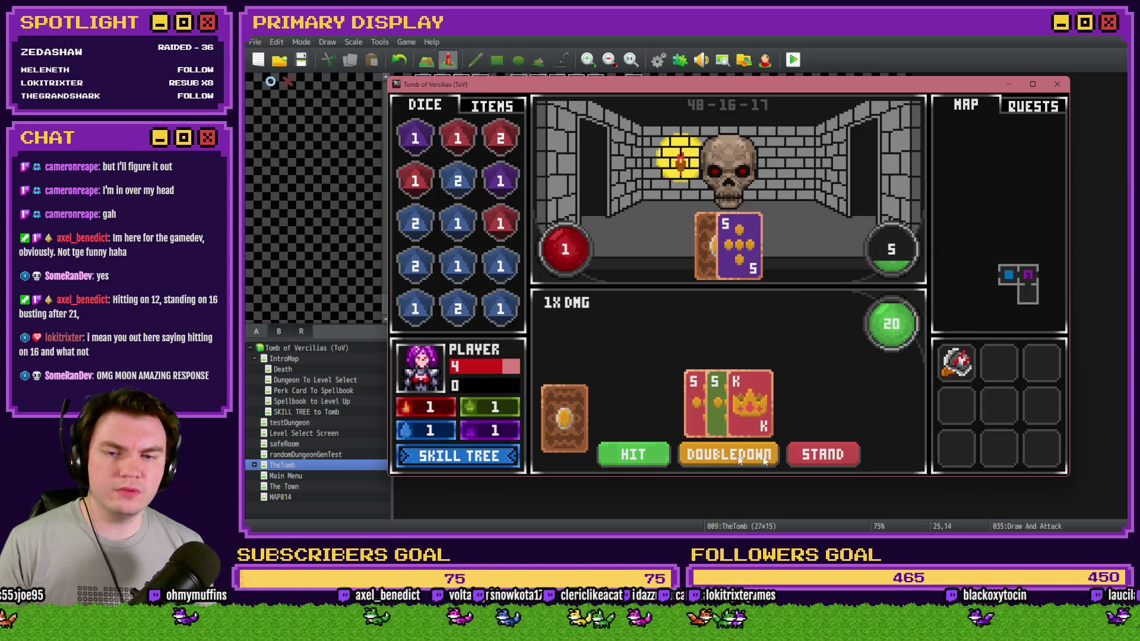
pyautogui.click(850, 462)
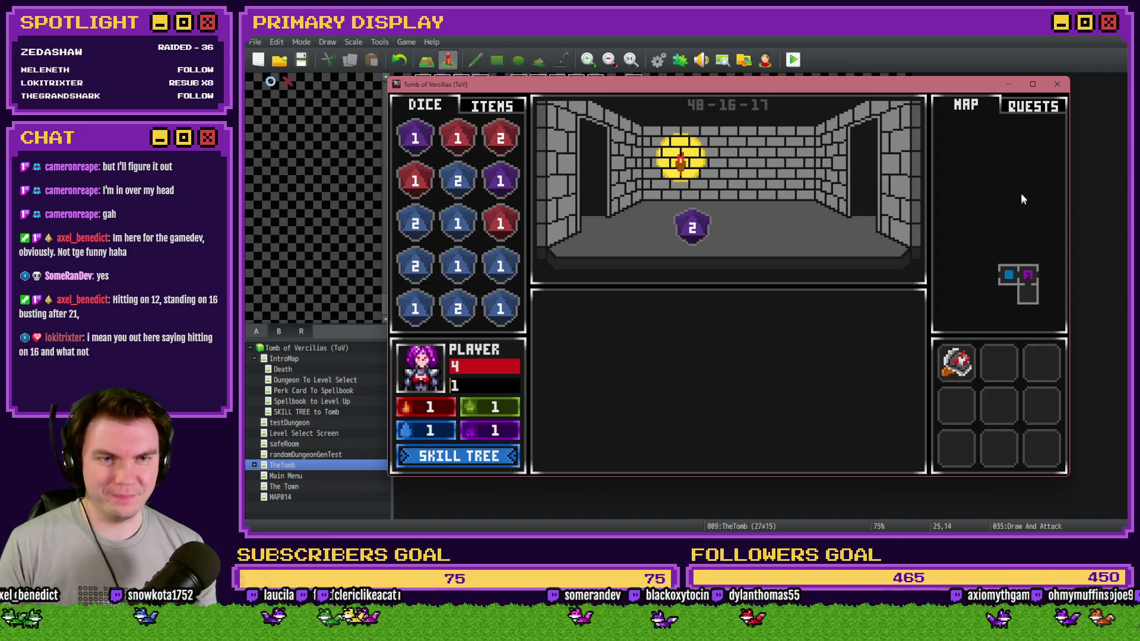
pyautogui.click(1056, 85)
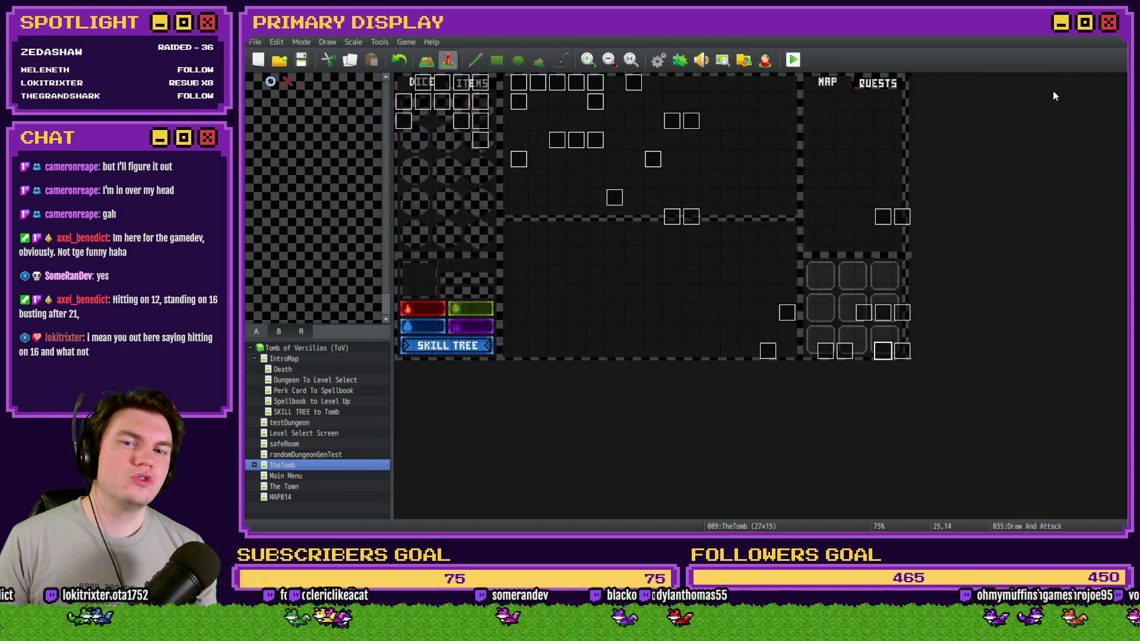
# Find and select the 20-frame Wait after the attack loop on Draw And Attack's page 6.
pyautogui.doubleClick(887, 355)
pyautogui.click(522, 138)
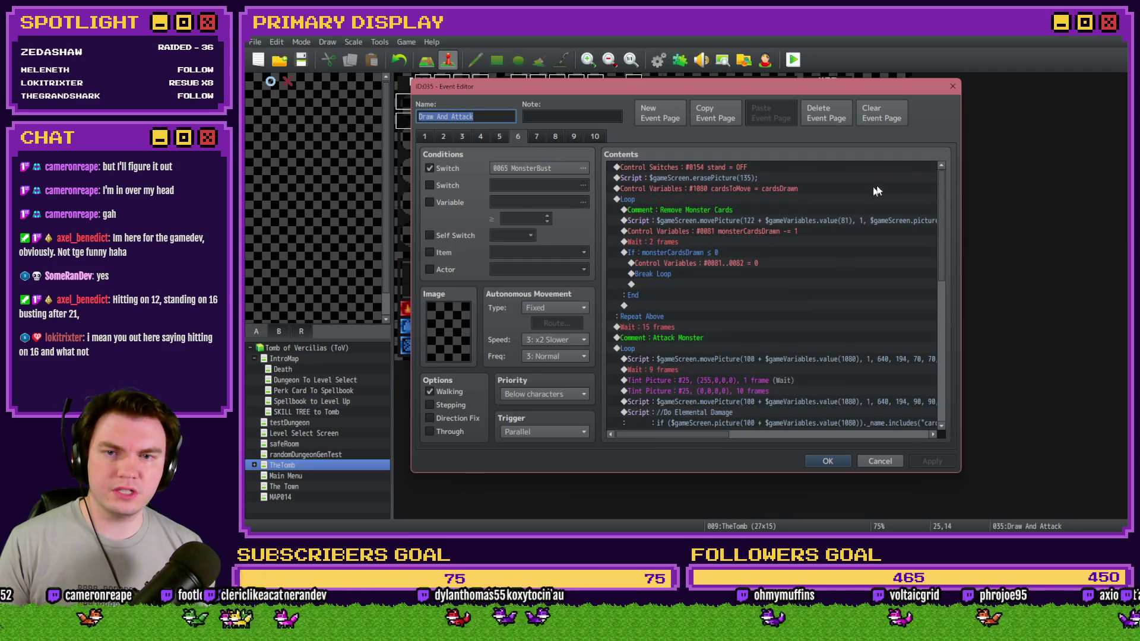
pyautogui.scroll(-5, 944, 193)
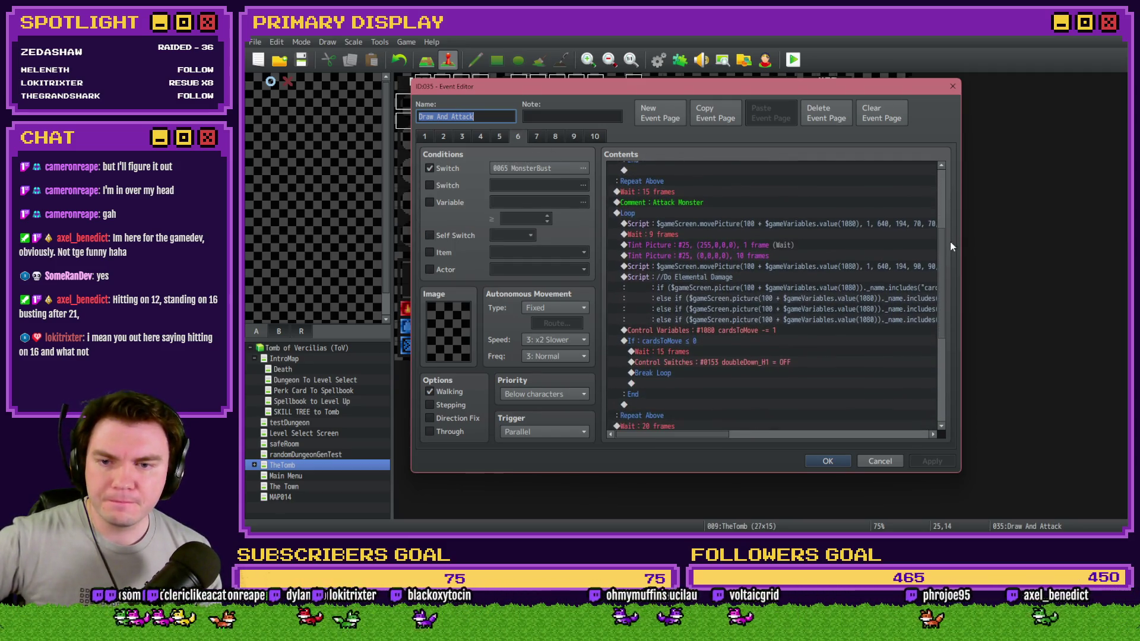
pyautogui.scroll(3, 950, 242)
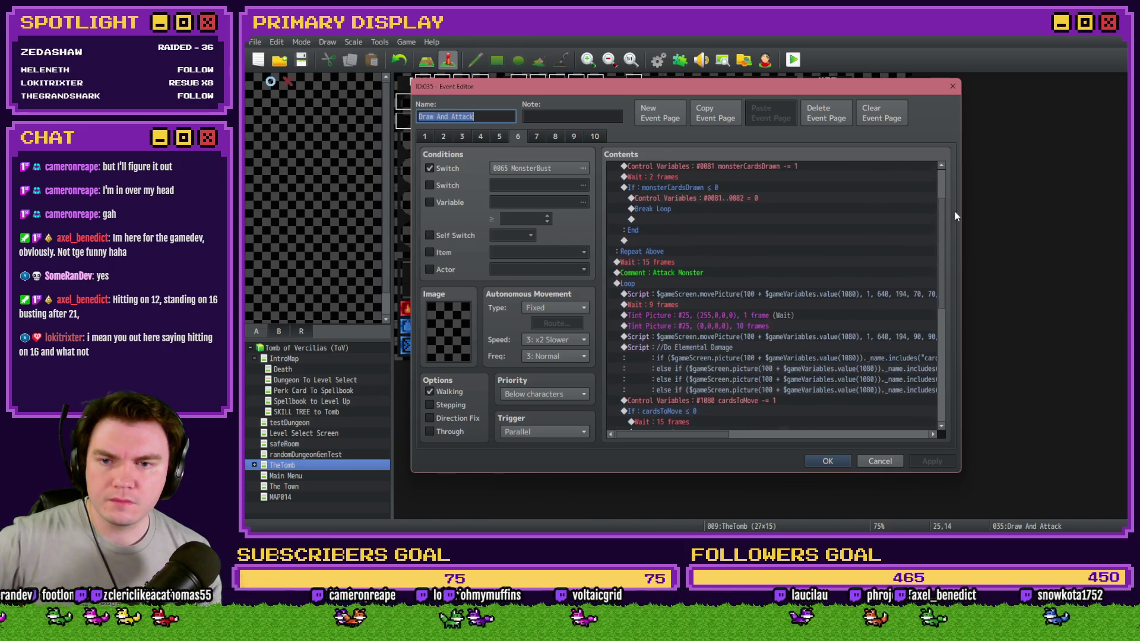
pyautogui.scroll(-5, 955, 217)
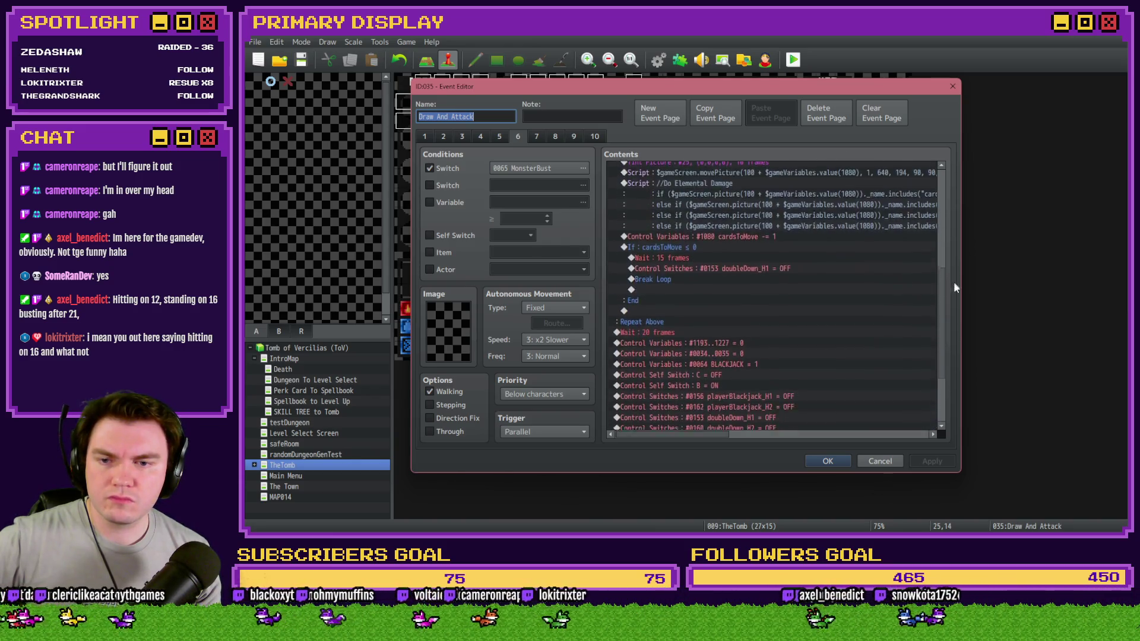
pyautogui.scroll(-2, 955, 287)
pyautogui.scroll(-2, 956, 309)
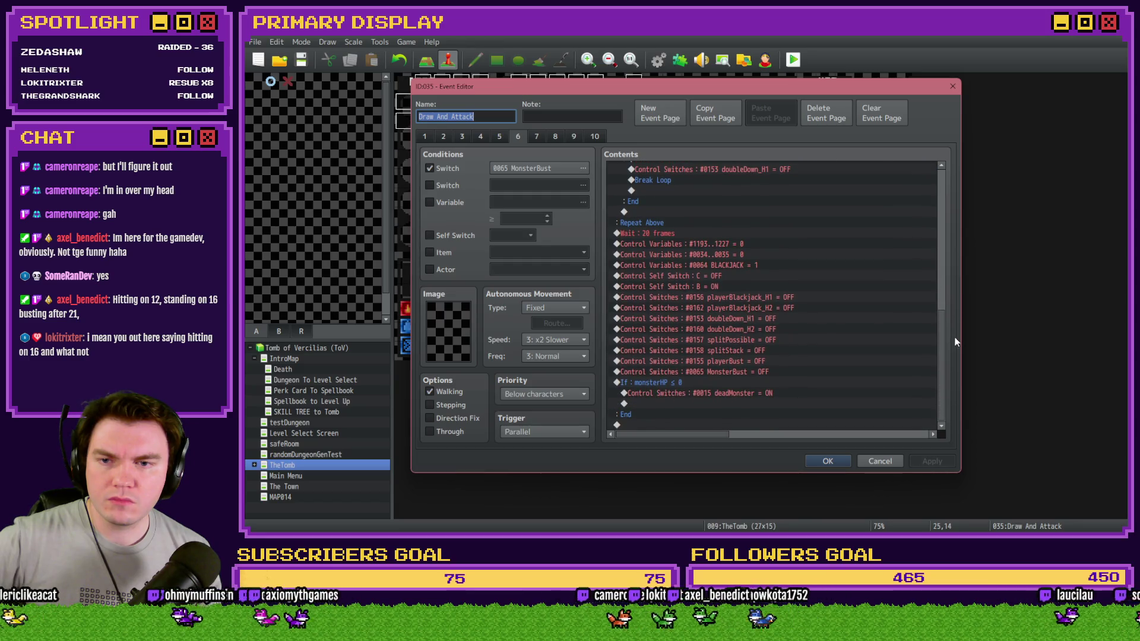
pyautogui.click(673, 233)
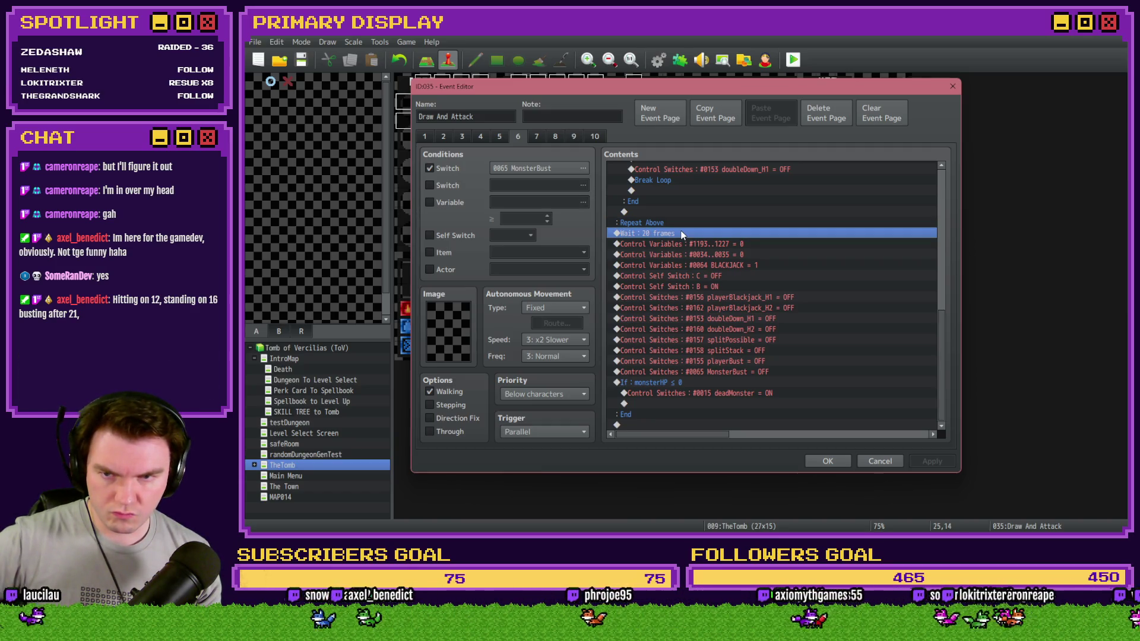
# Close the editor, save the changes, and launch a new playtest.
pyautogui.click(827, 461)
pyautogui.hotkey('alt', 'F4')
pyautogui.click(641, 297)
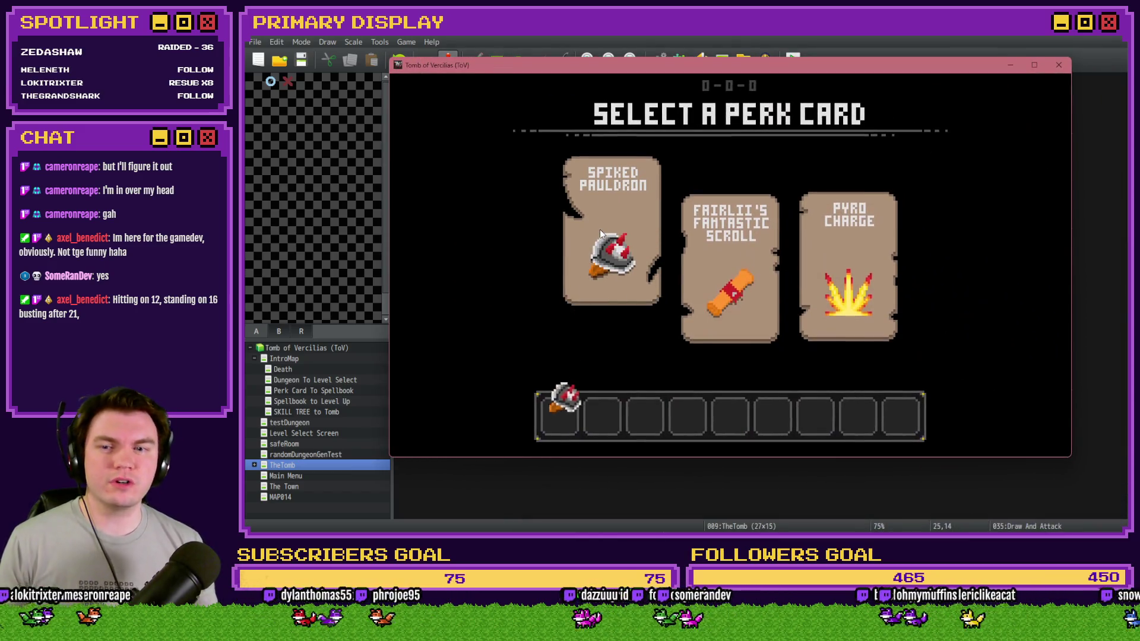
# Pick the Spiked Pauldron perk, hit three times to reach 20, then stand.
pyautogui.click(601, 235)
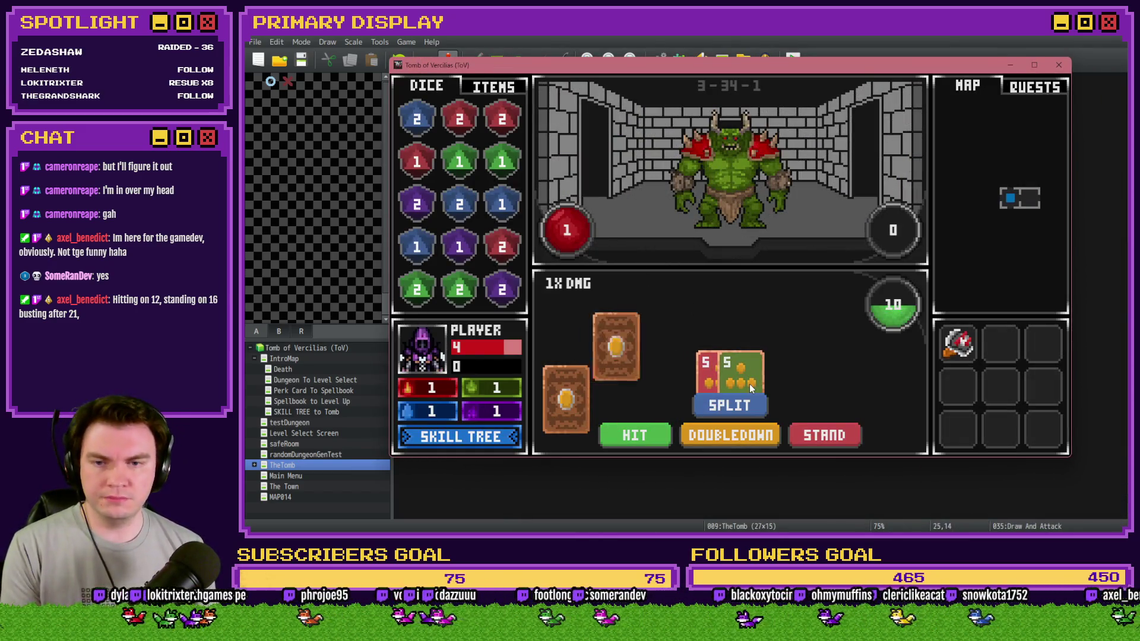
pyautogui.click(642, 441)
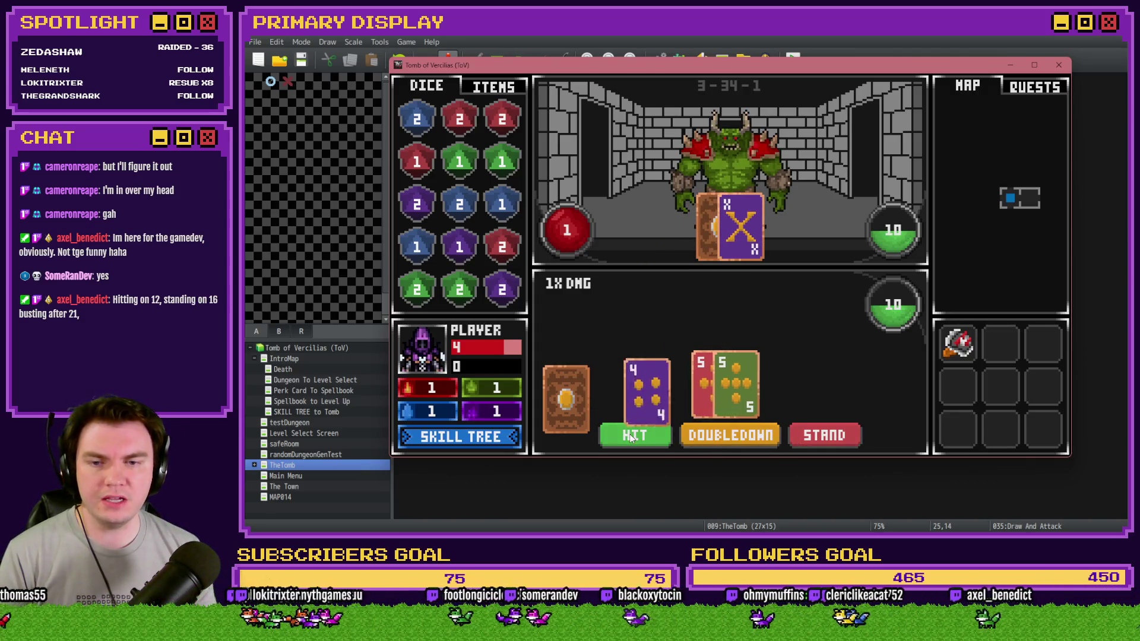
pyautogui.click(645, 443)
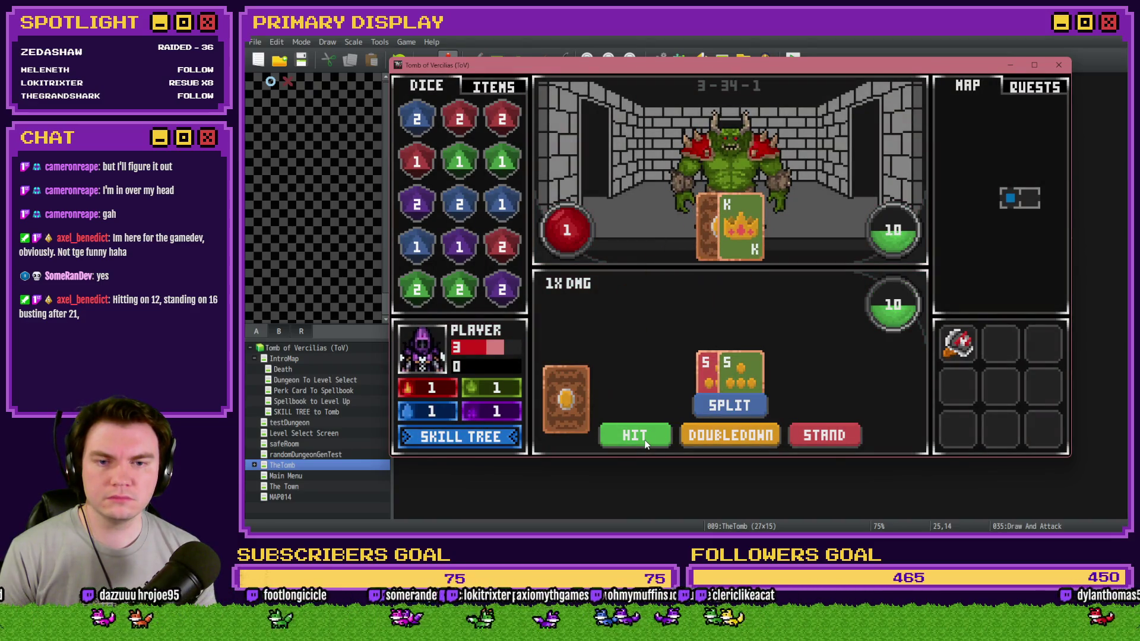
pyautogui.click(646, 444)
pyautogui.click(828, 439)
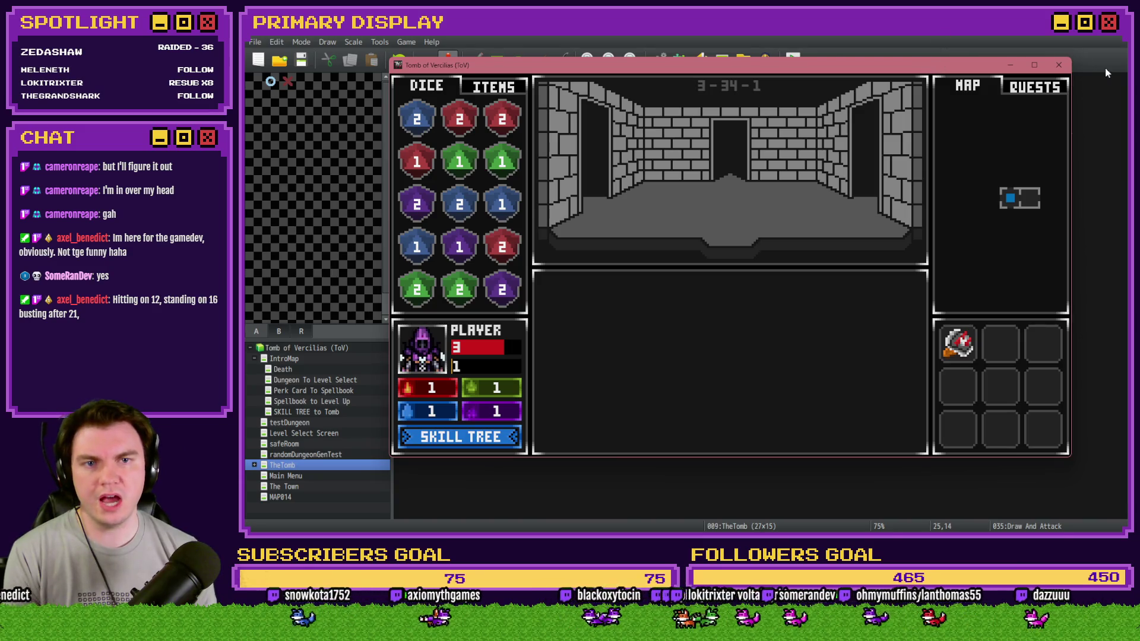
# Close the playtest and inspect Draw And Attack's monster position and monsterY randomization lines.
pyautogui.click(1057, 66)
pyautogui.doubleClick(882, 354)
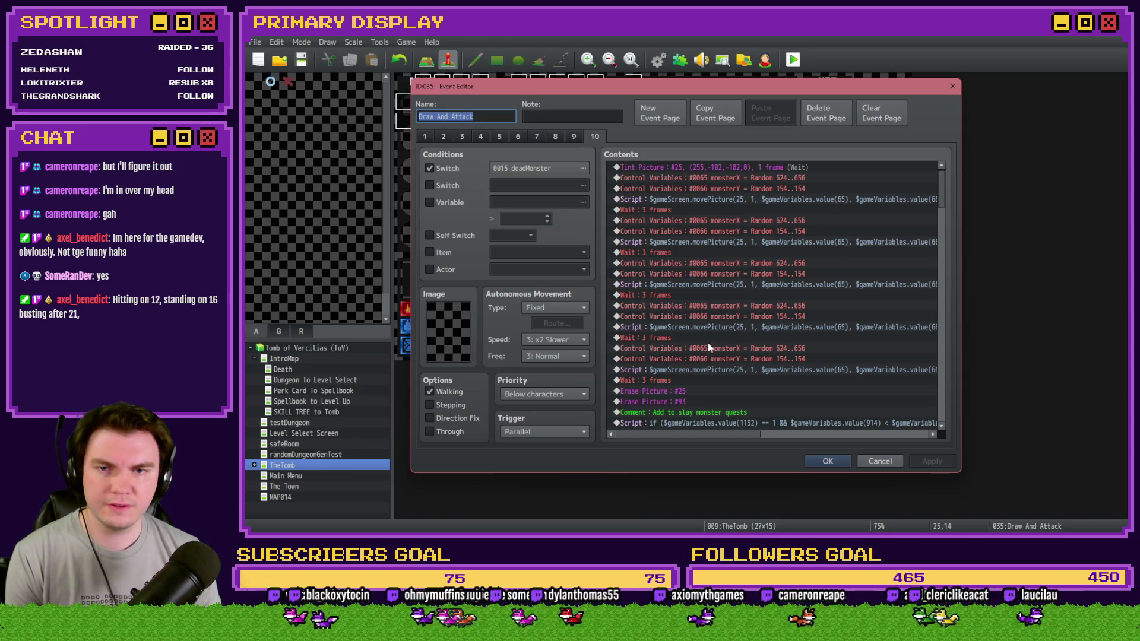
pyautogui.hscroll(5, 752, 436)
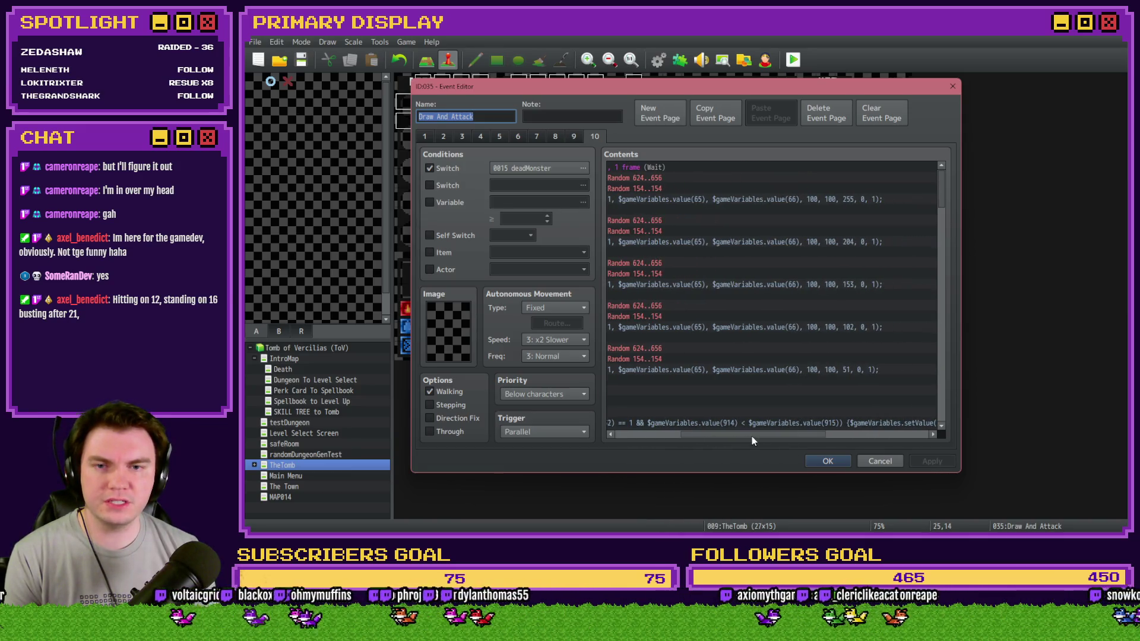
pyautogui.hscroll(-3, 723, 449)
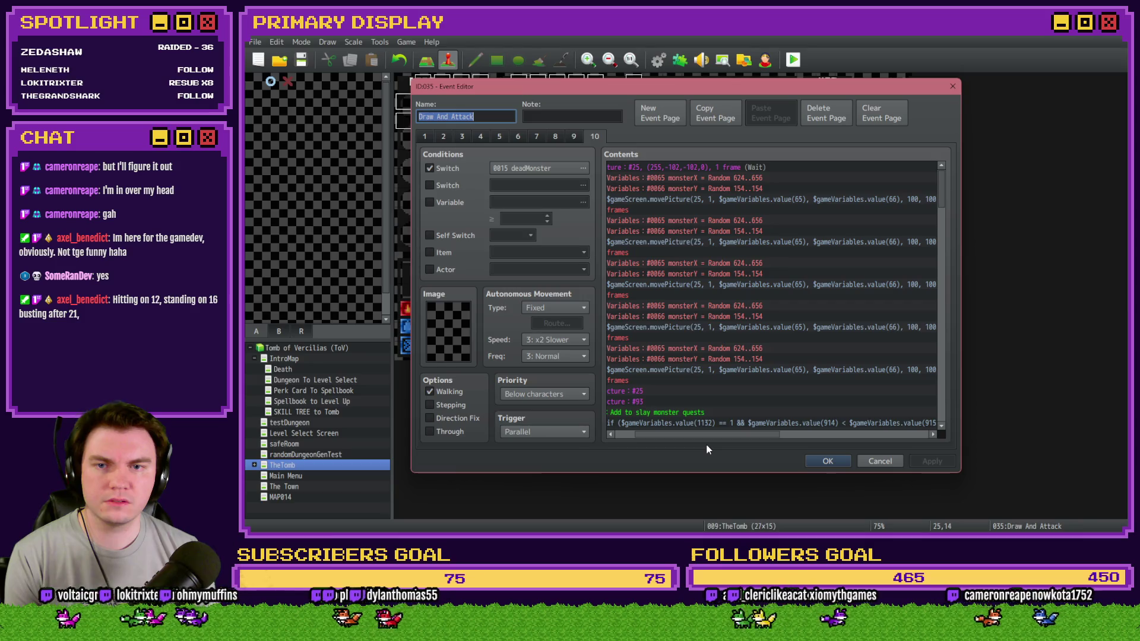
pyautogui.hscroll(-2, 706, 450)
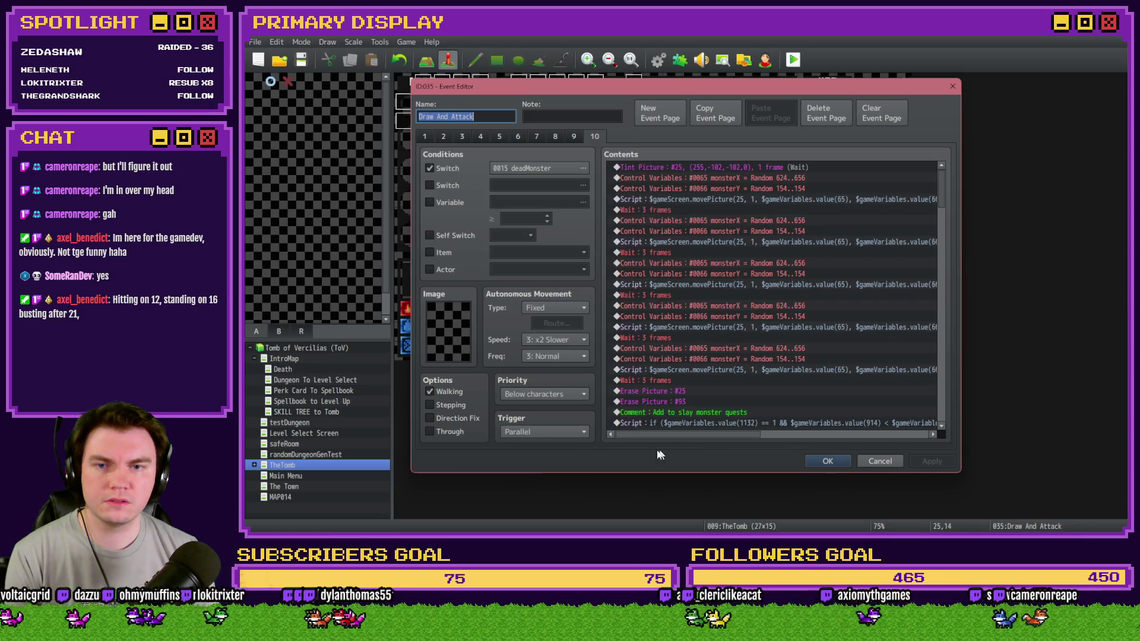
pyautogui.click(793, 231)
pyautogui.click(798, 278)
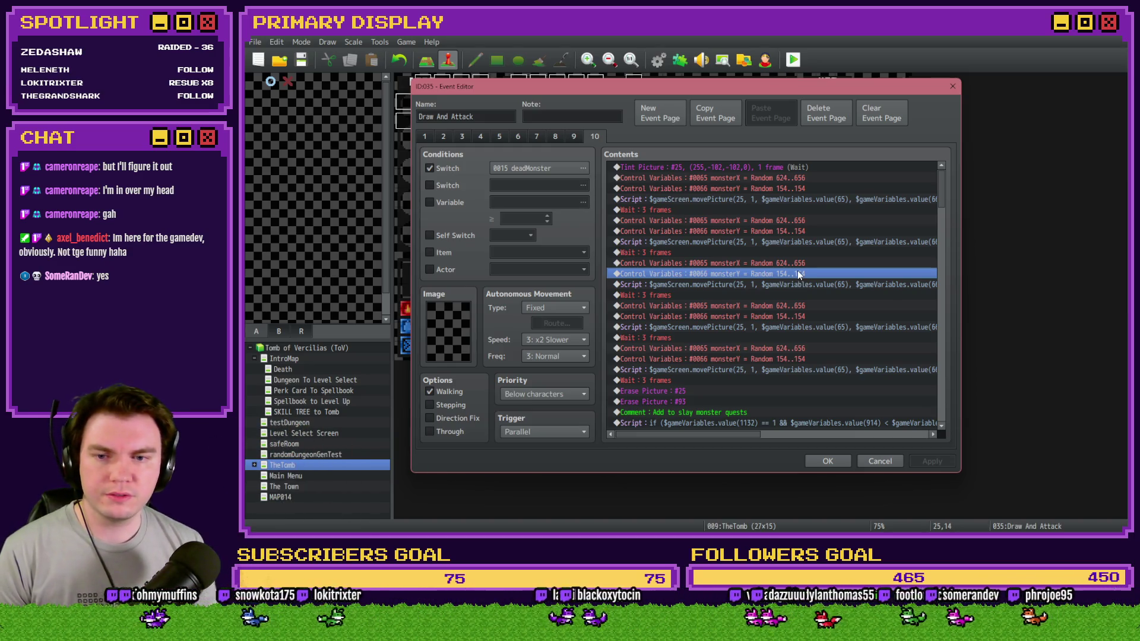
# Scroll through the remaining Draw And Attack commands and close the editor with OK.
pyautogui.scroll(-5, 797, 269)
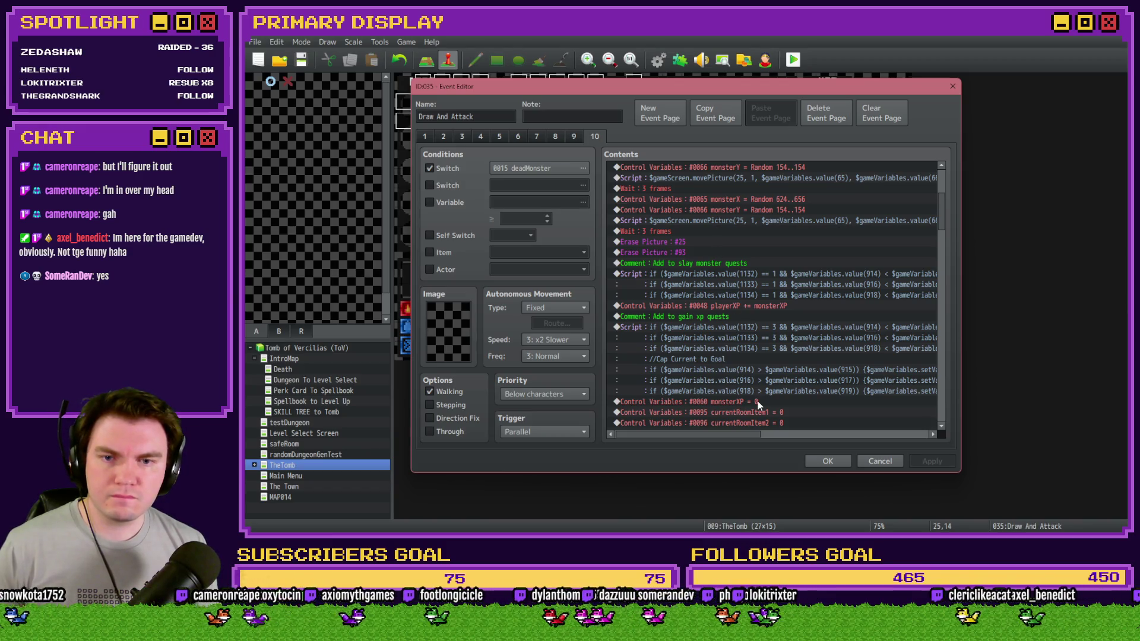
pyautogui.moveTo(743, 434)
pyautogui.mouseDown()
pyautogui.moveTo(810, 438)
pyautogui.moveTo(728, 439)
pyautogui.mouseUp()
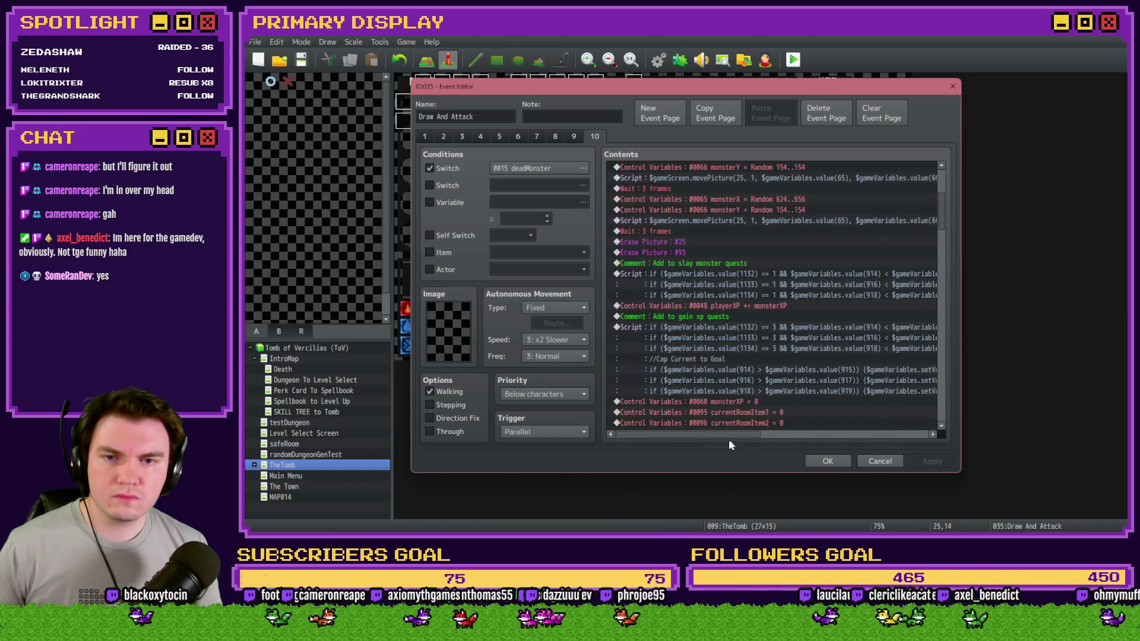
pyautogui.scroll(3, 731, 365)
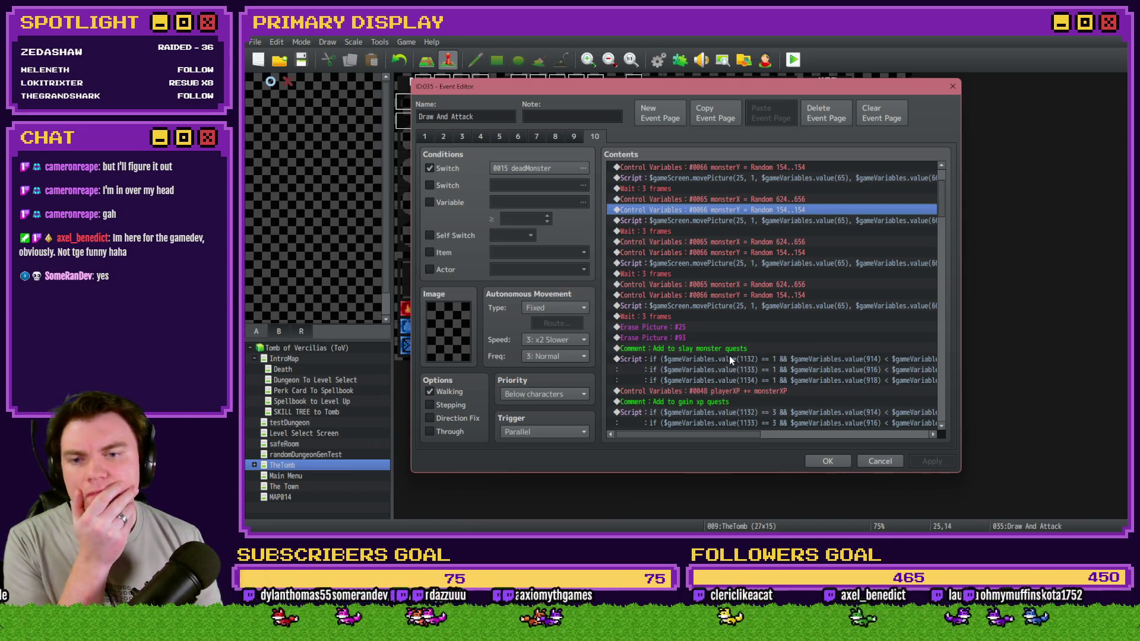
pyautogui.scroll(-4, 729, 355)
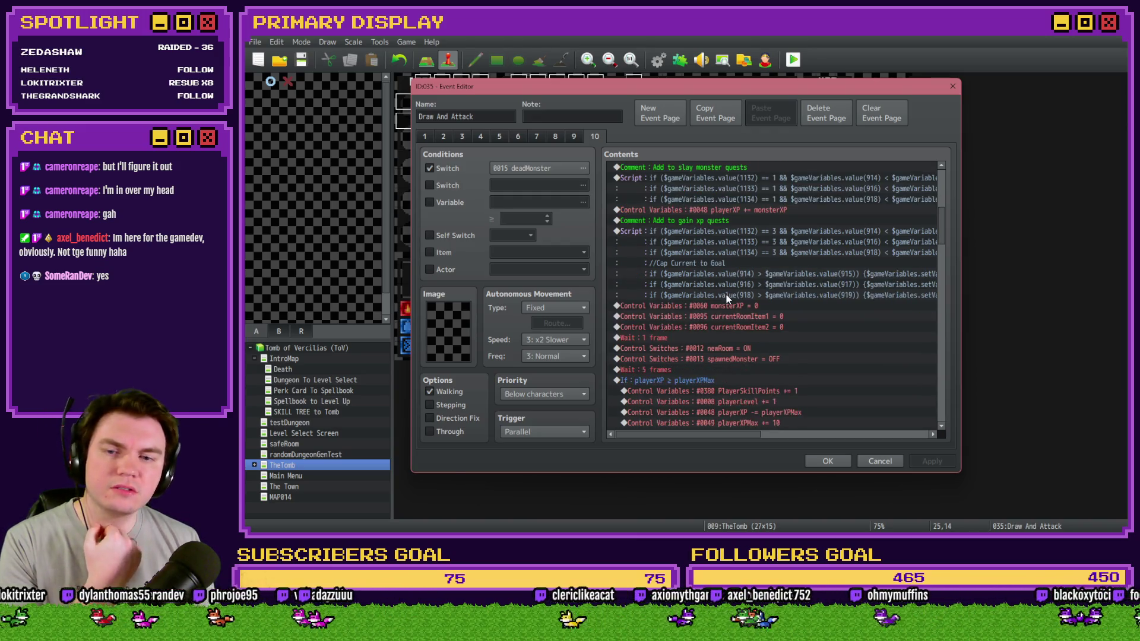
pyautogui.click(831, 464)
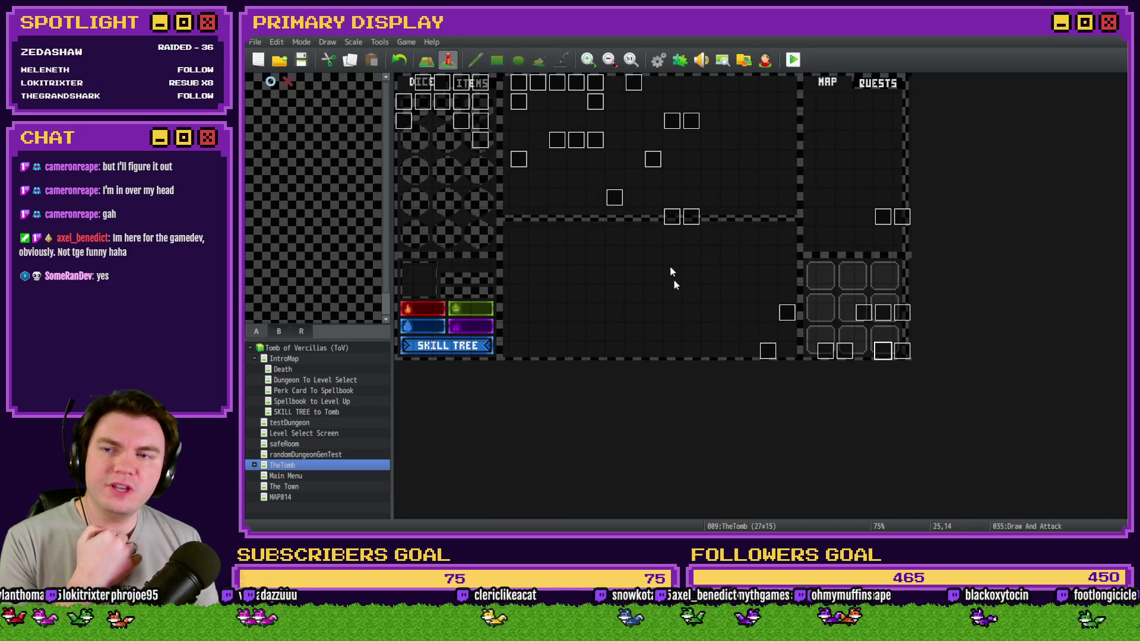
# Dismiss DiceMove, open monsterAnim, and reach page 4 with its deadMonster condition.
pyautogui.doubleClick(444, 86)
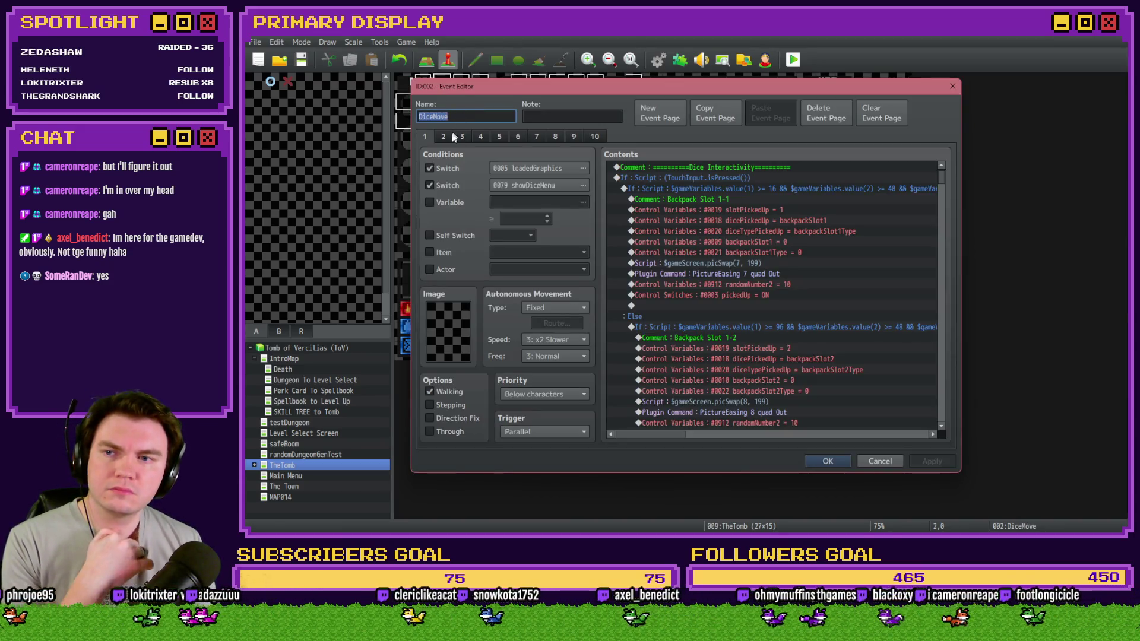
pyautogui.press('Escape')
pyautogui.doubleClick(471, 88)
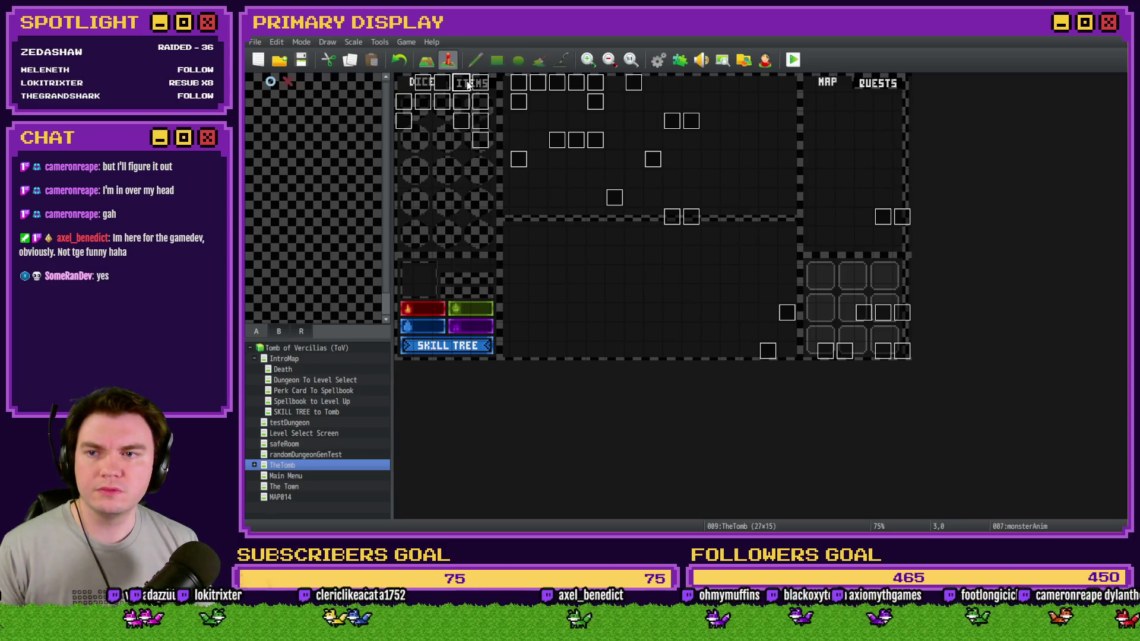
pyautogui.click(459, 137)
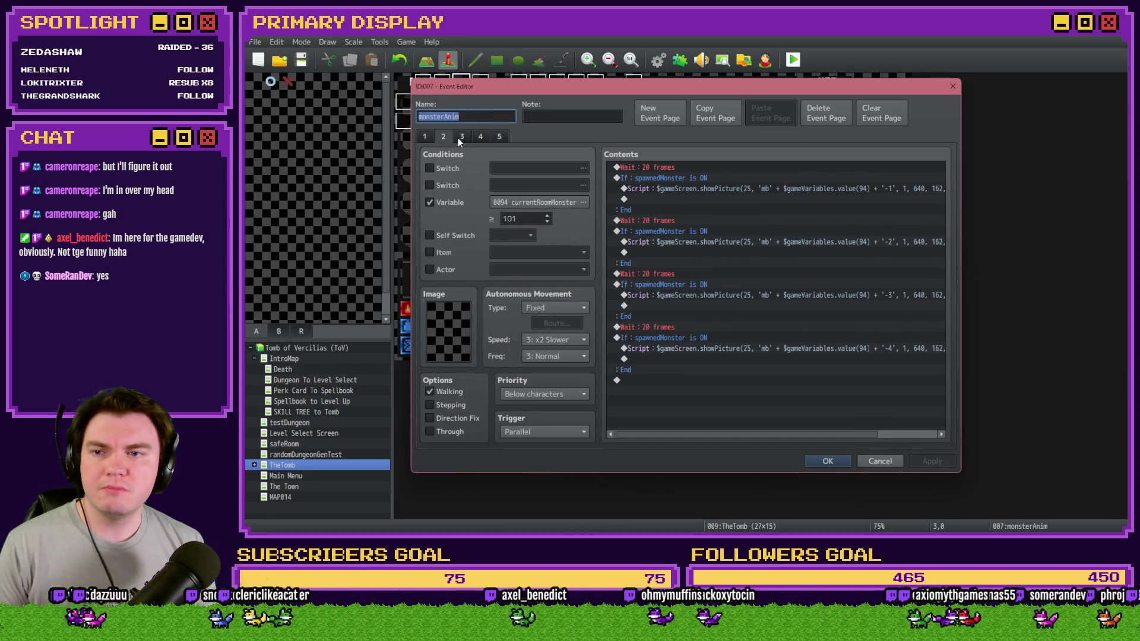
pyautogui.click(475, 136)
pyautogui.click(500, 138)
pyautogui.click(500, 138)
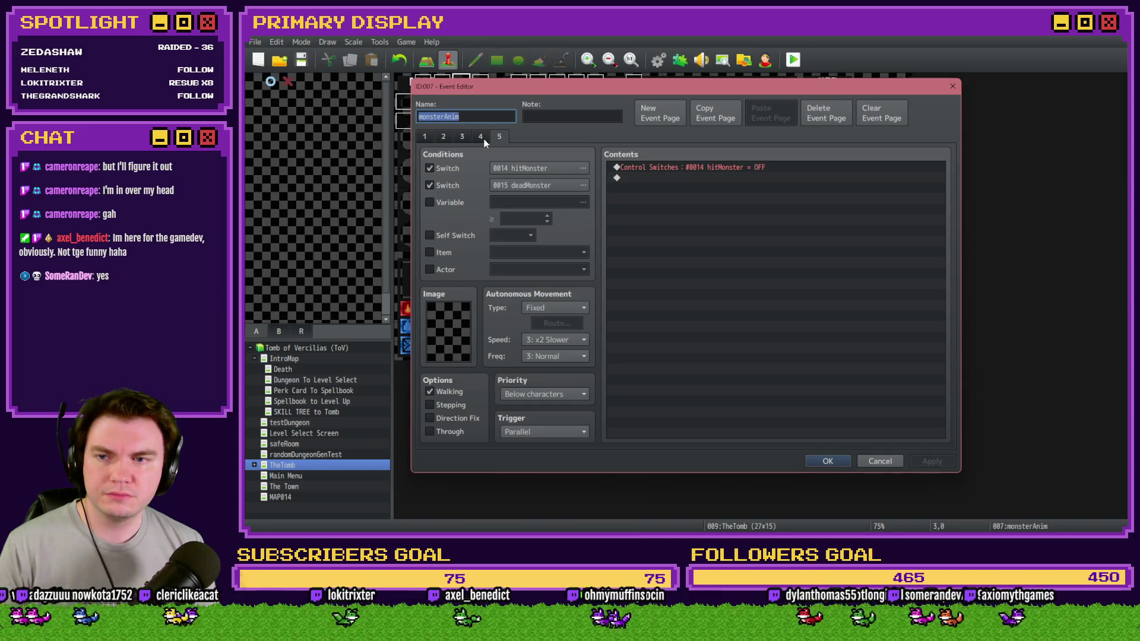
pyautogui.click(481, 137)
# Compare monsterAnim pages 1 through 5, including page 3's hitMonster attack list.
pyautogui.click(499, 137)
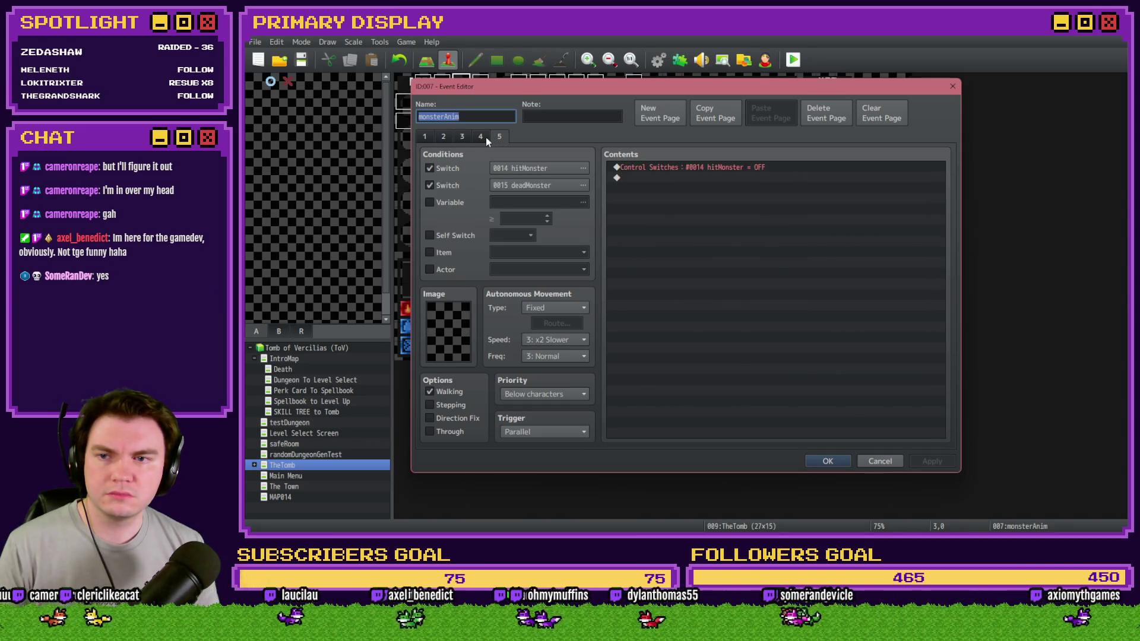
pyautogui.click(484, 137)
pyautogui.click(461, 137)
pyautogui.click(479, 137)
pyautogui.click(499, 137)
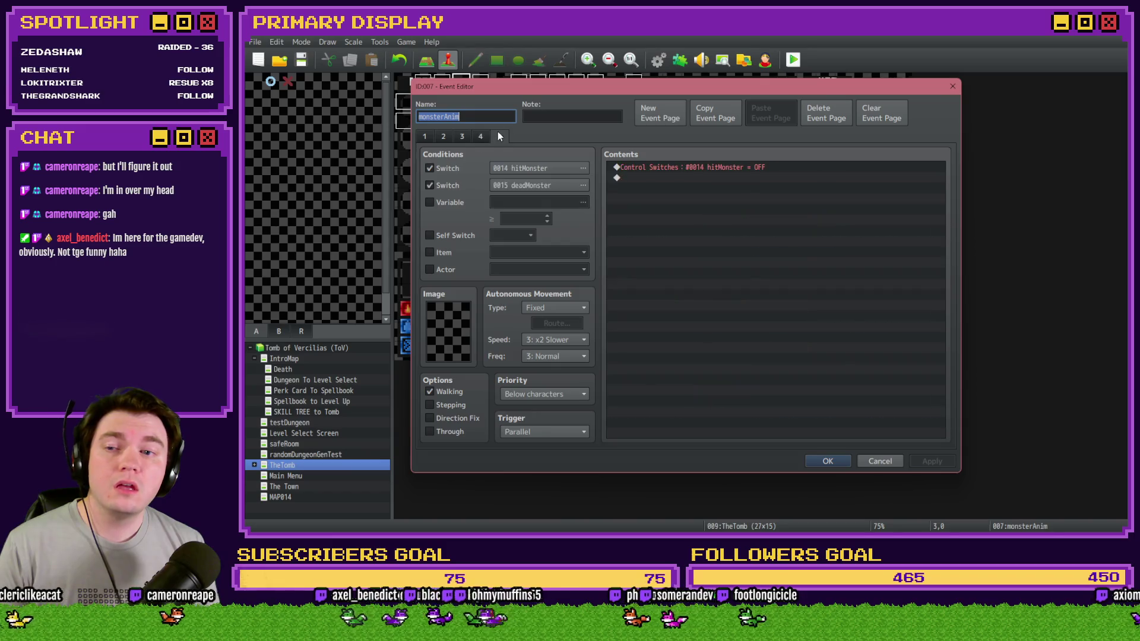
pyautogui.click(479, 137)
pyautogui.click(462, 137)
pyautogui.click(499, 136)
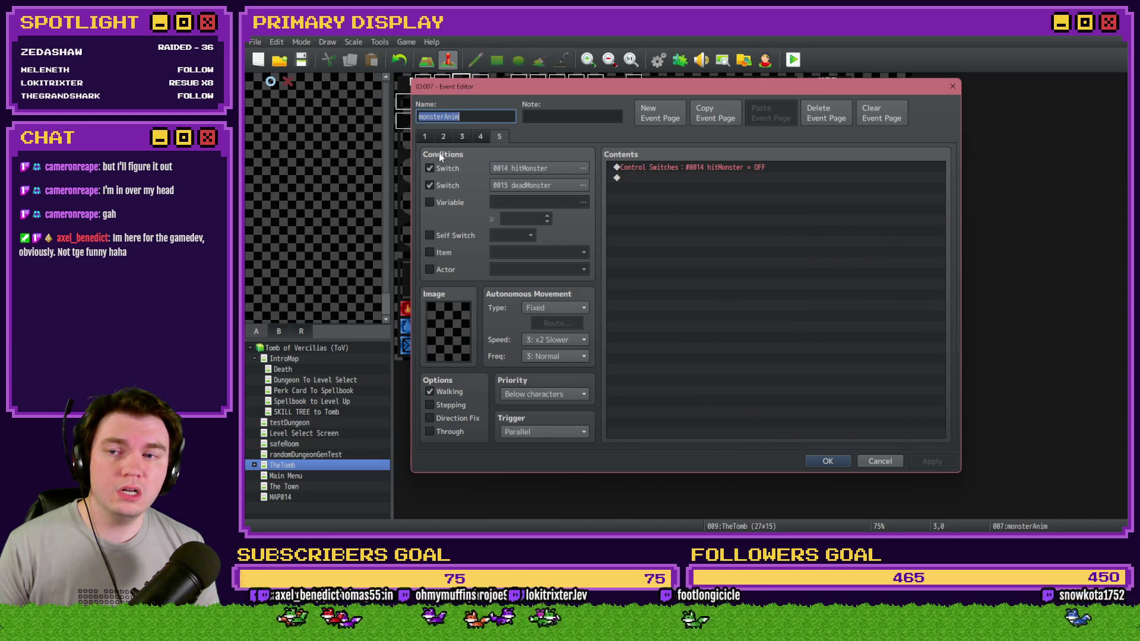
pyautogui.click(434, 137)
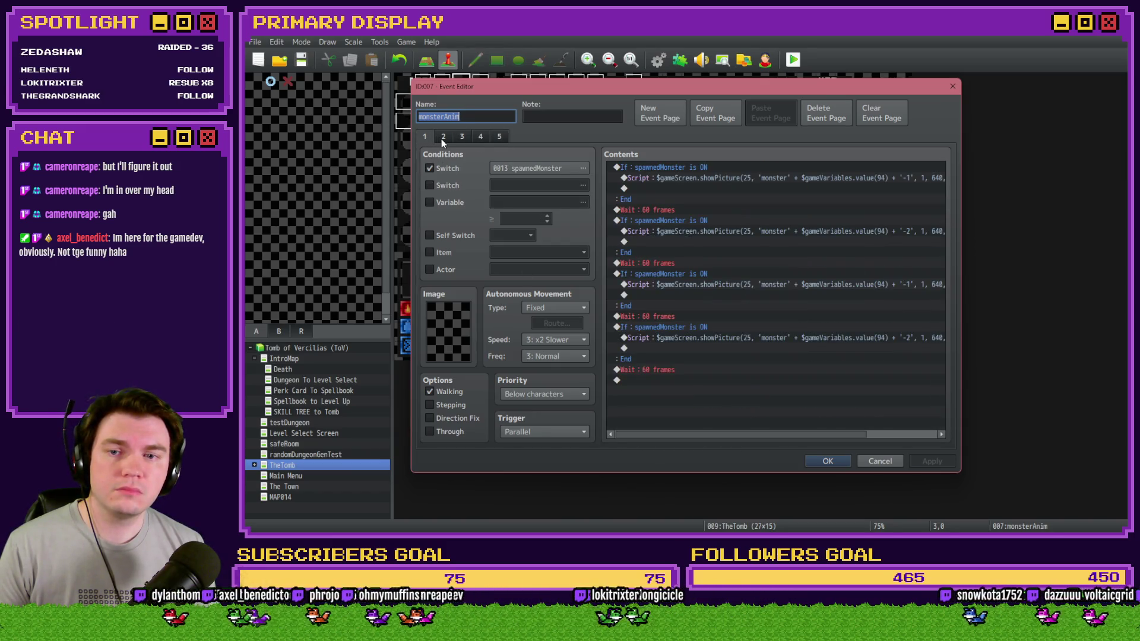
pyautogui.click(443, 138)
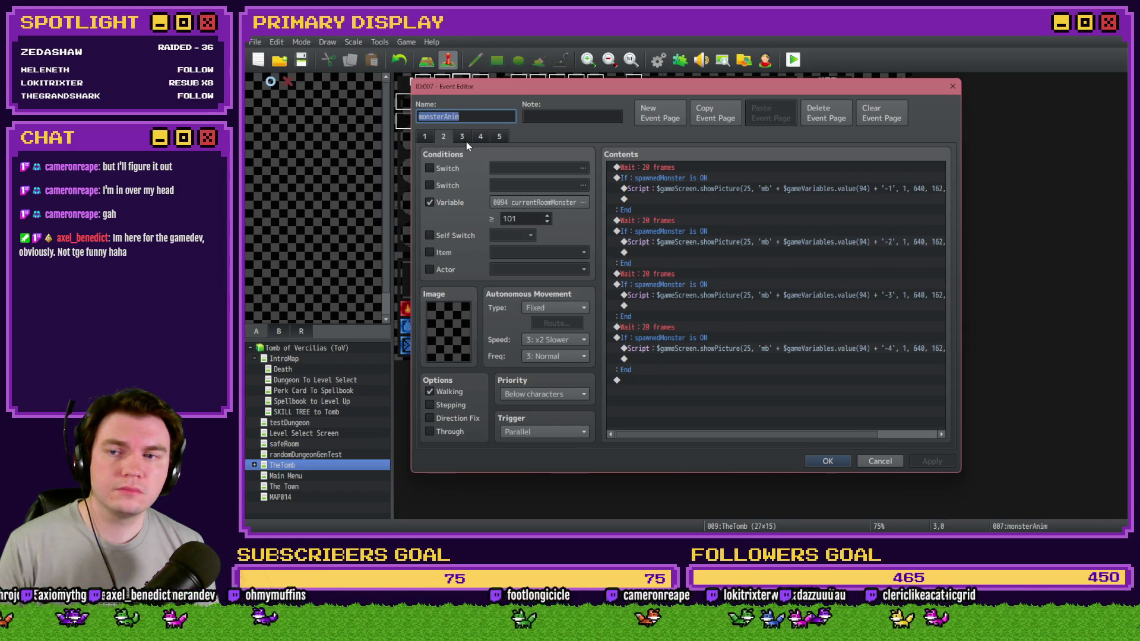
pyautogui.click(463, 137)
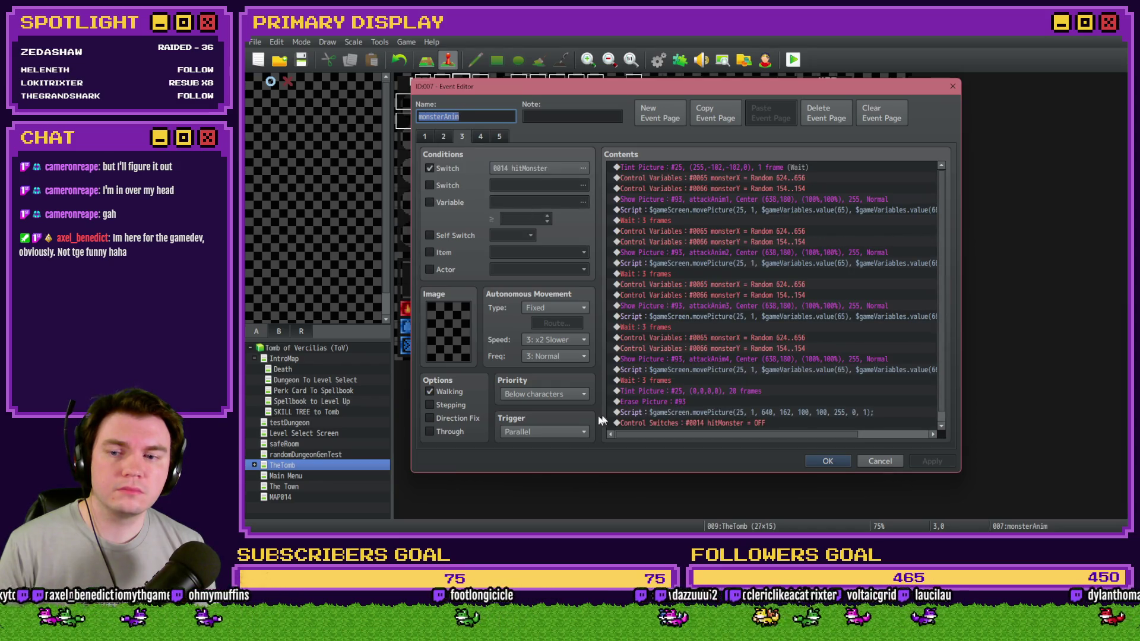
pyautogui.click(482, 137)
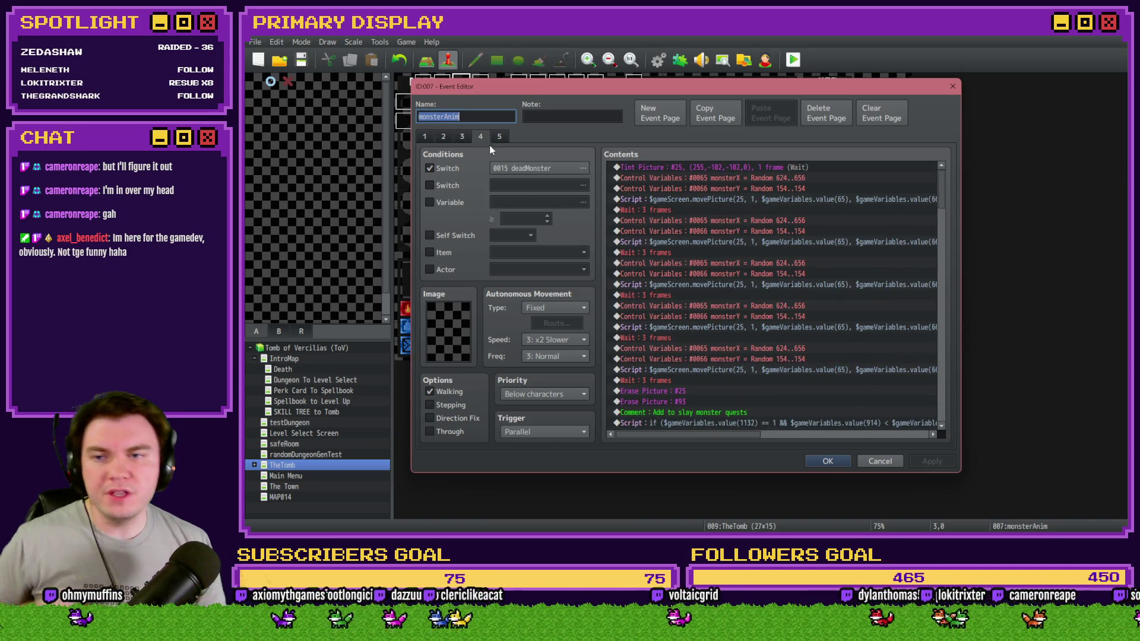
# Set page 4's trigger to Action Button and confirm the event.
pyautogui.click(554, 432)
pyautogui.click(549, 445)
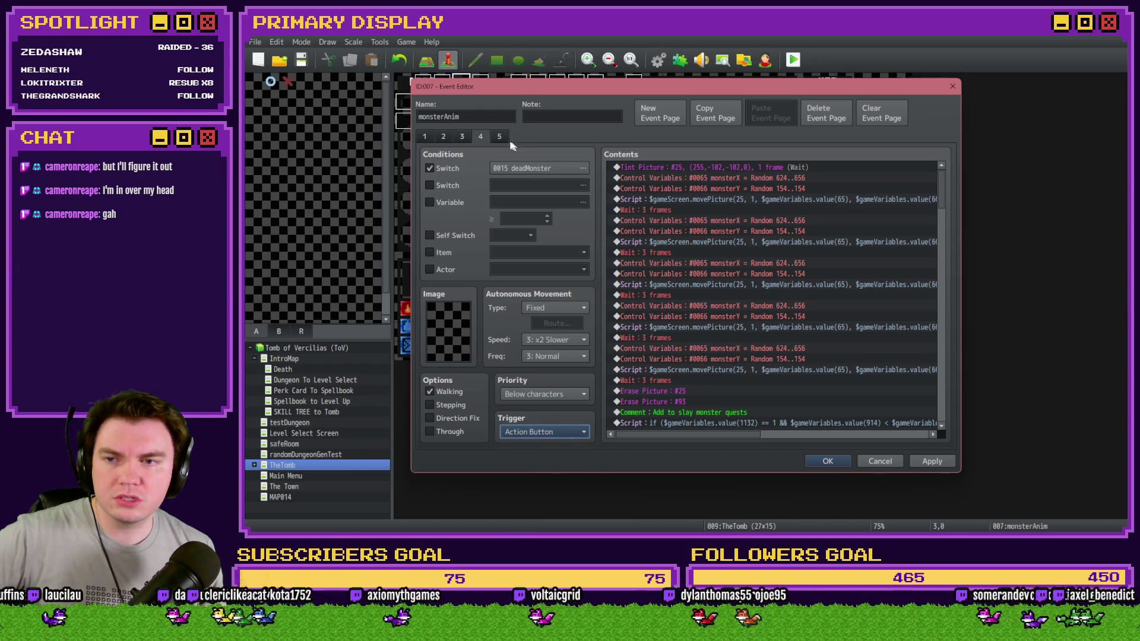
pyautogui.click(498, 137)
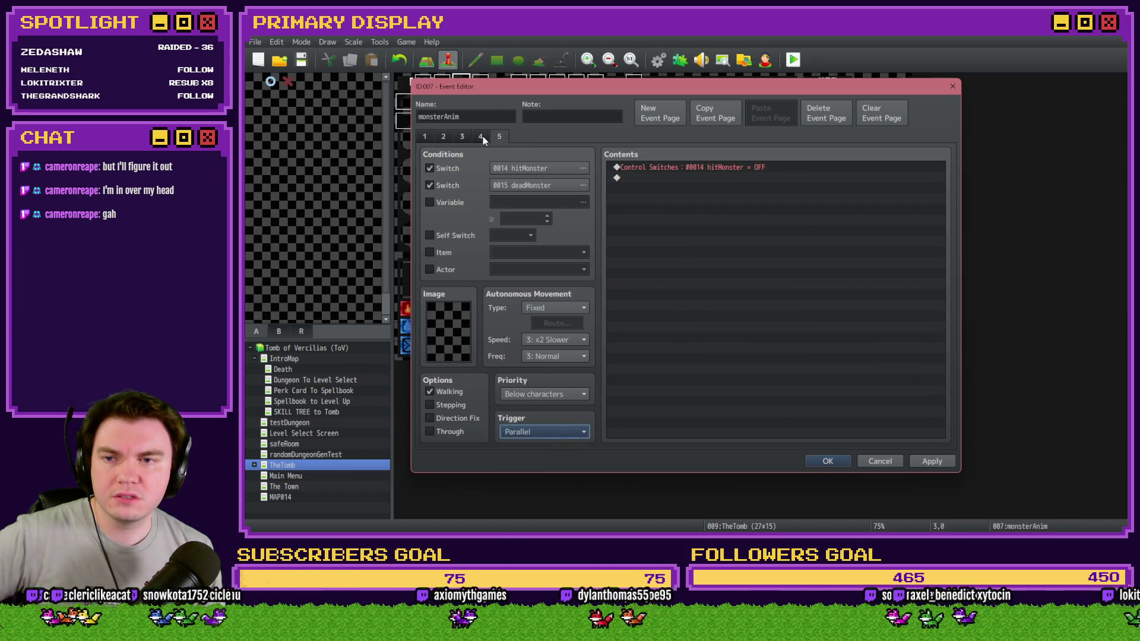
pyautogui.click(827, 460)
# Save and playtest, win the battle 20 to 17 with two Hits, then close the game.
pyautogui.click(791, 61)
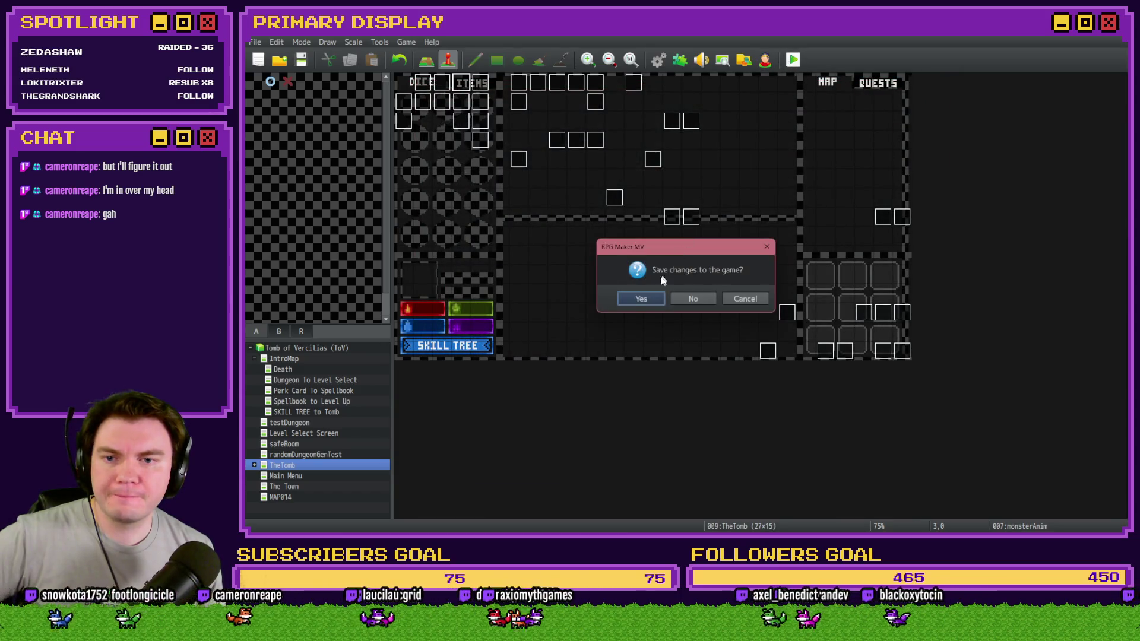
pyautogui.click(629, 299)
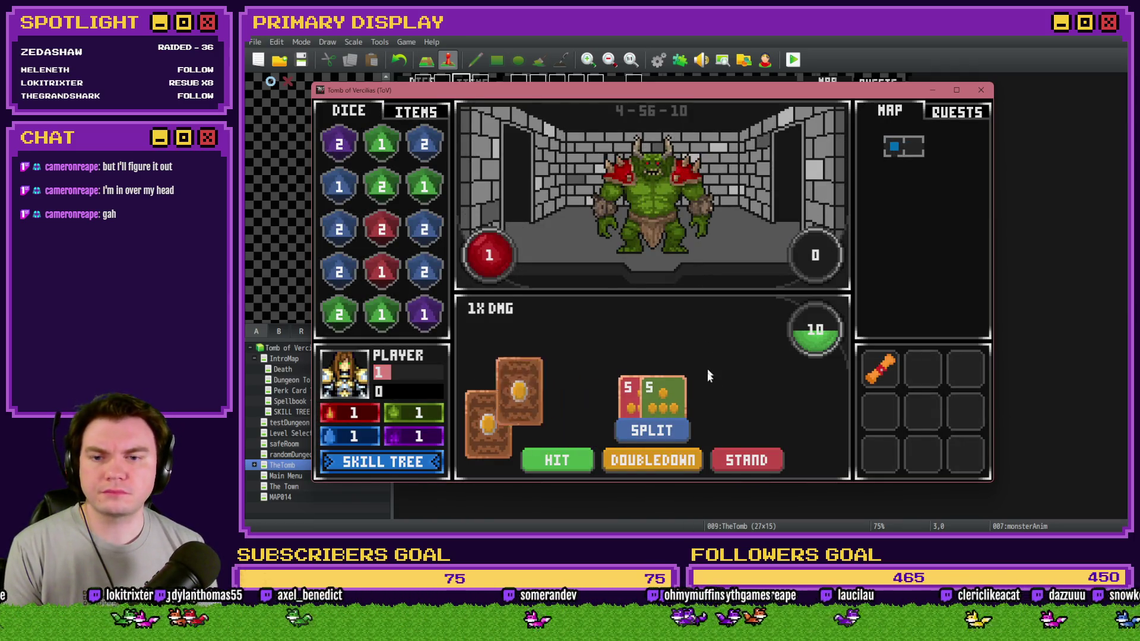
pyautogui.click(571, 464)
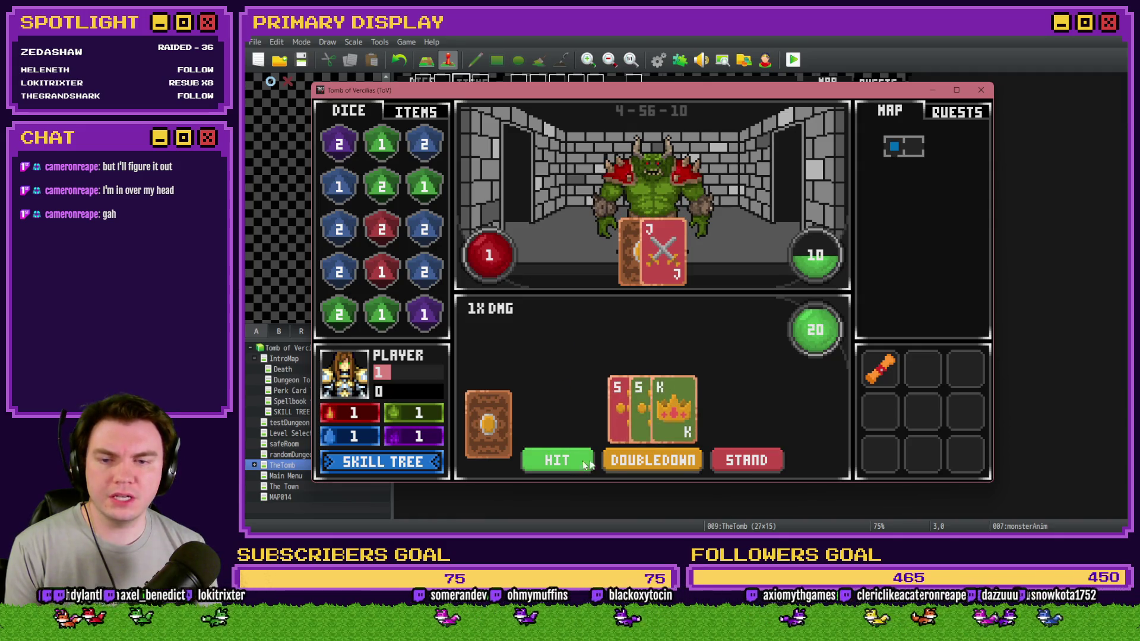
pyautogui.click(747, 460)
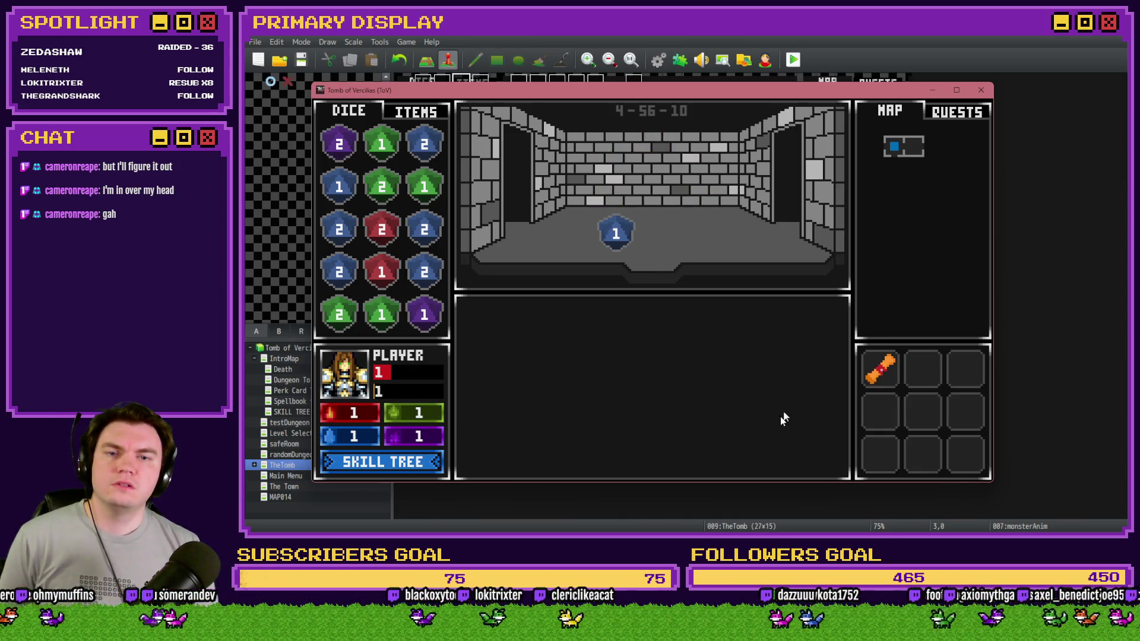
pyautogui.click(981, 90)
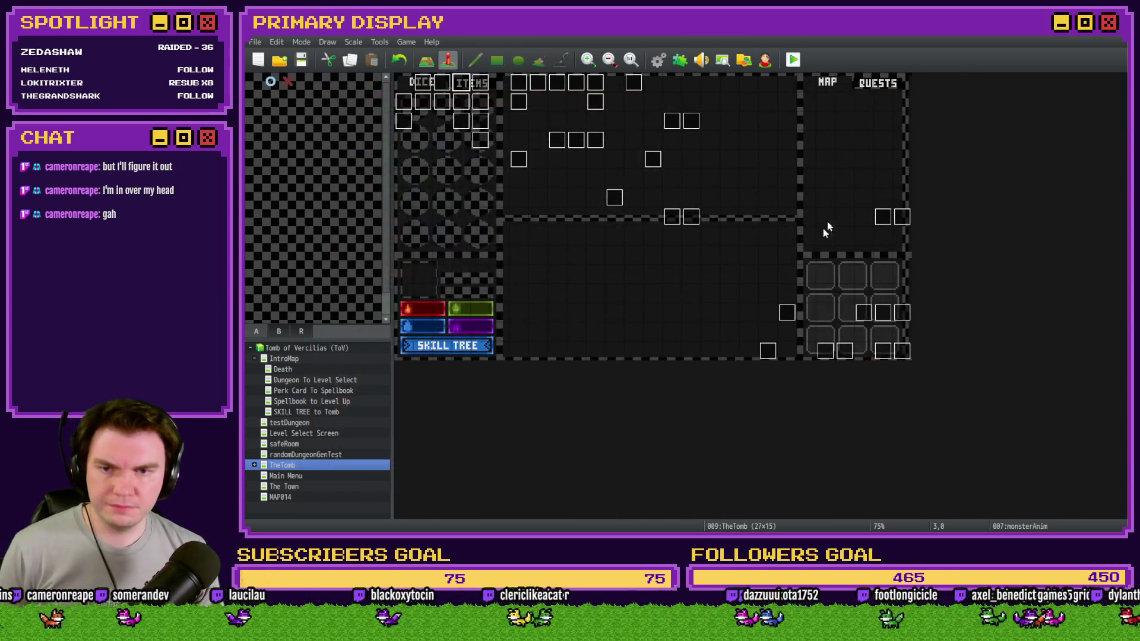
# Open the Draw And Attack event and switch to its deadMonster page 10.
pyautogui.doubleClick(900, 348)
pyautogui.press('Escape')
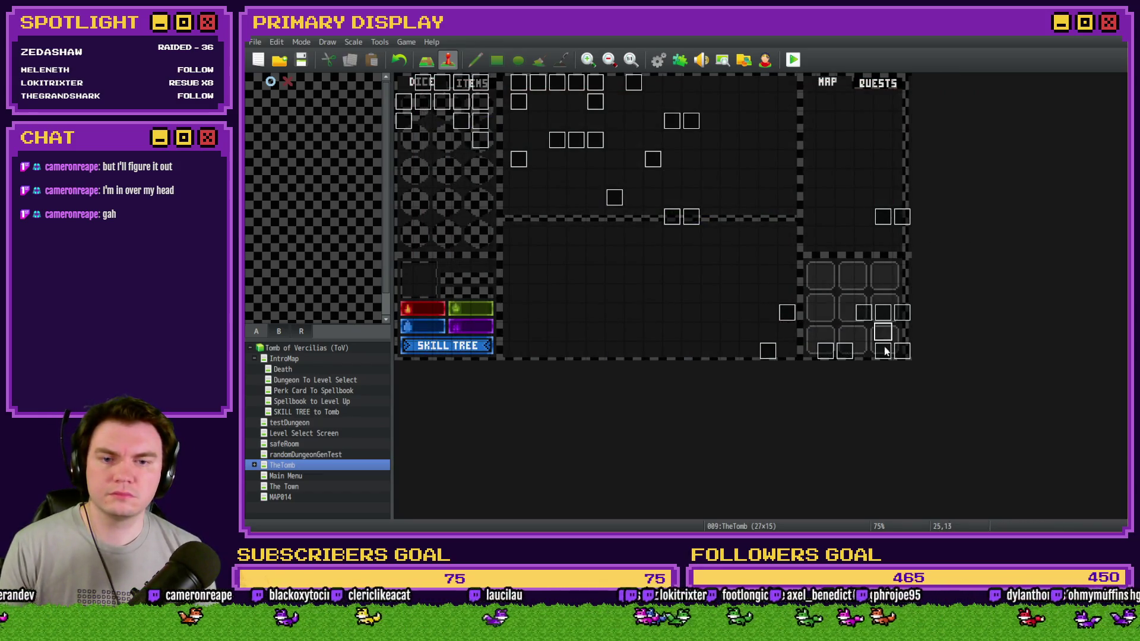
pyautogui.doubleClick(880, 348)
pyautogui.click(559, 140)
pyautogui.click(574, 139)
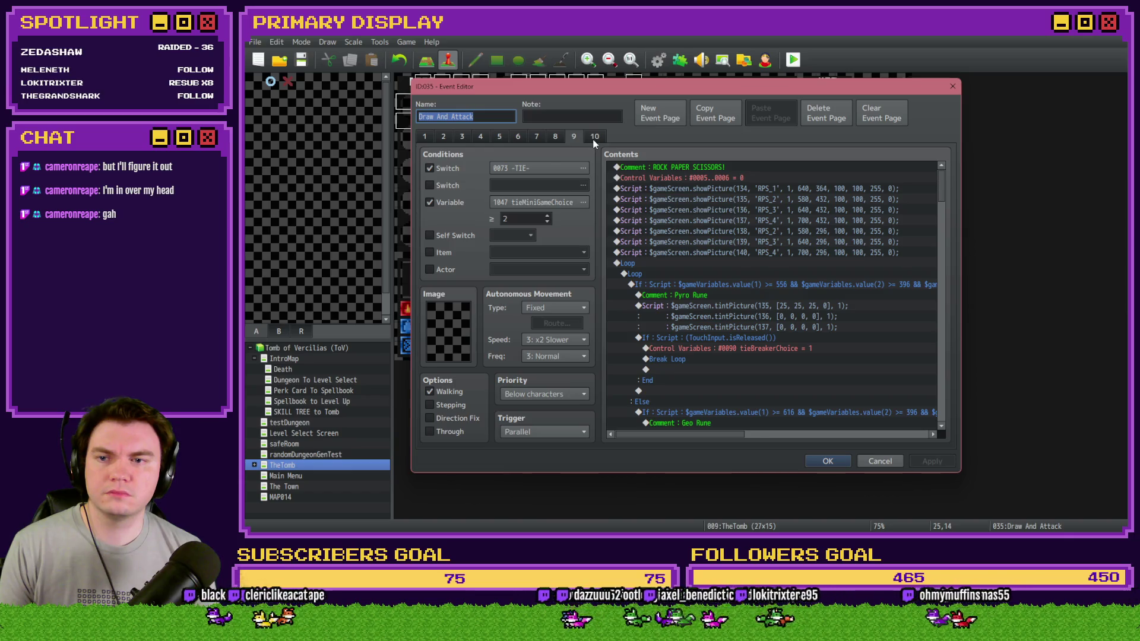
pyautogui.click(594, 140)
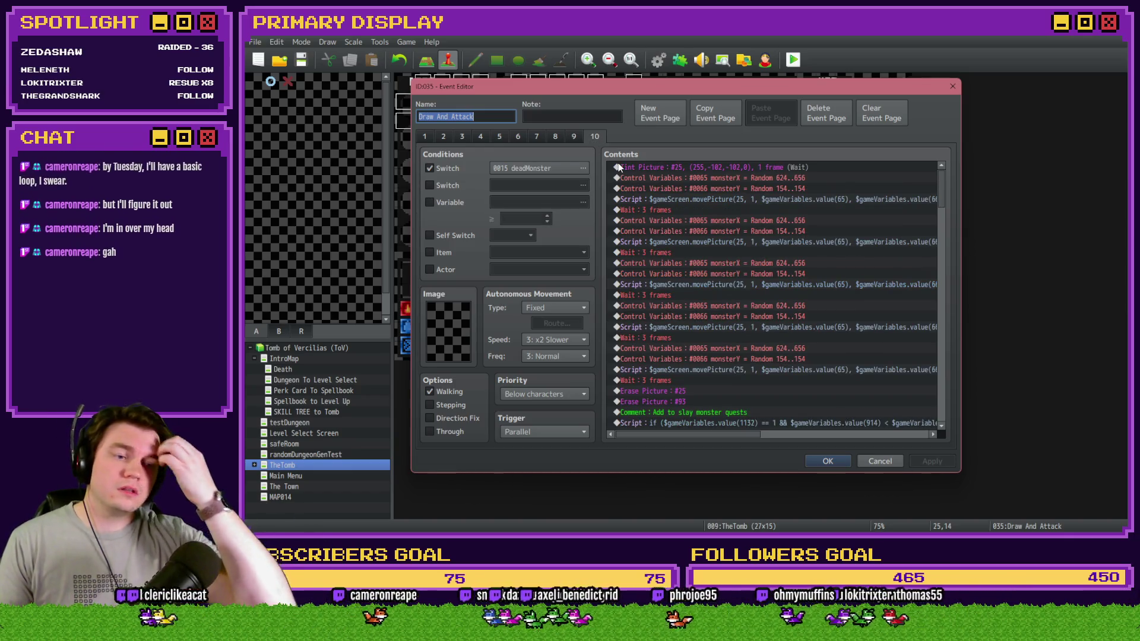
# Scroll page 10's commands down to the currentRoomItem1 random roll command.
pyautogui.scroll(-3, 772, 240)
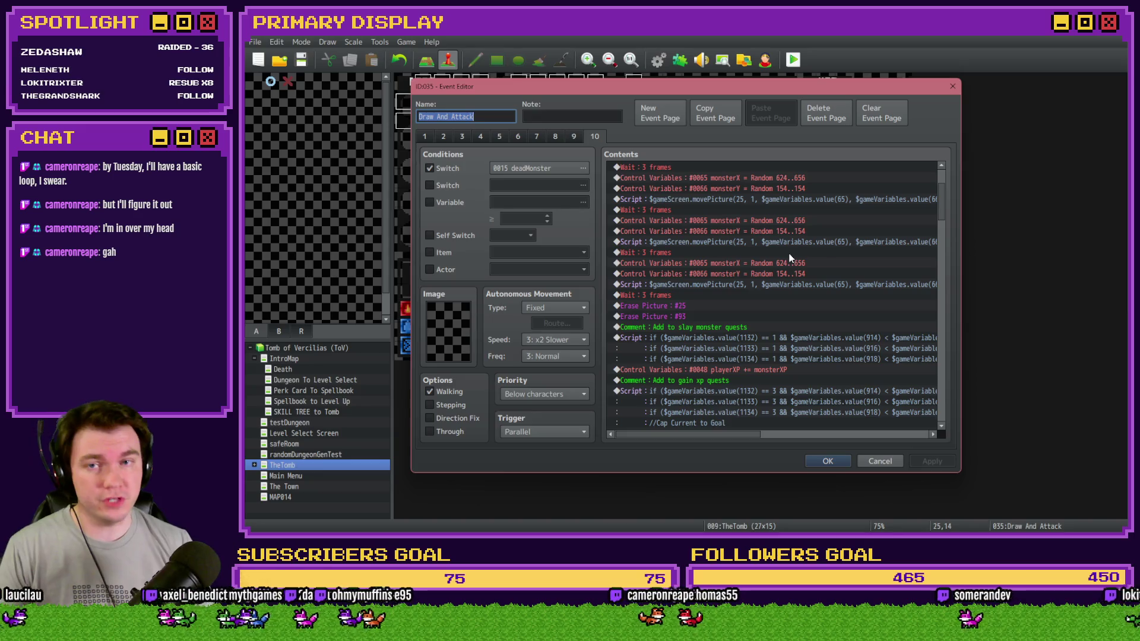
pyautogui.scroll(-2, 790, 264)
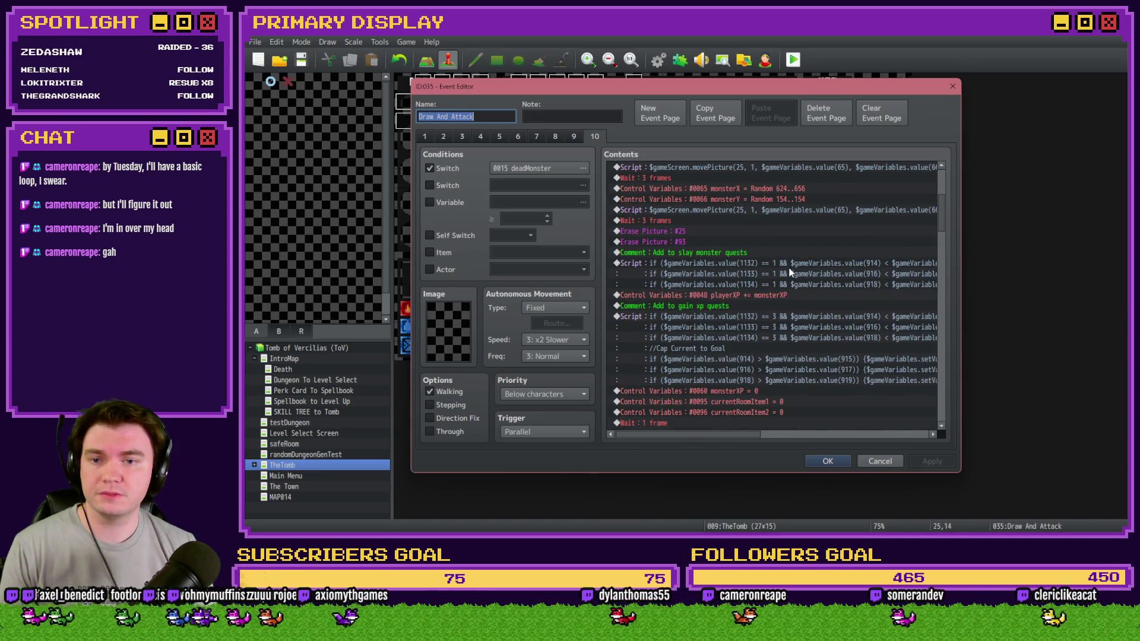
pyautogui.scroll(-3, 790, 272)
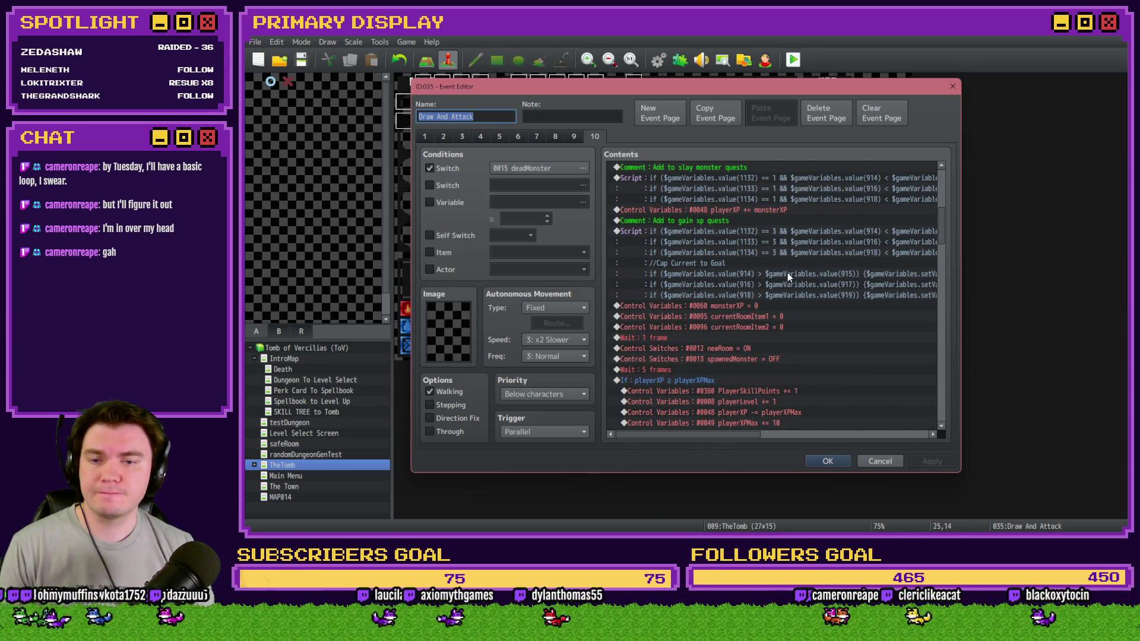
pyautogui.scroll(-3, 787, 276)
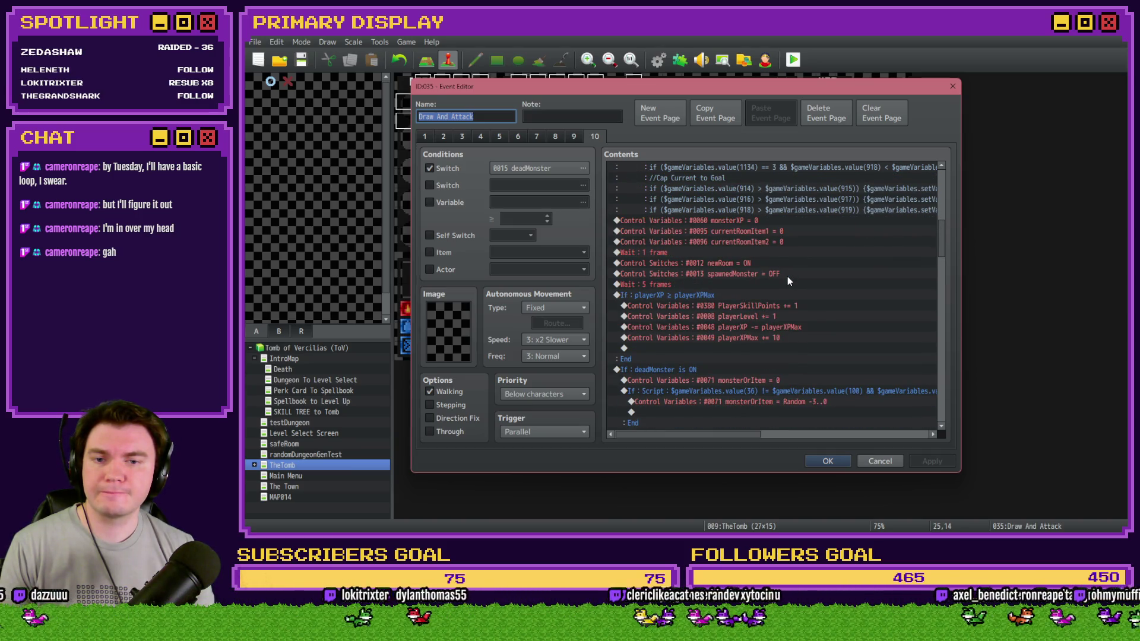
pyautogui.scroll(-3, 788, 276)
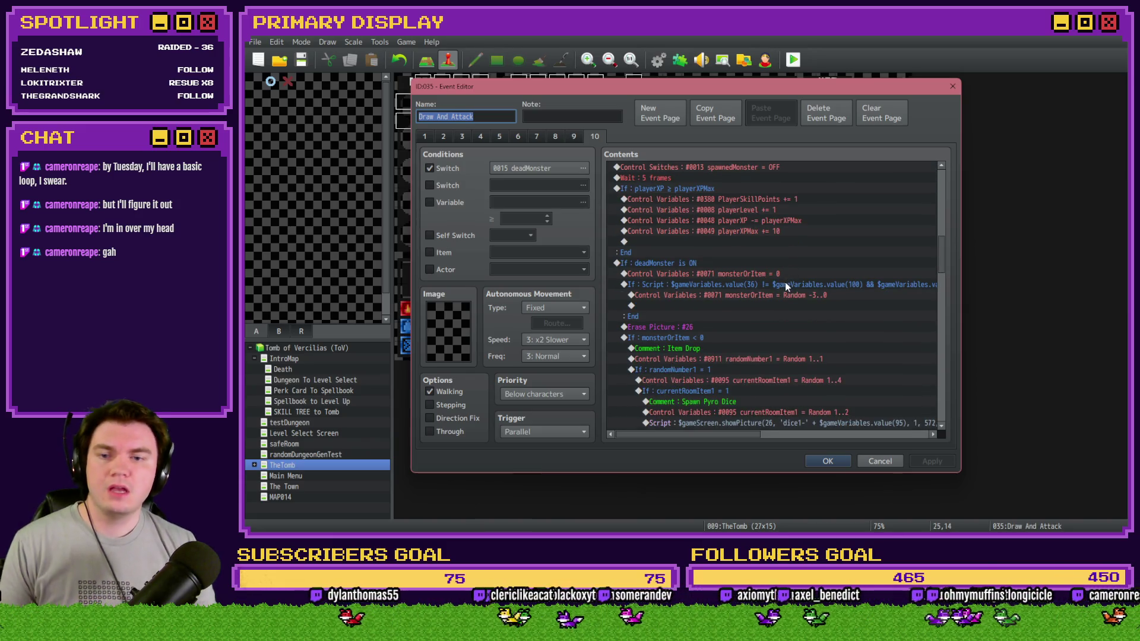
pyautogui.scroll(-4, 779, 284)
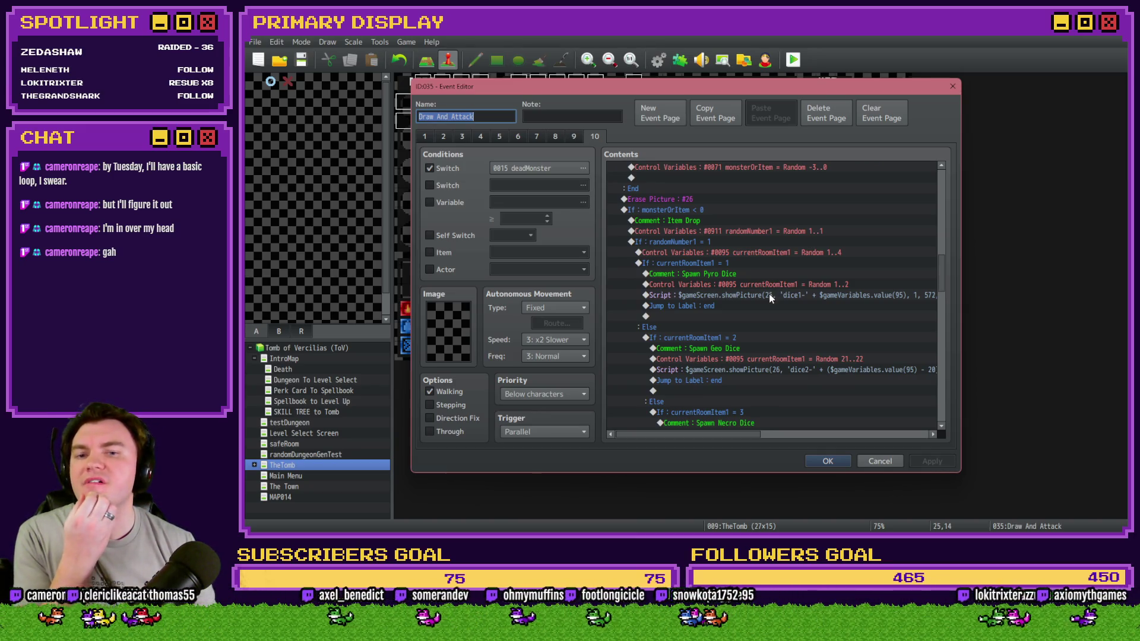
pyautogui.click(689, 241)
pyautogui.click(693, 252)
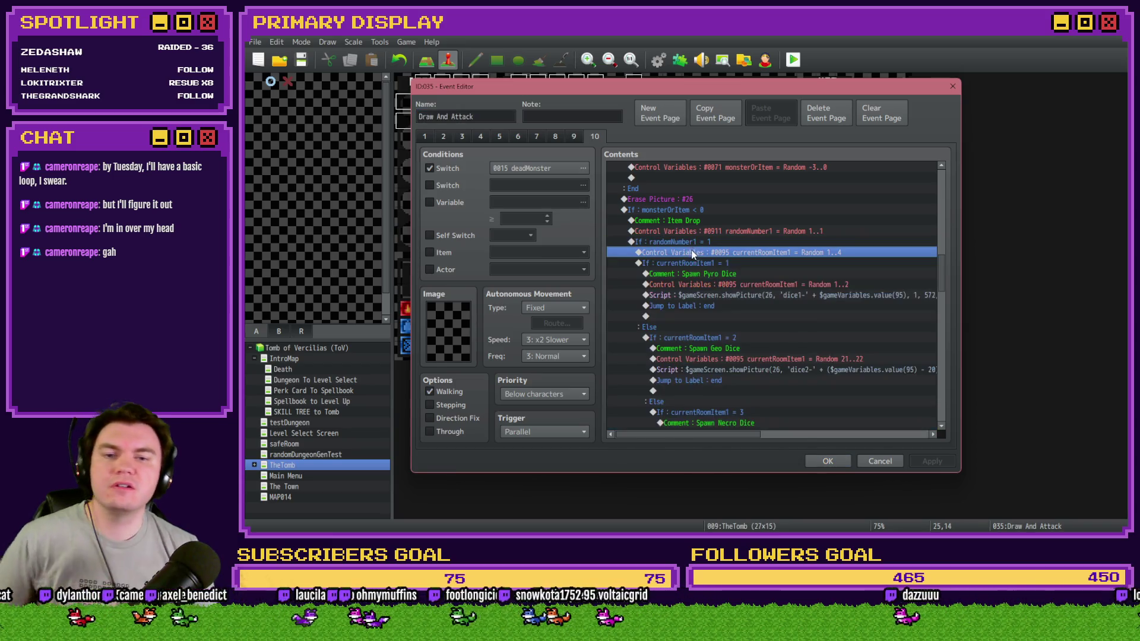
# Read the rest of page 10's commands down to Exit Event Processing.
pyautogui.scroll(-7, 692, 265)
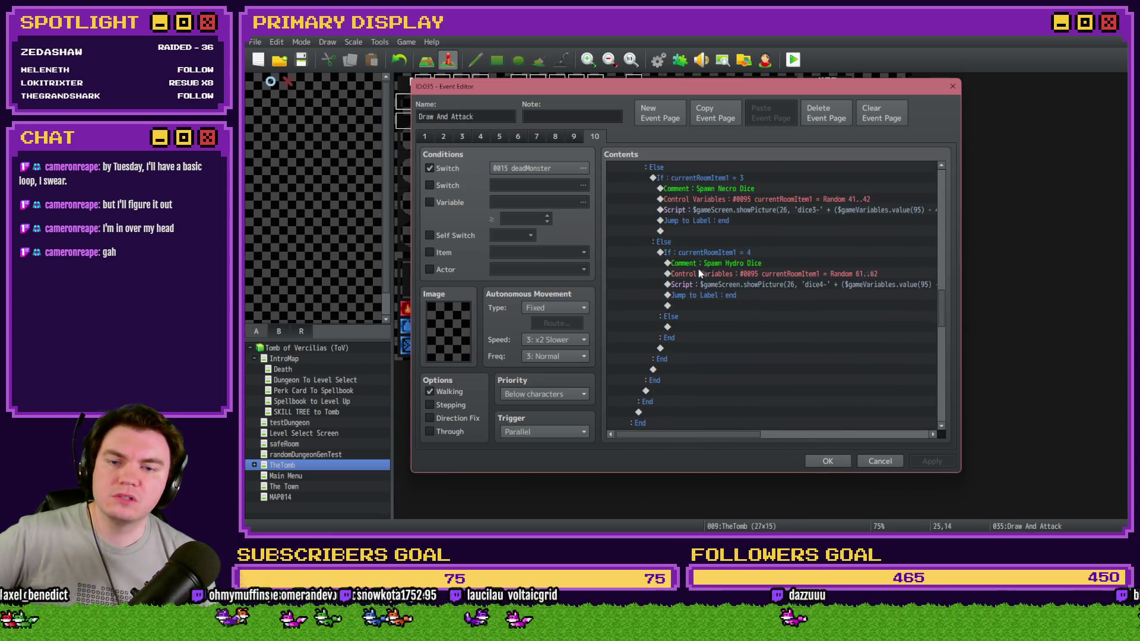
pyautogui.scroll(-2, 724, 291)
pyautogui.scroll(-3, 705, 314)
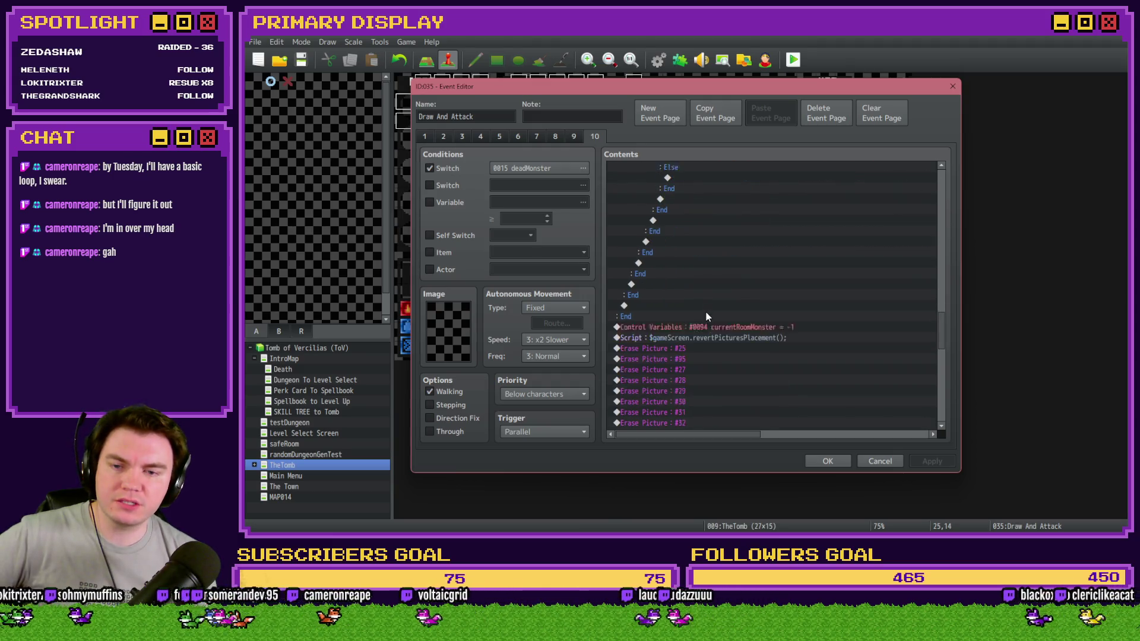
pyautogui.scroll(-2, 705, 320)
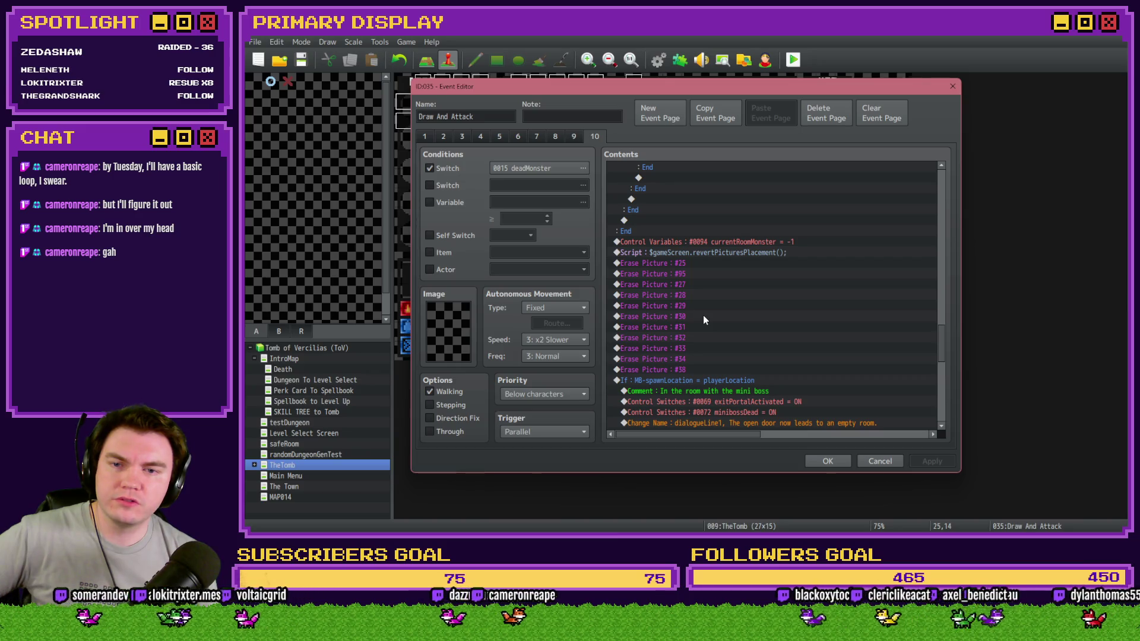
pyautogui.scroll(-2, 705, 320)
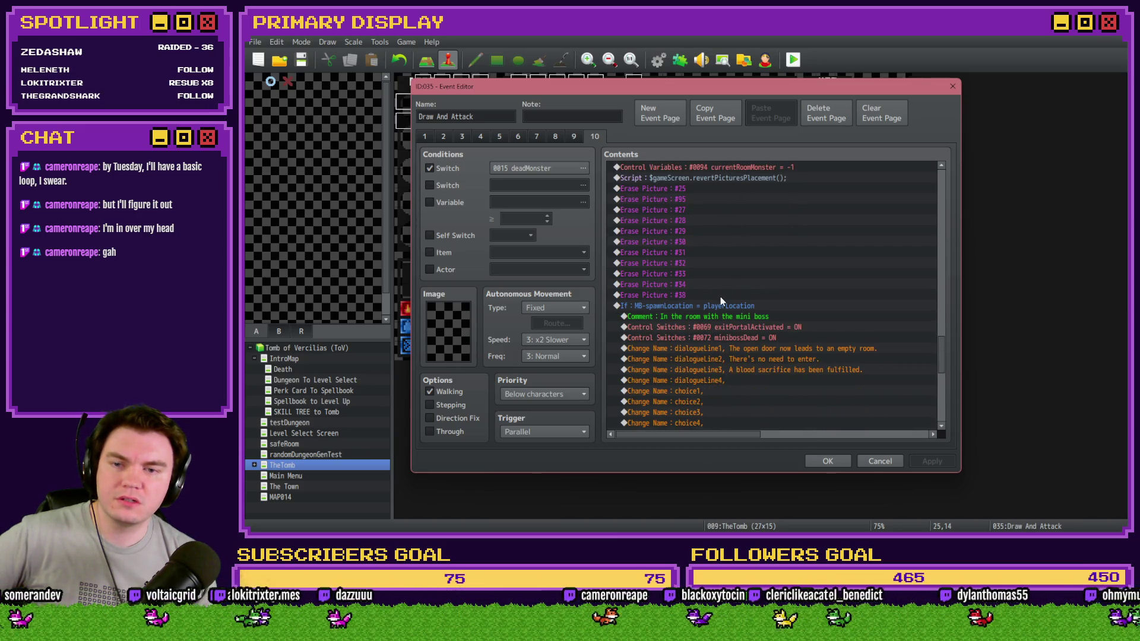
pyautogui.scroll(-2, 719, 294)
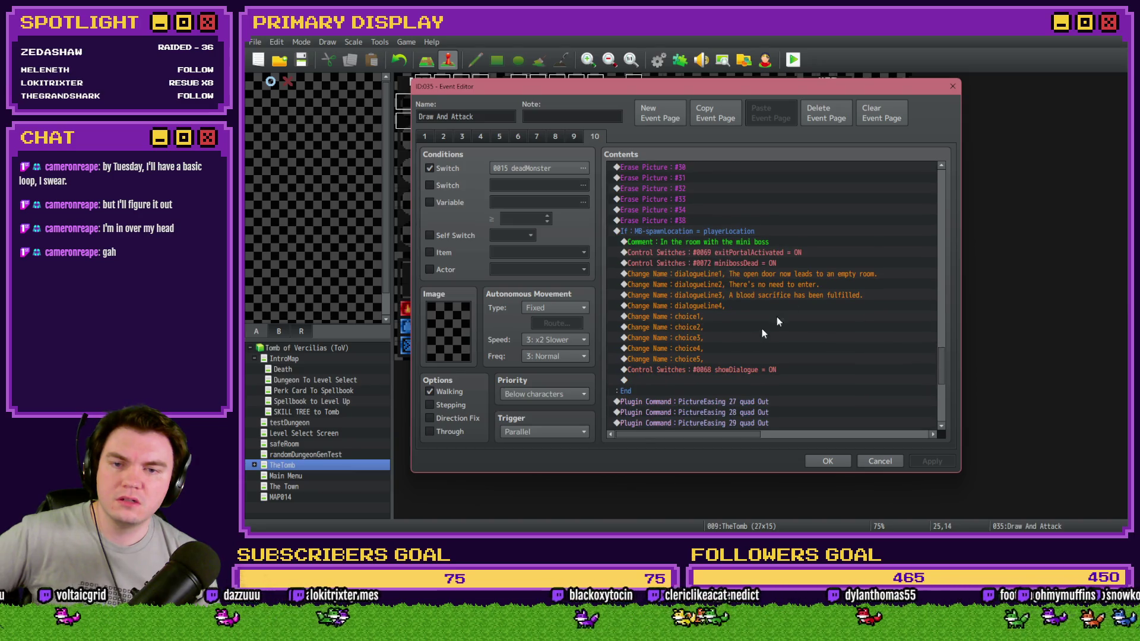
pyautogui.scroll(-7, 678, 259)
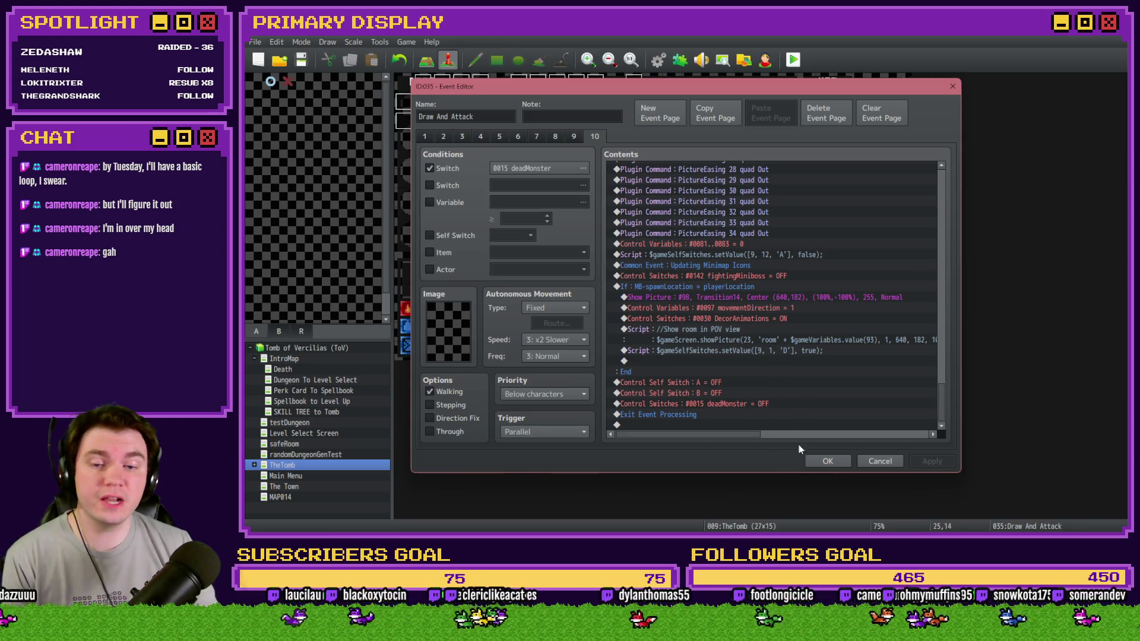
# Close the event editor and start a playtest with a chosen perk card.
pyautogui.click(832, 463)
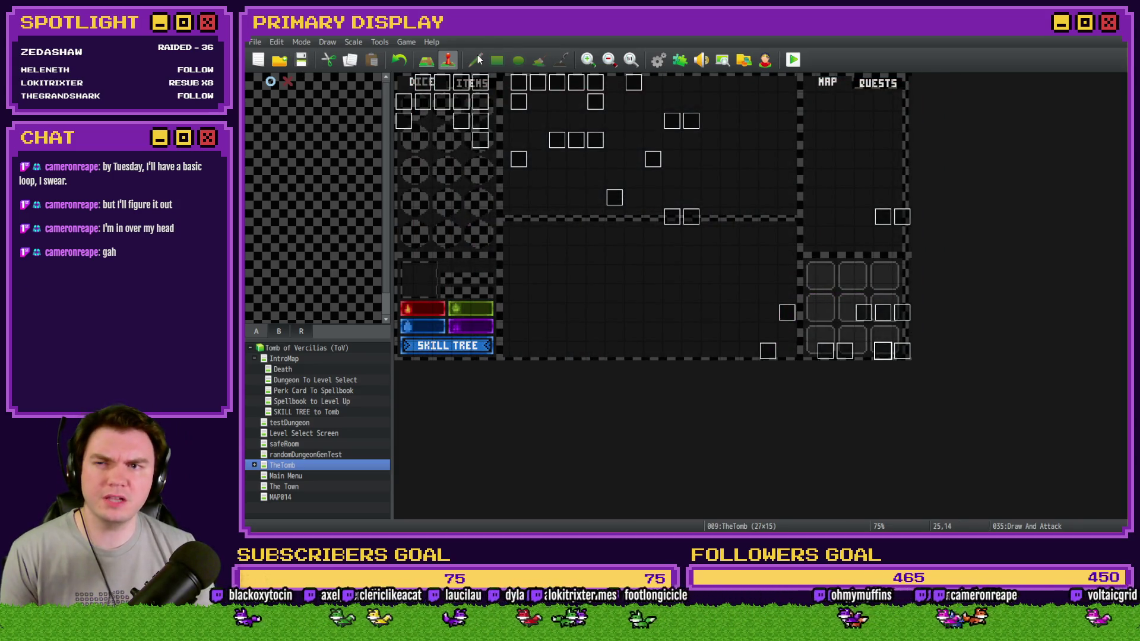
pyautogui.click(795, 60)
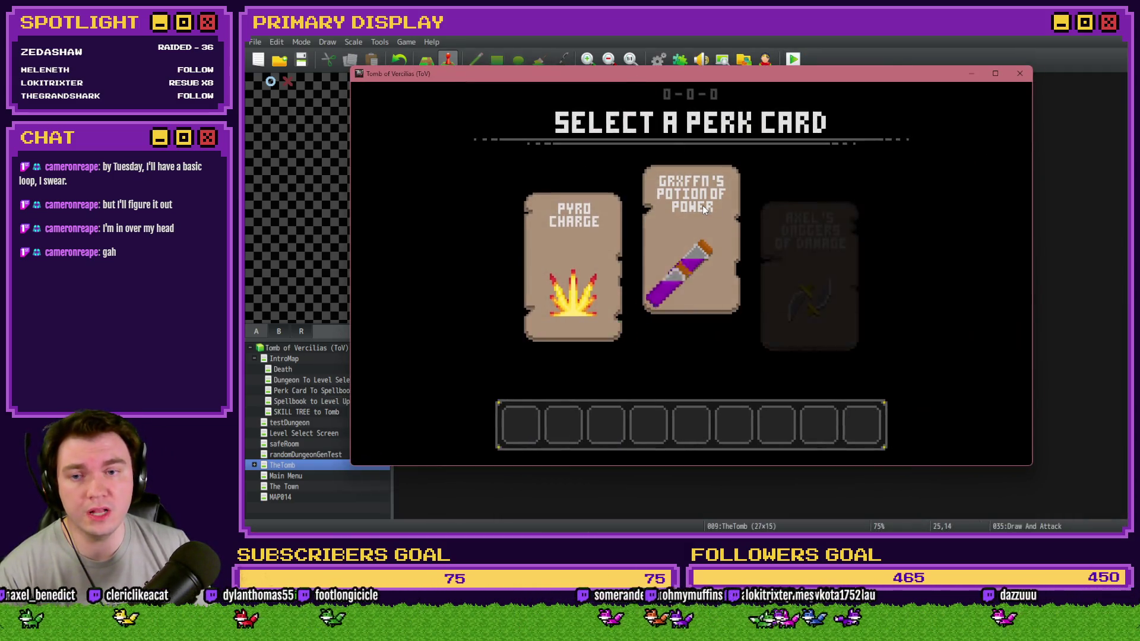
pyautogui.click(702, 205)
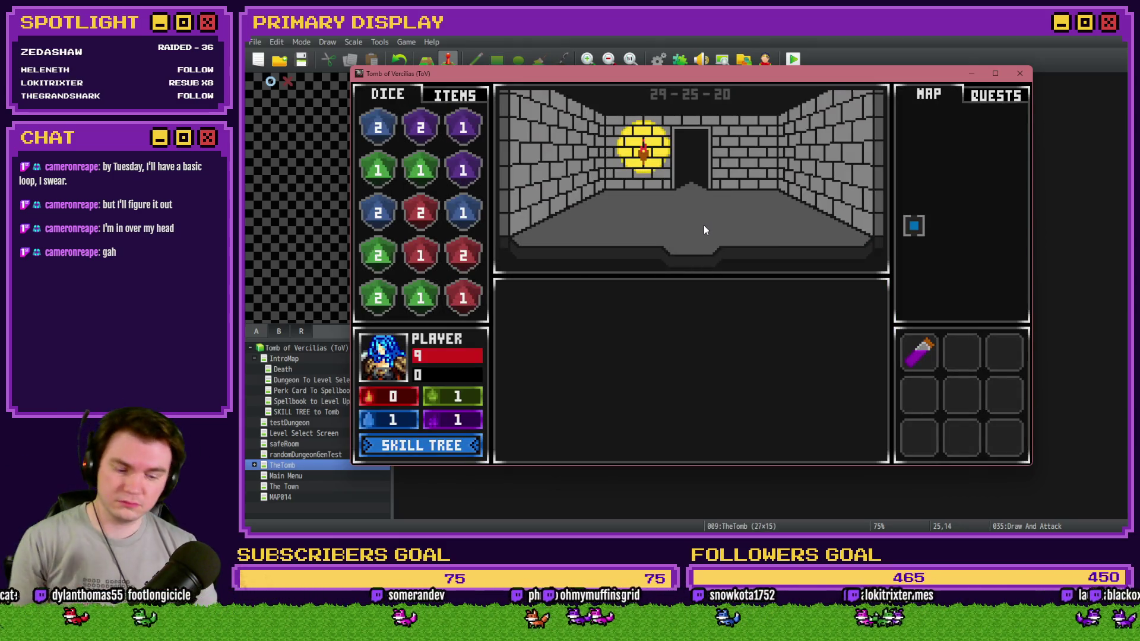
# Enter the first room and win the blackjack battle by standing on 21.
pyautogui.press('Up')
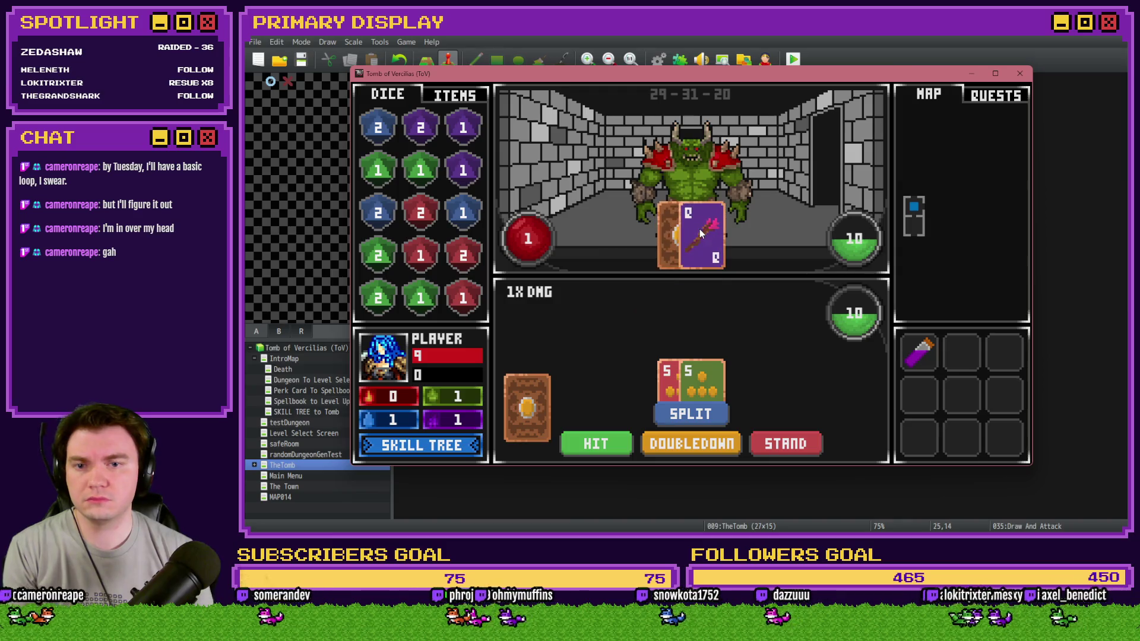
pyautogui.click(617, 445)
pyautogui.click(603, 436)
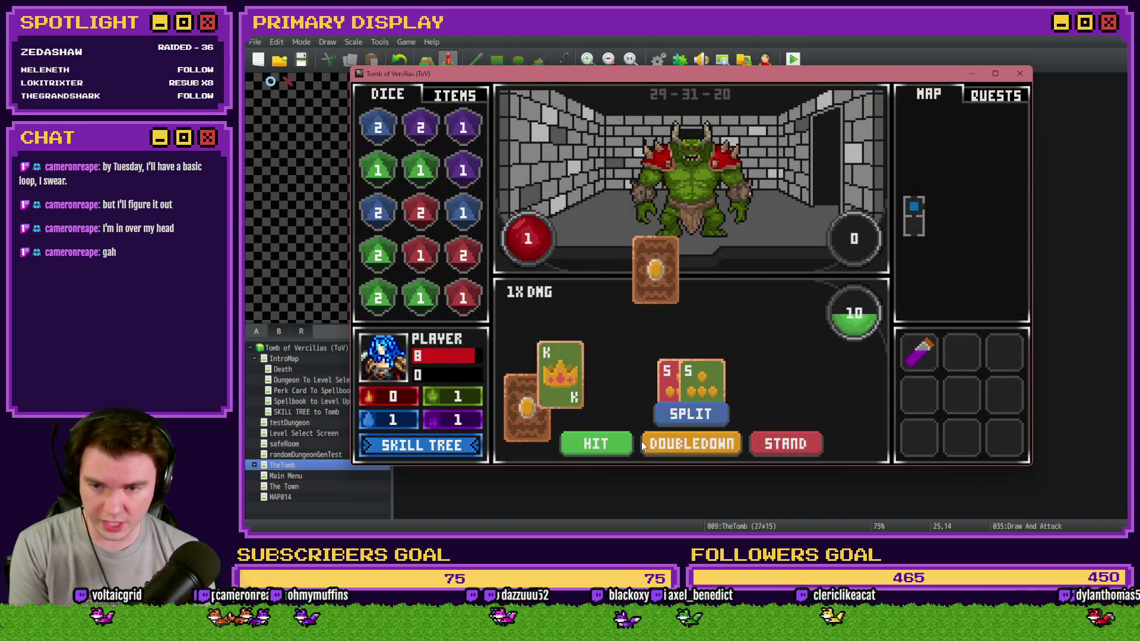
pyautogui.click(609, 440)
pyautogui.click(783, 442)
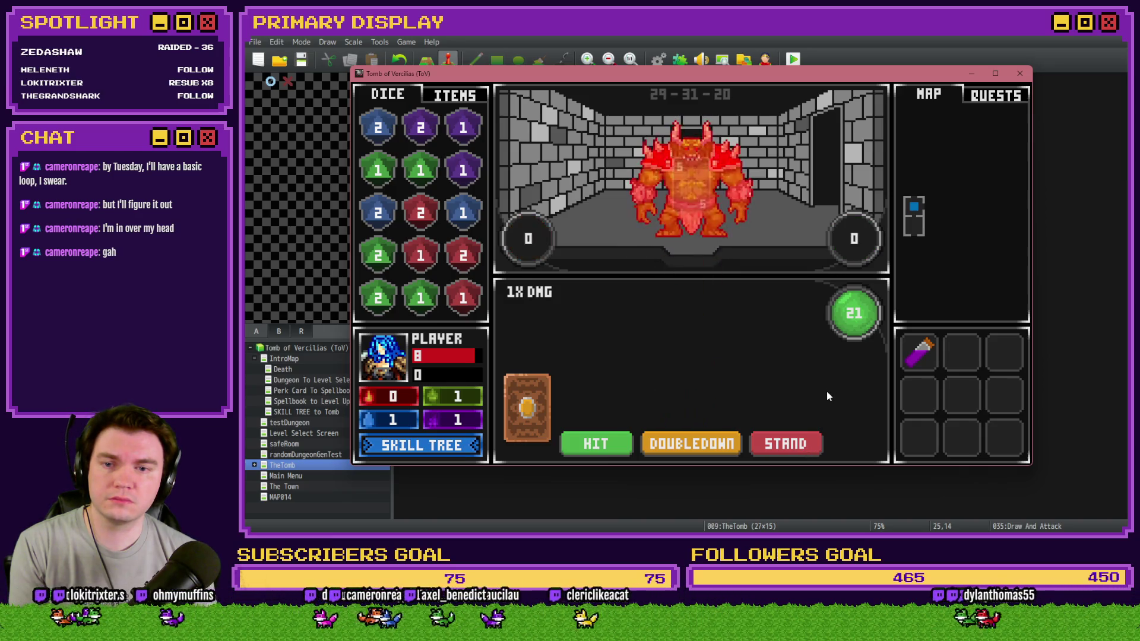
# Collect the green 1 loot die, advance toward the orc room, and close the game.
pyautogui.click(655, 216)
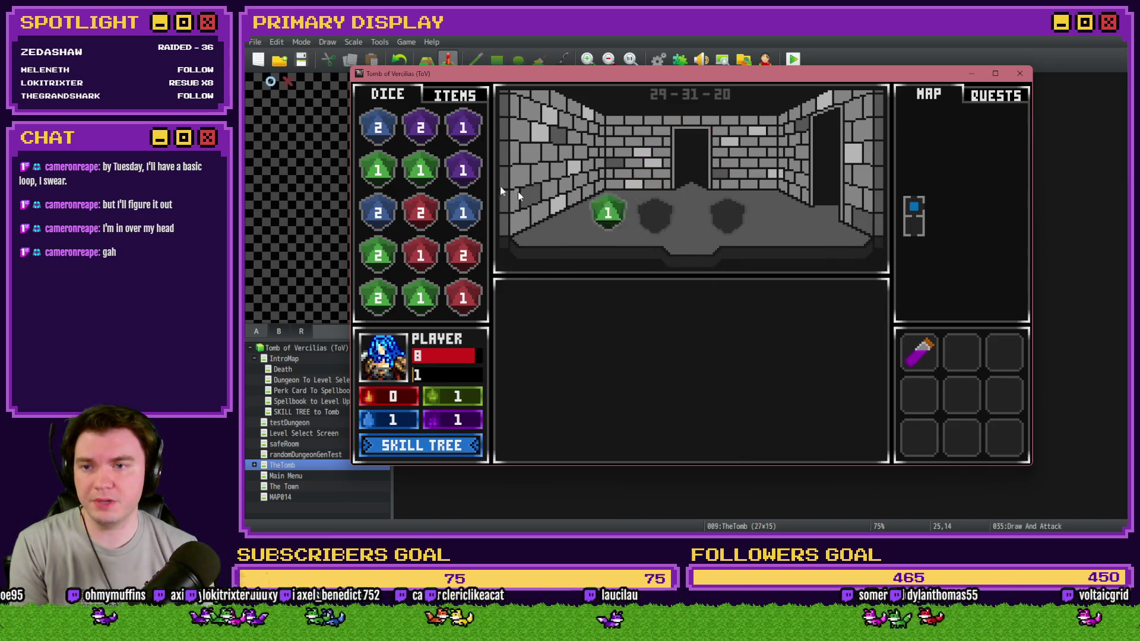
pyautogui.click(629, 254)
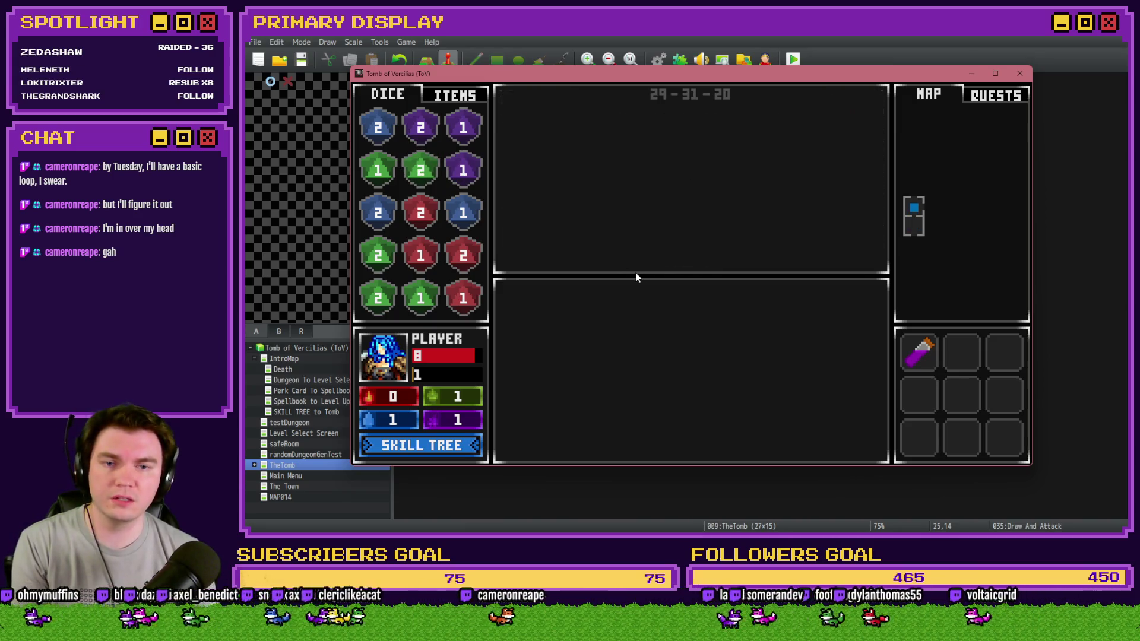
pyautogui.click(636, 272)
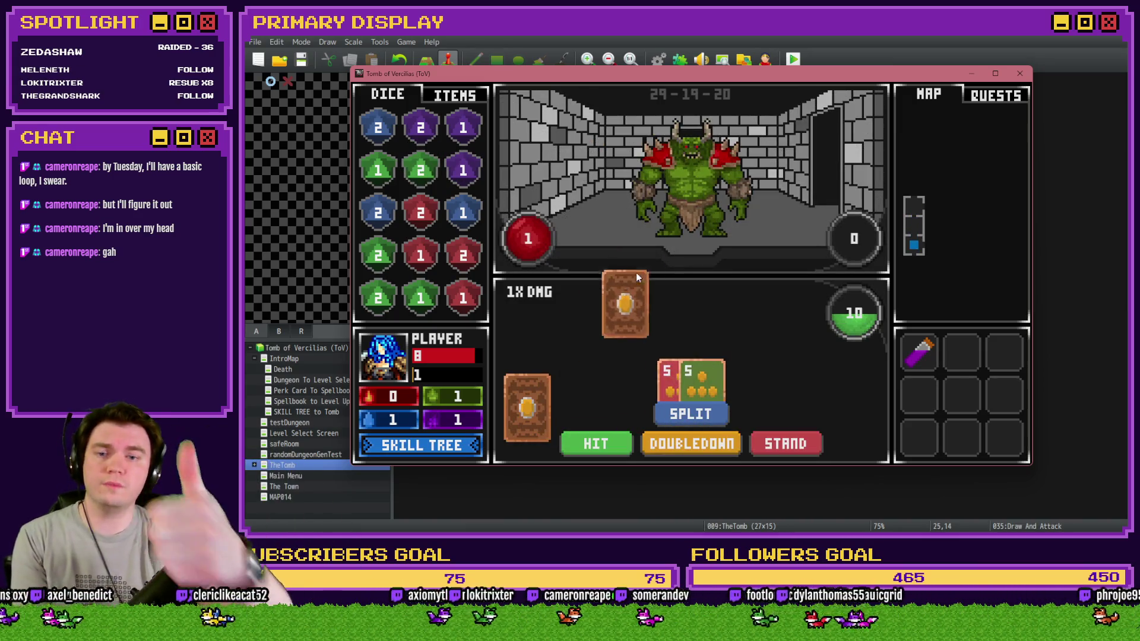
pyautogui.click(1012, 74)
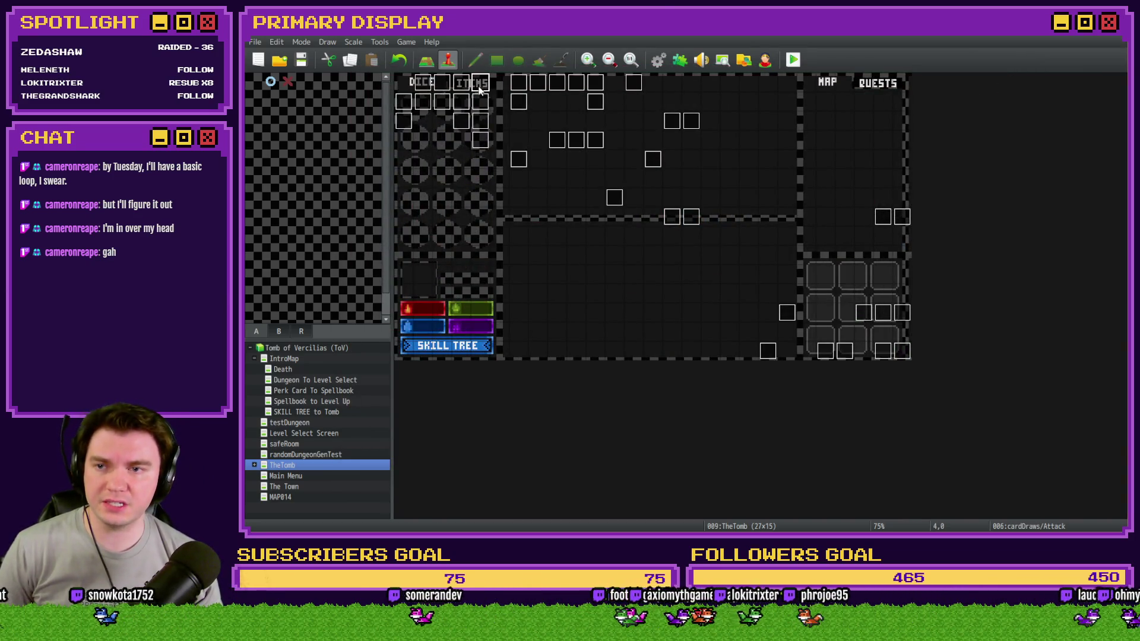
# Open the cardDraws/Attack event and browse its pages 13 through 17.
pyautogui.doubleClick(476, 88)
pyautogui.click(683, 136)
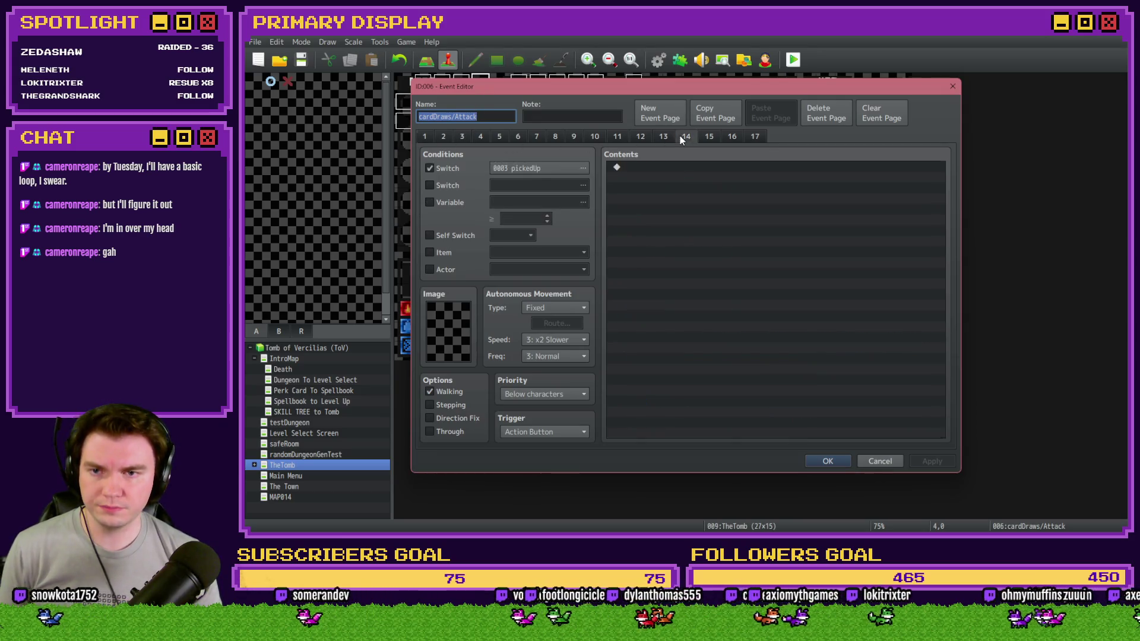
pyautogui.click(663, 137)
pyautogui.click(683, 137)
pyautogui.click(663, 137)
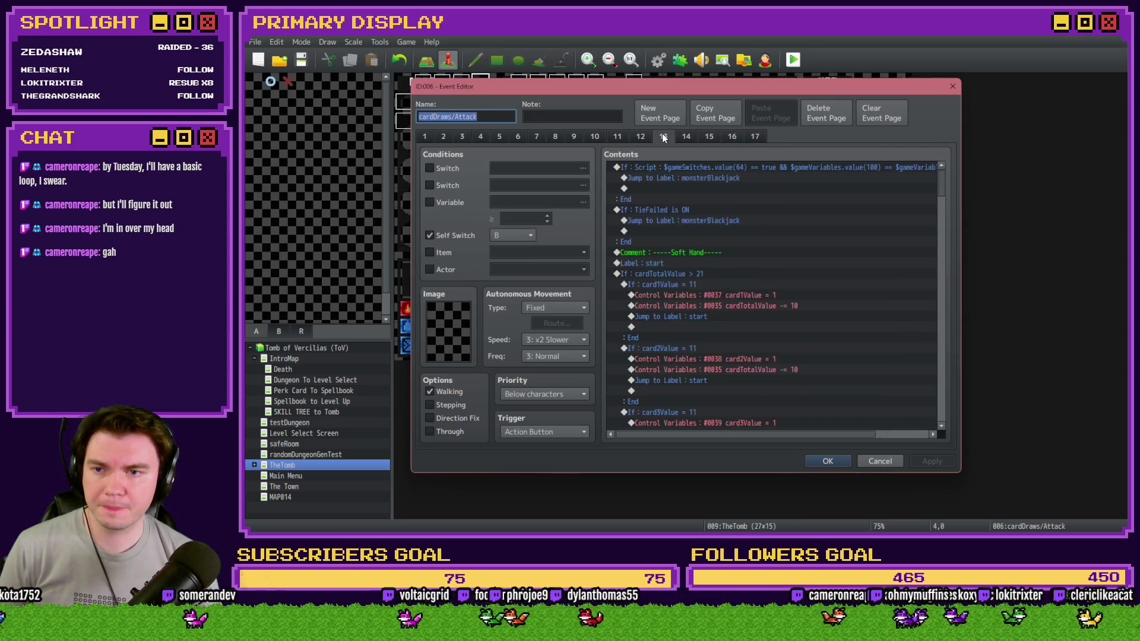
pyautogui.click(646, 137)
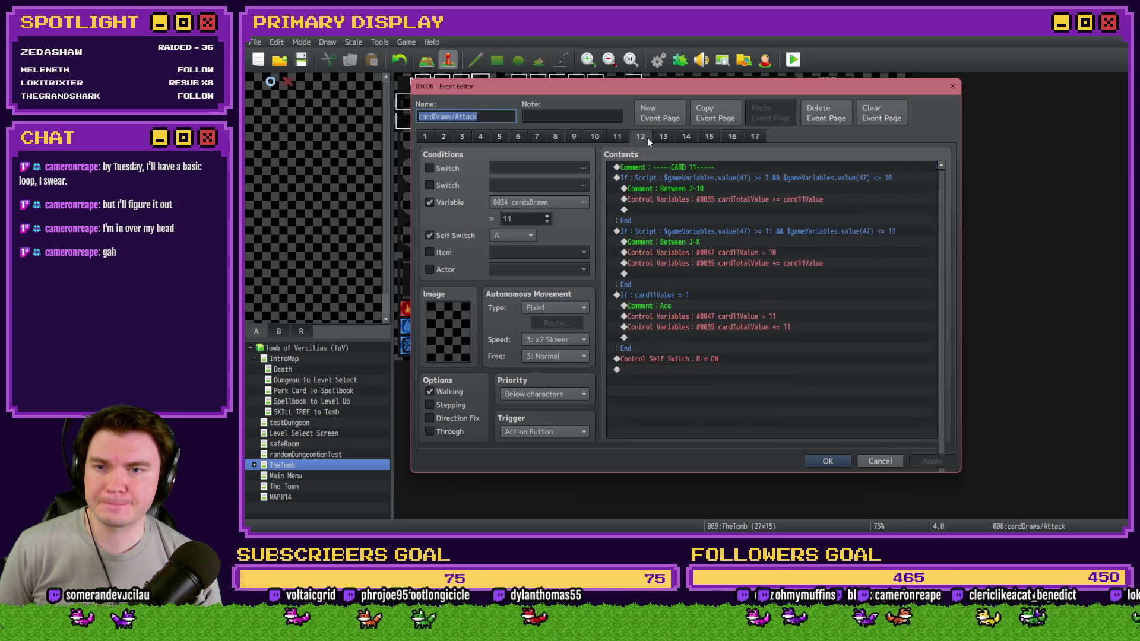
pyautogui.click(684, 138)
pyautogui.click(702, 138)
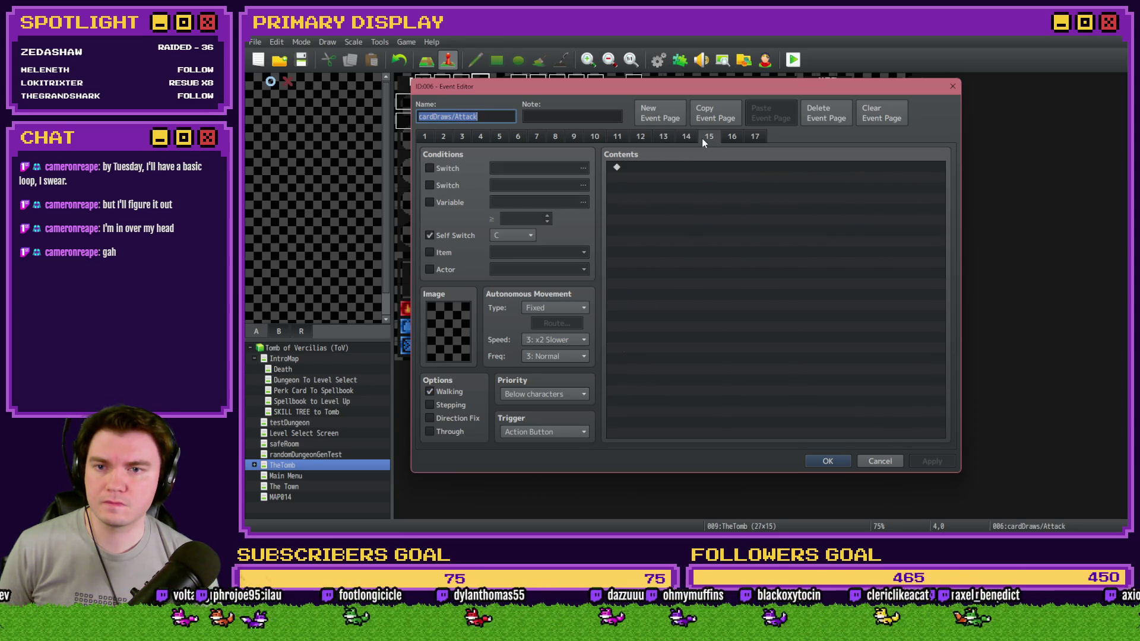
pyautogui.click(732, 137)
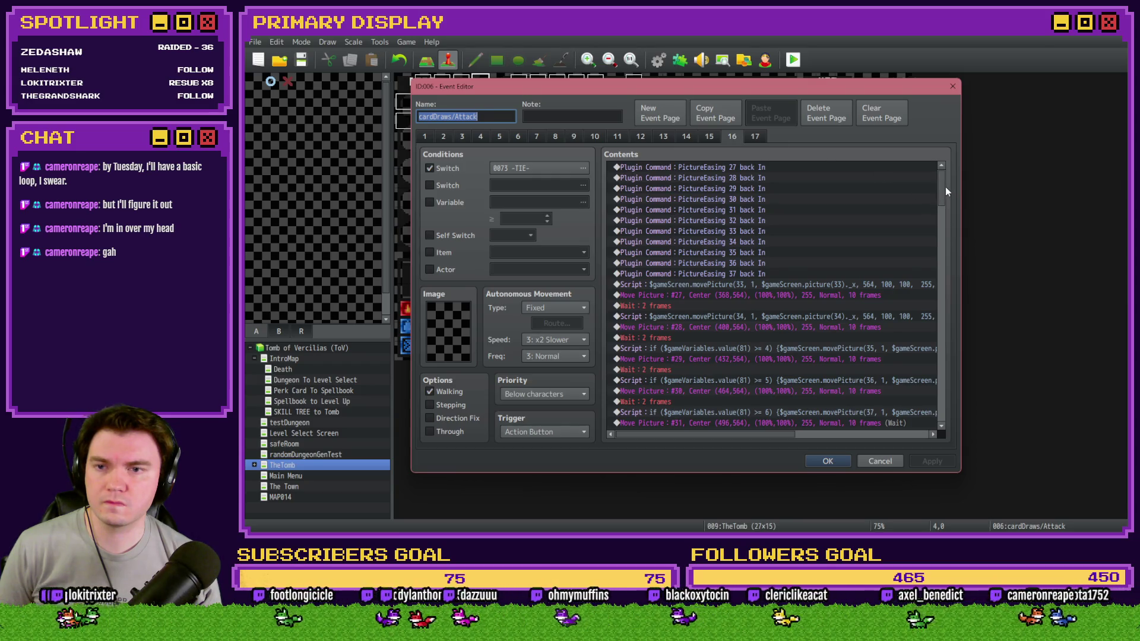
pyautogui.scroll(-2, 945, 187)
pyautogui.click(754, 136)
# Review page 13's If playerHP ≤ 0 Player Death block, then cancel without changes.
pyautogui.click(665, 136)
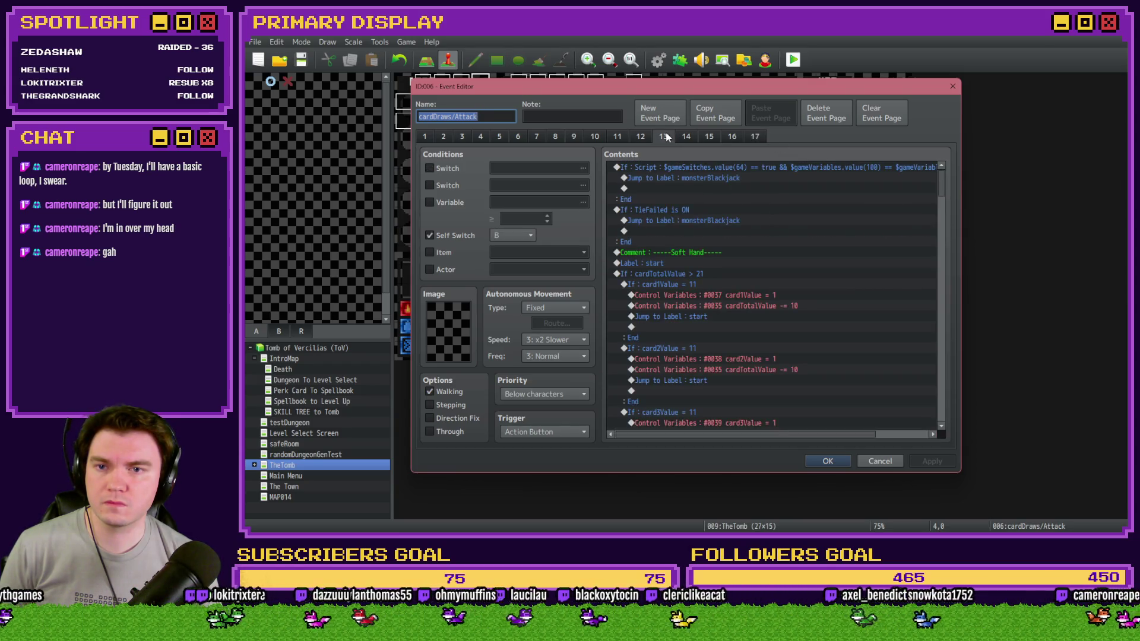
pyautogui.moveTo(937, 196); pyautogui.dragTo(937, 254)
pyautogui.scroll(-8, 937, 254)
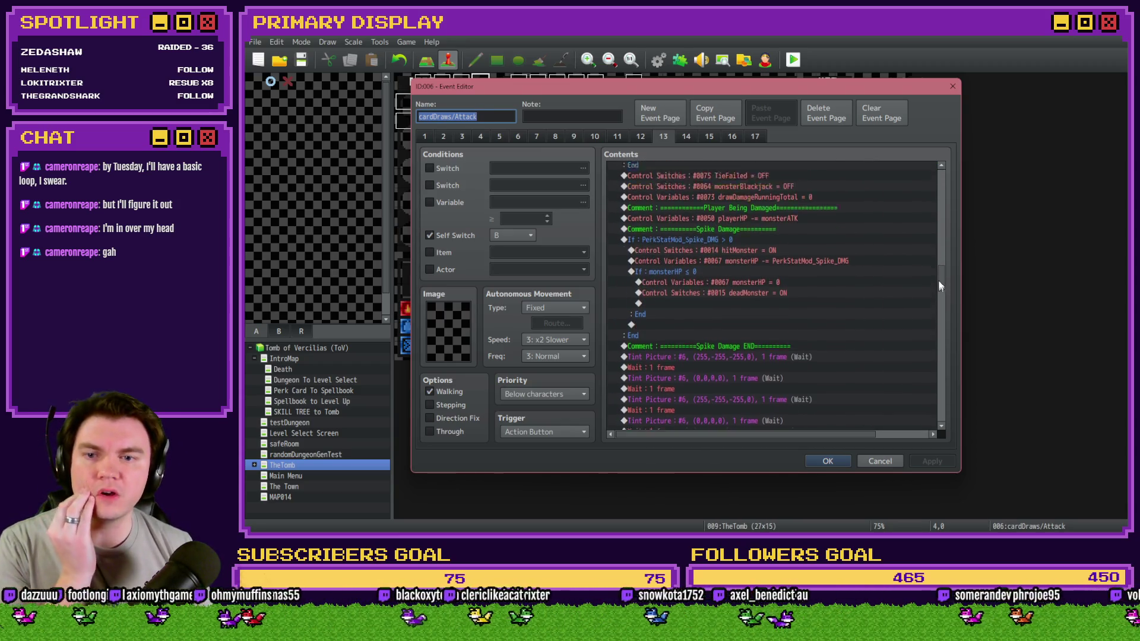
pyautogui.moveTo(935, 273); pyautogui.dragTo(935, 310)
pyautogui.click(698, 192)
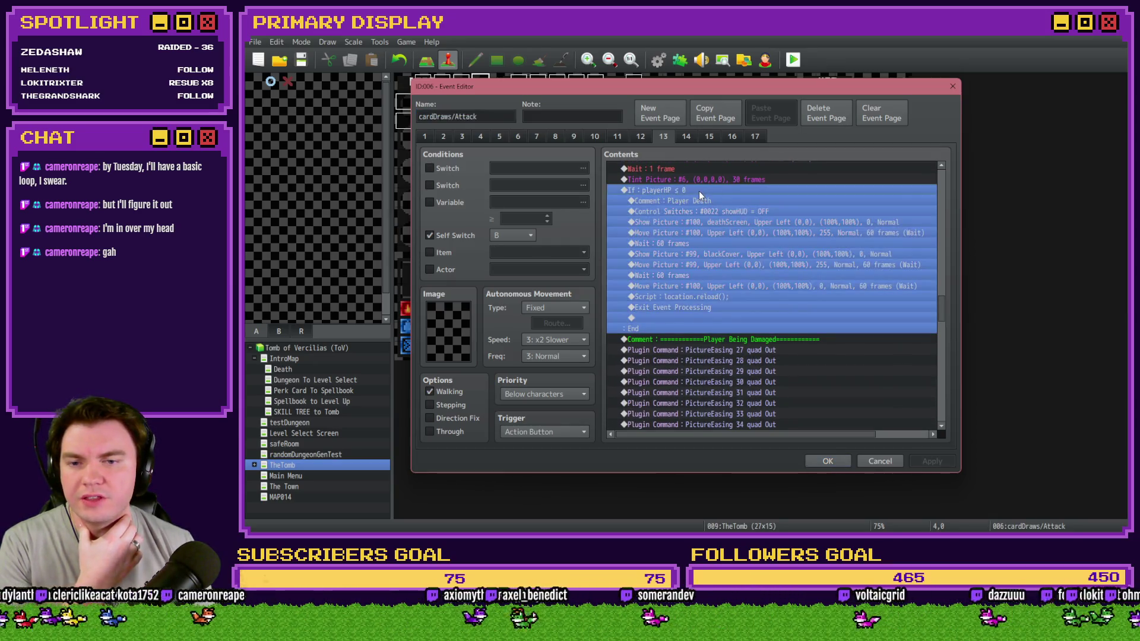
pyautogui.click(699, 198)
pyautogui.click(696, 189)
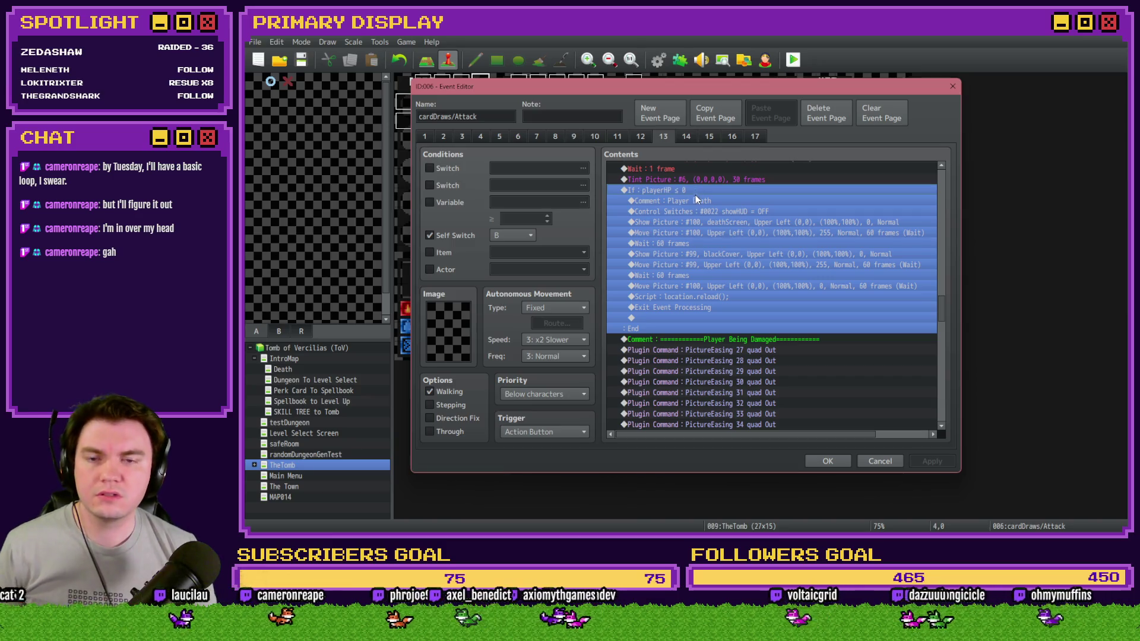
pyautogui.click(879, 461)
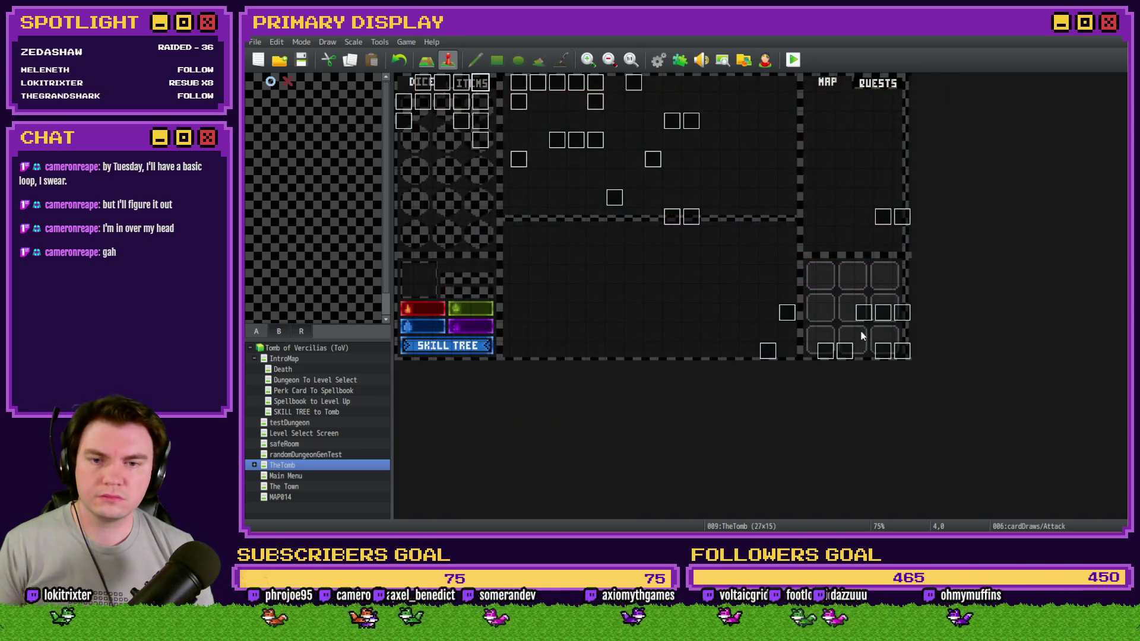
# Open the Draw And Attack event on page 5 and scroll to its end.
pyautogui.doubleClick(884, 351)
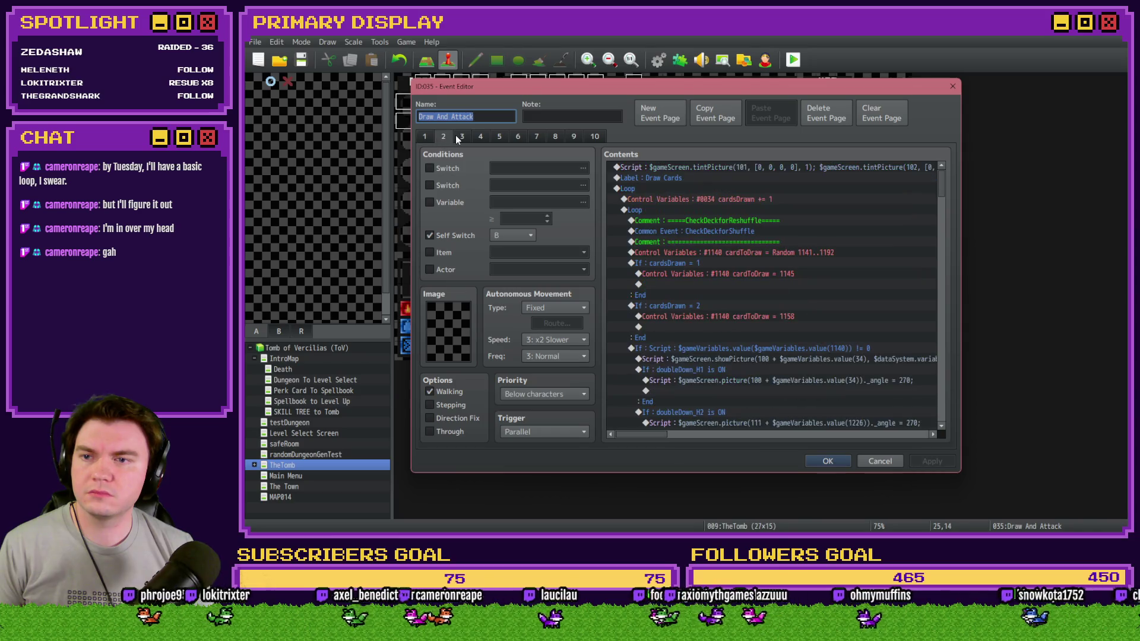
pyautogui.click(481, 137)
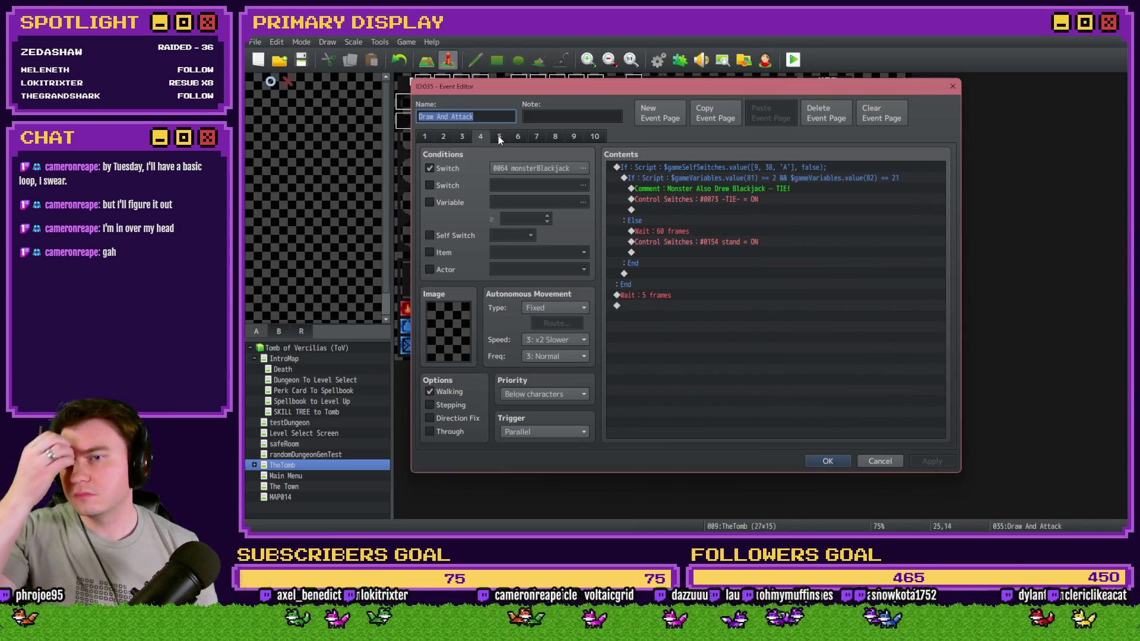
pyautogui.click(498, 137)
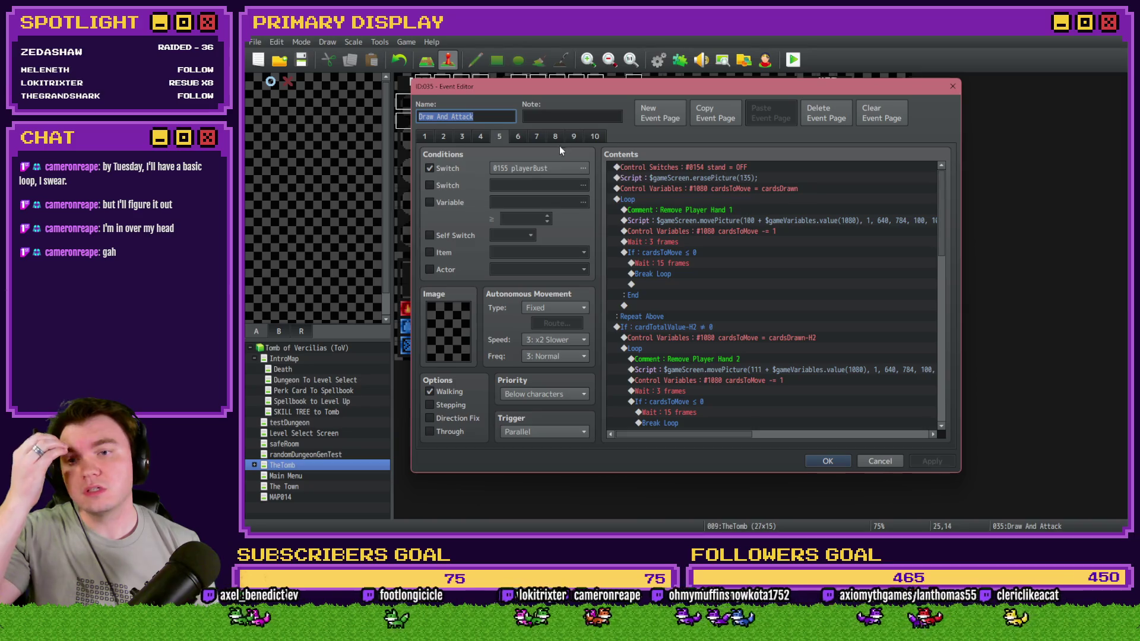
pyautogui.click(485, 137)
pyautogui.click(501, 137)
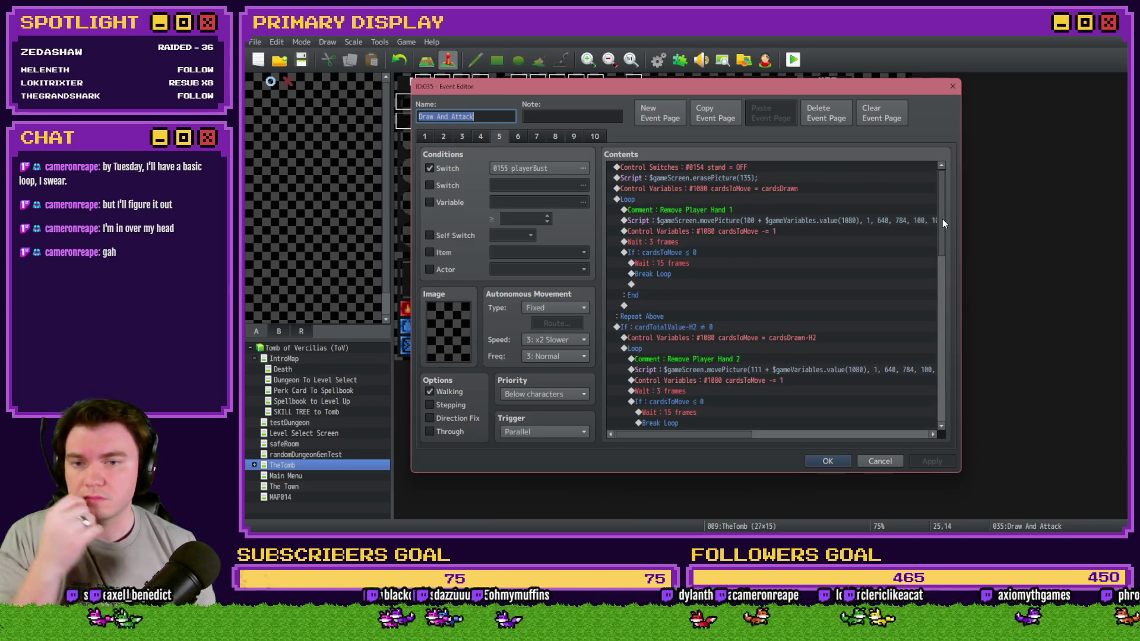
pyautogui.moveTo(943, 219); pyautogui.dragTo(948, 386)
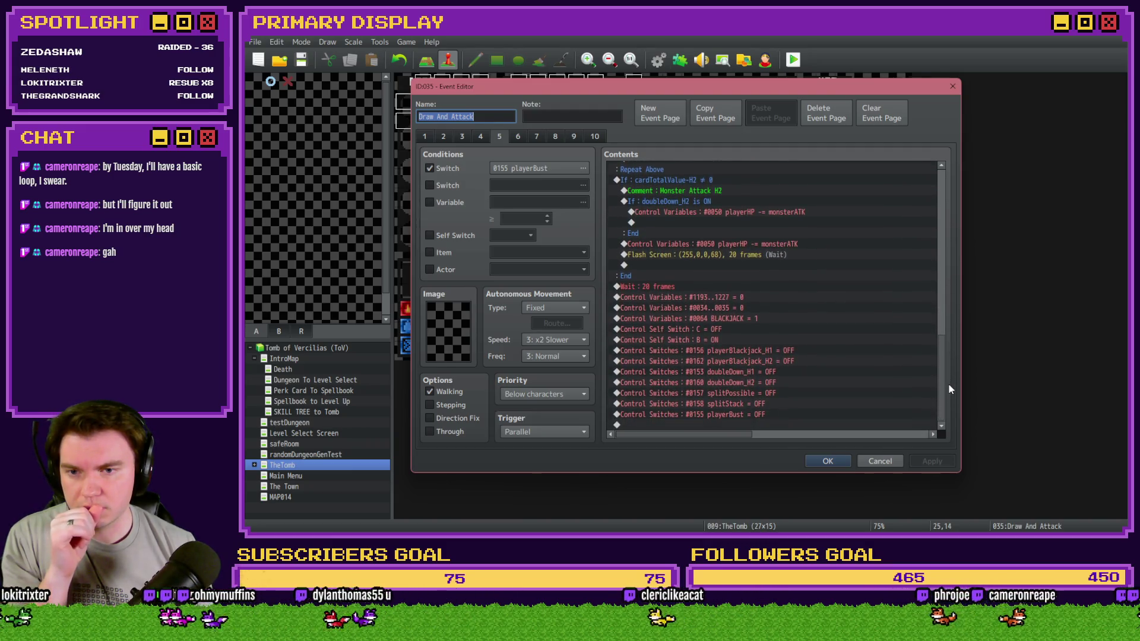
# Paste the Player Death block at the end of page 5, then remove it from there.
pyautogui.click(756, 425)
pyautogui.hotkey('ctrl', 'v')
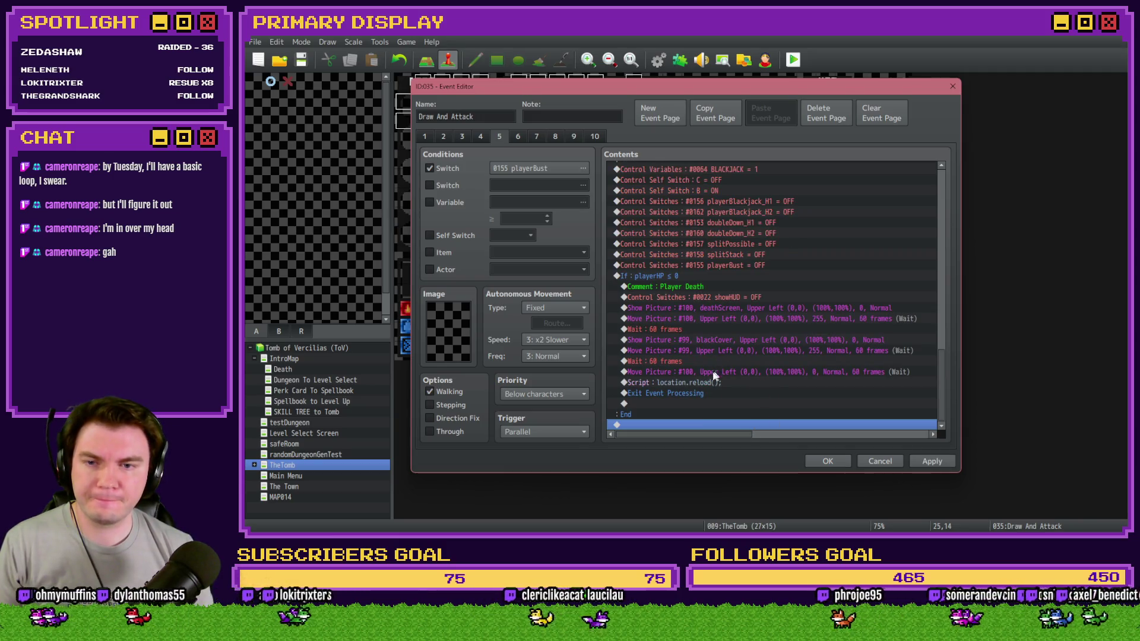
pyautogui.scroll(2, 705, 373)
pyautogui.click(736, 327)
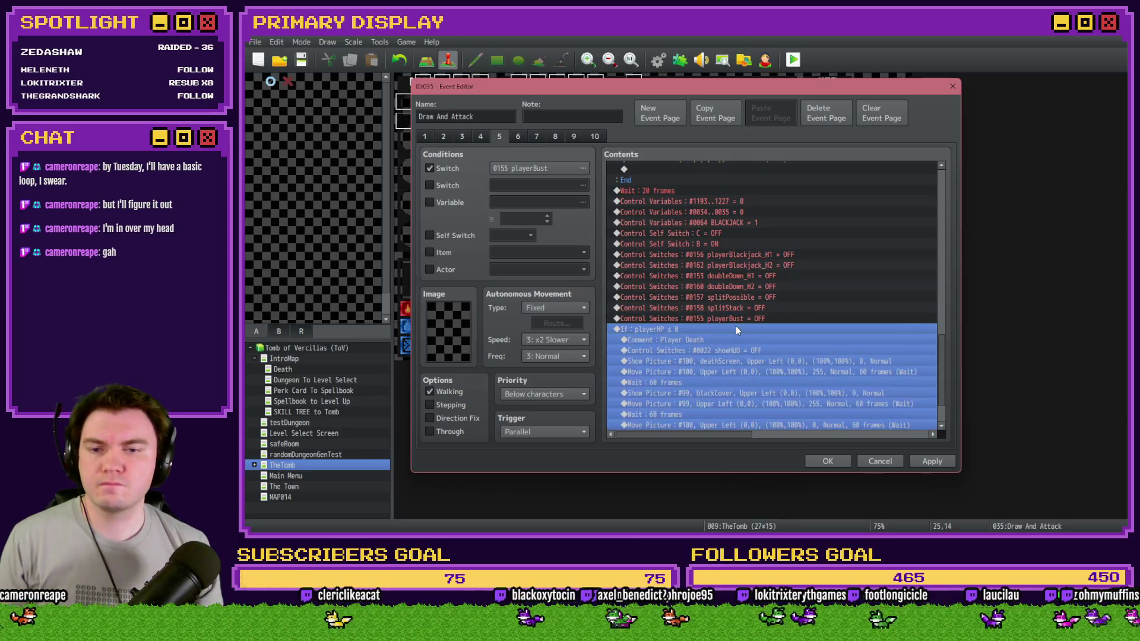
pyautogui.click(746, 319)
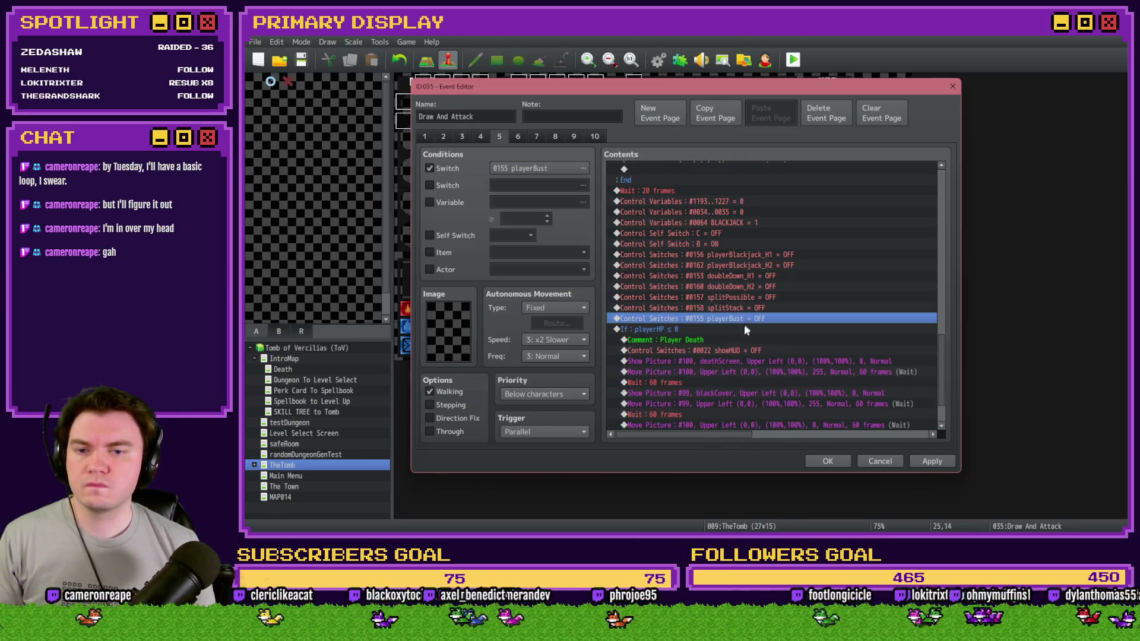
pyautogui.click(744, 328)
pyautogui.press('Delete')
# Insert the Player Death block after Wait: 20 frames, check its rows, and apply.
pyautogui.click(681, 295)
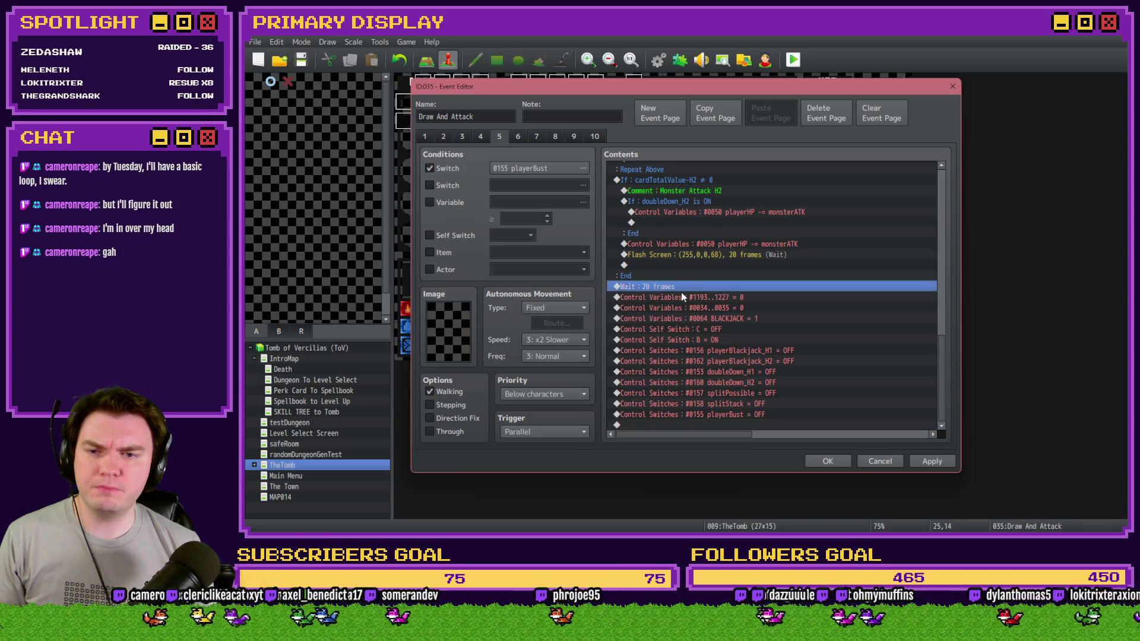
pyautogui.hotkey('ctrl', 'v')
pyautogui.scroll(-2, 699, 288)
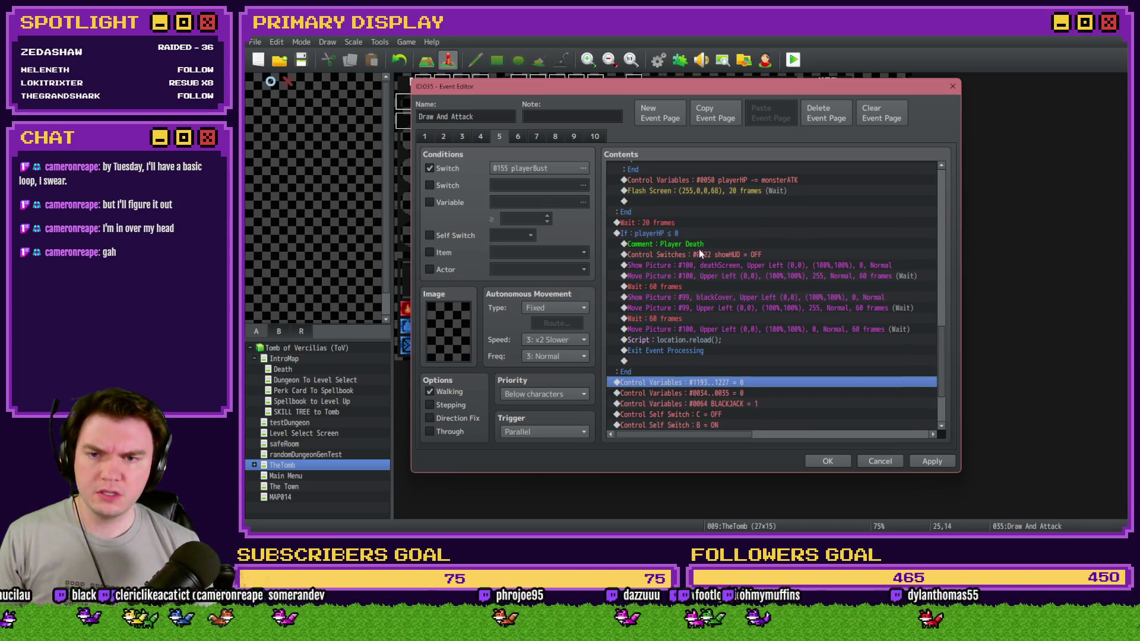
pyautogui.click(699, 233)
pyautogui.click(698, 290)
pyautogui.click(697, 340)
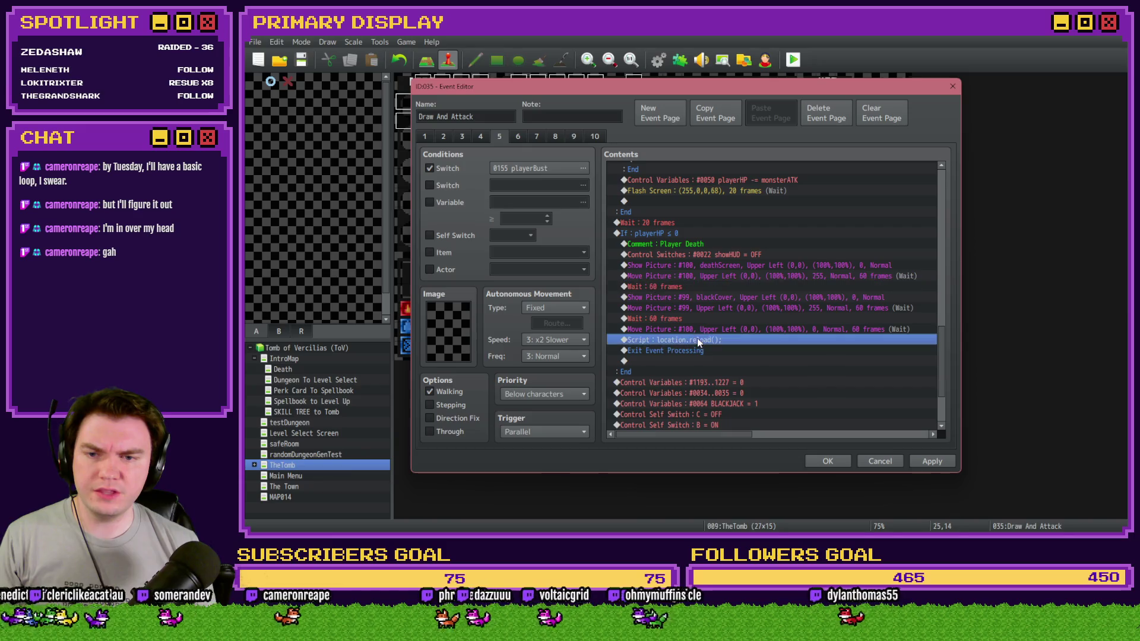
pyautogui.click(703, 350)
pyautogui.click(827, 461)
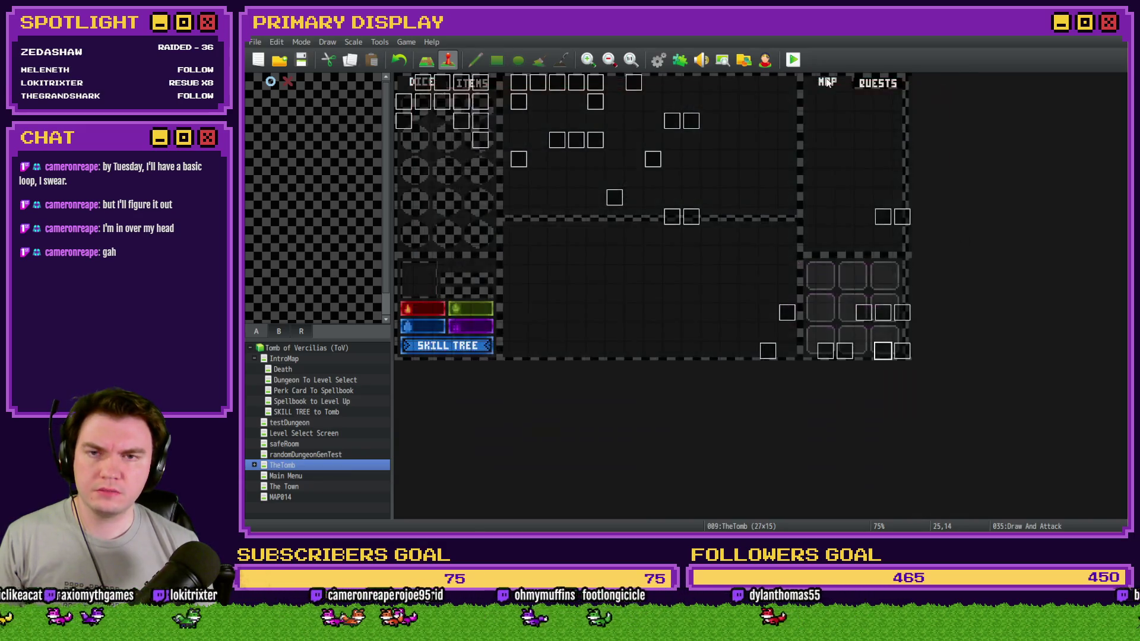
# Save the project and start a playtest with the Pyro Charge perk.
pyautogui.click(793, 60)
pyautogui.click(640, 298)
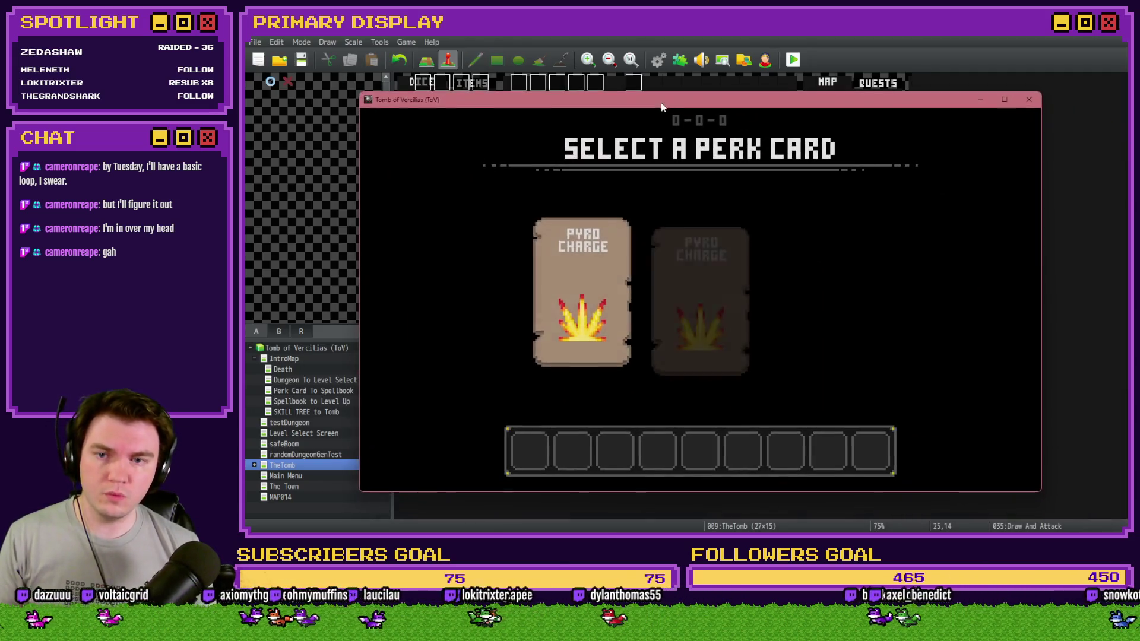
pyautogui.moveTo(856, 279)
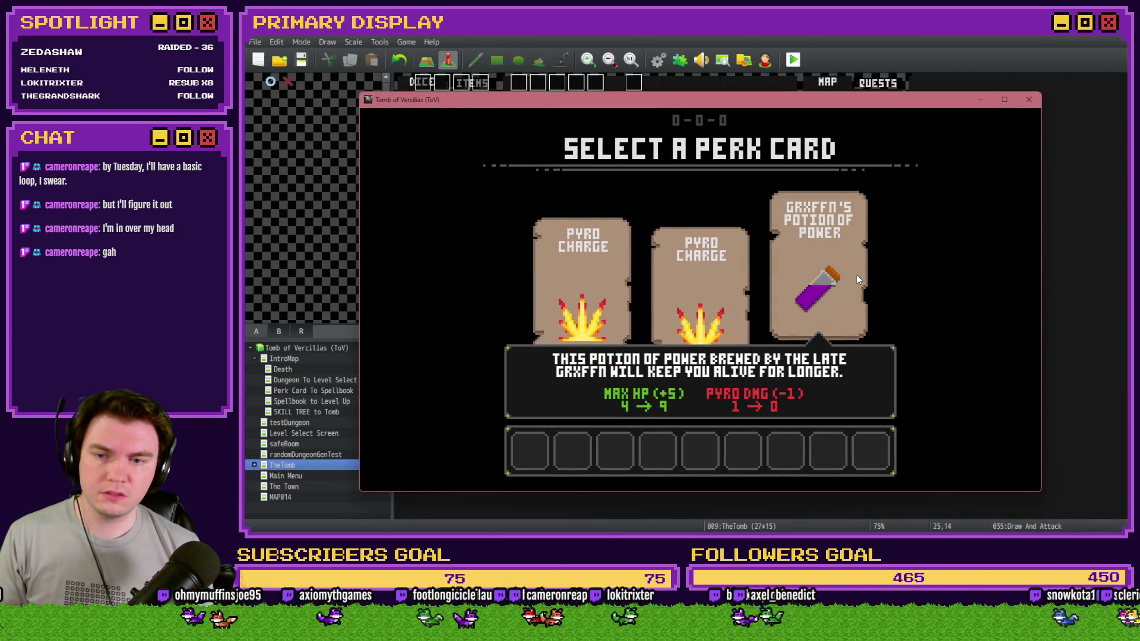
pyautogui.click(709, 273)
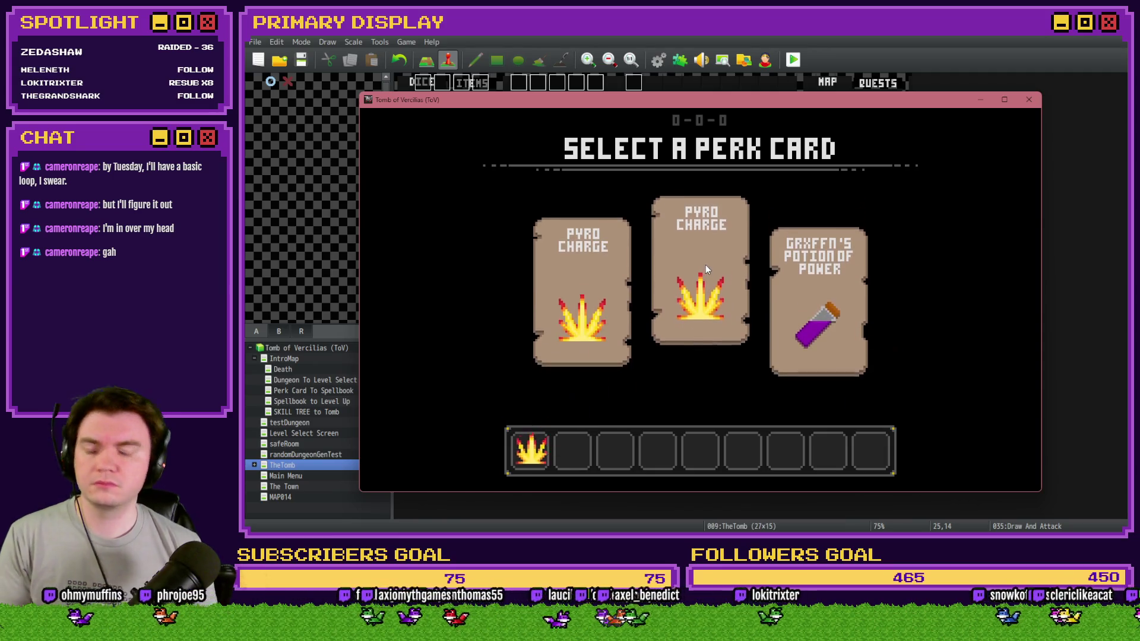
# Fight the ogre, bust at 24 to reach YOU DIED, and close the game window.
pyautogui.press('Up')
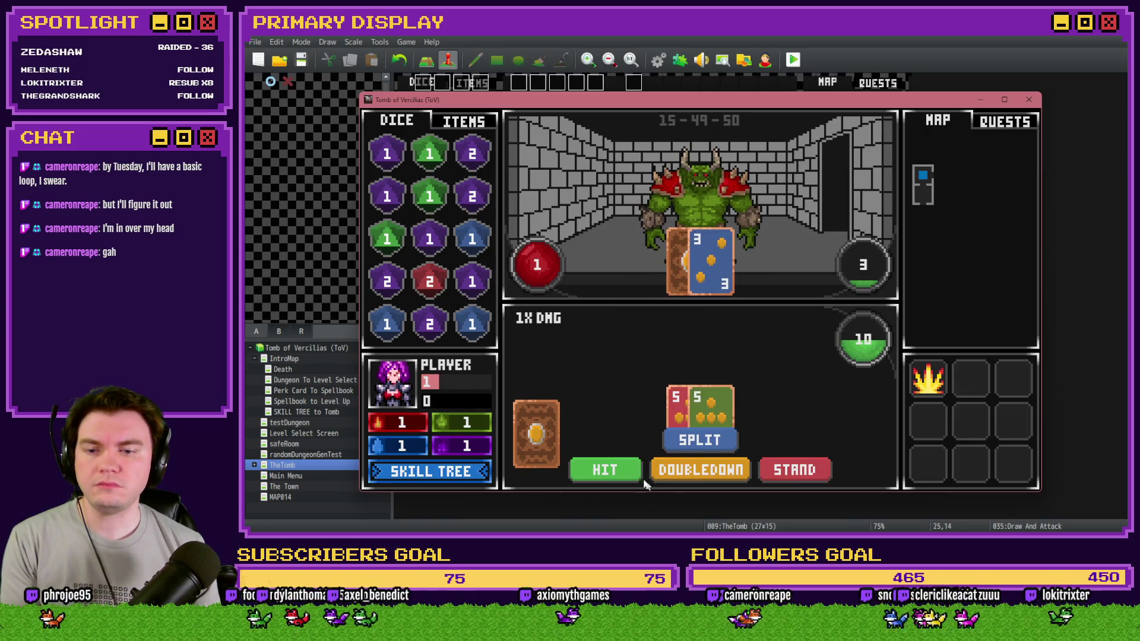
pyautogui.click(632, 473)
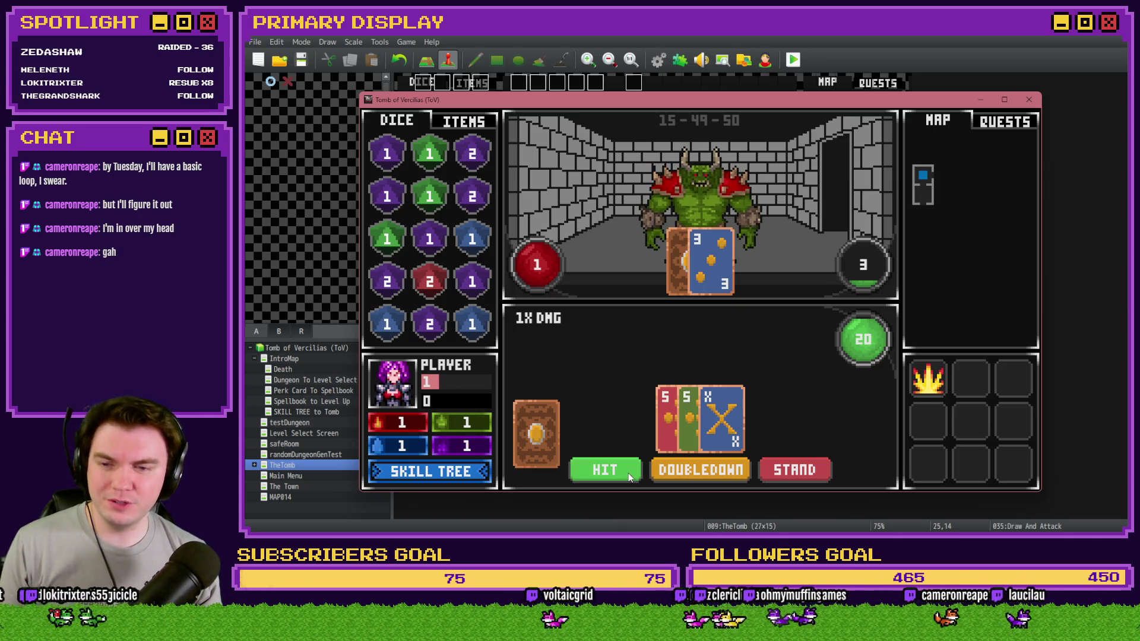
pyautogui.click(630, 475)
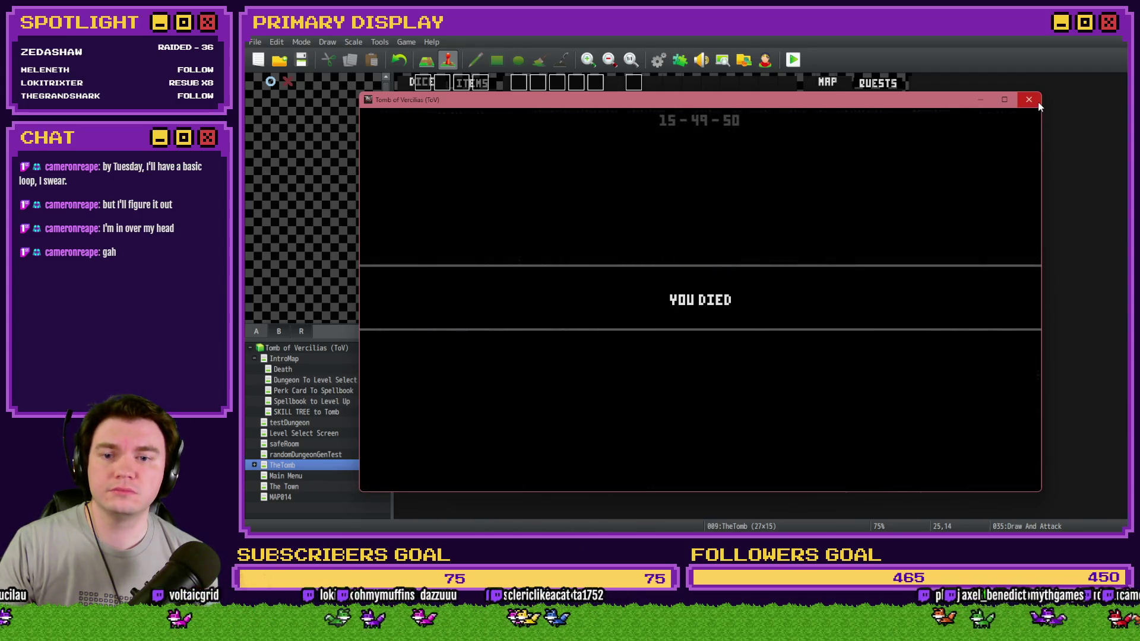
pyautogui.click(1037, 102)
# Move page 5's If playerHP ≤ 0 block above Wait: 20 frames, apply, and confirm saving.
pyautogui.doubleClick(890, 350)
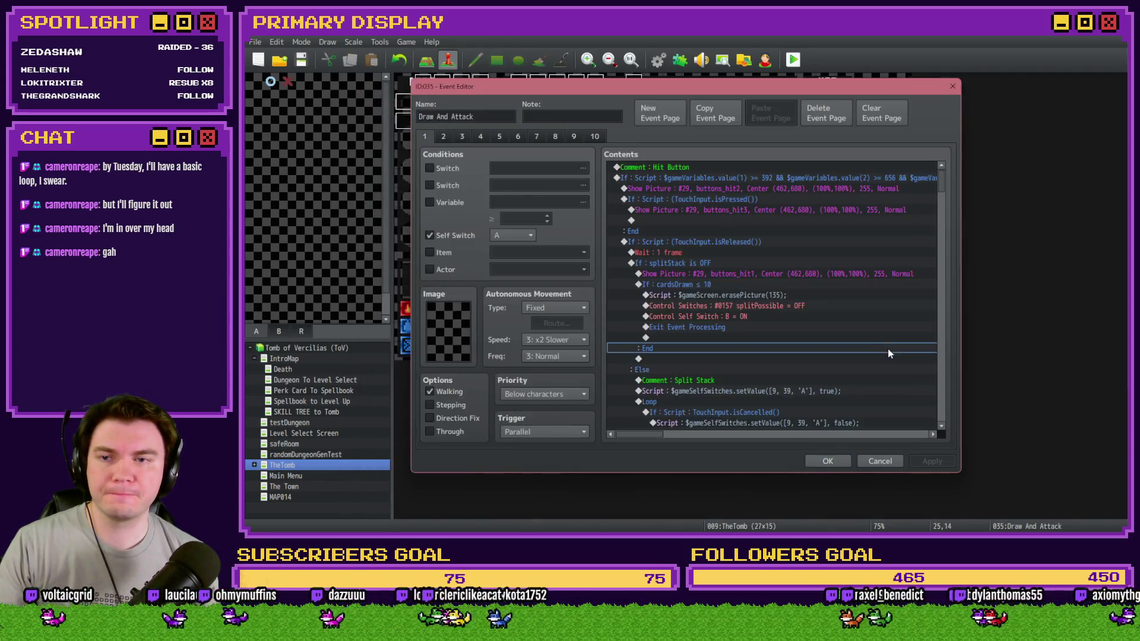
pyautogui.click(537, 137)
pyautogui.click(523, 134)
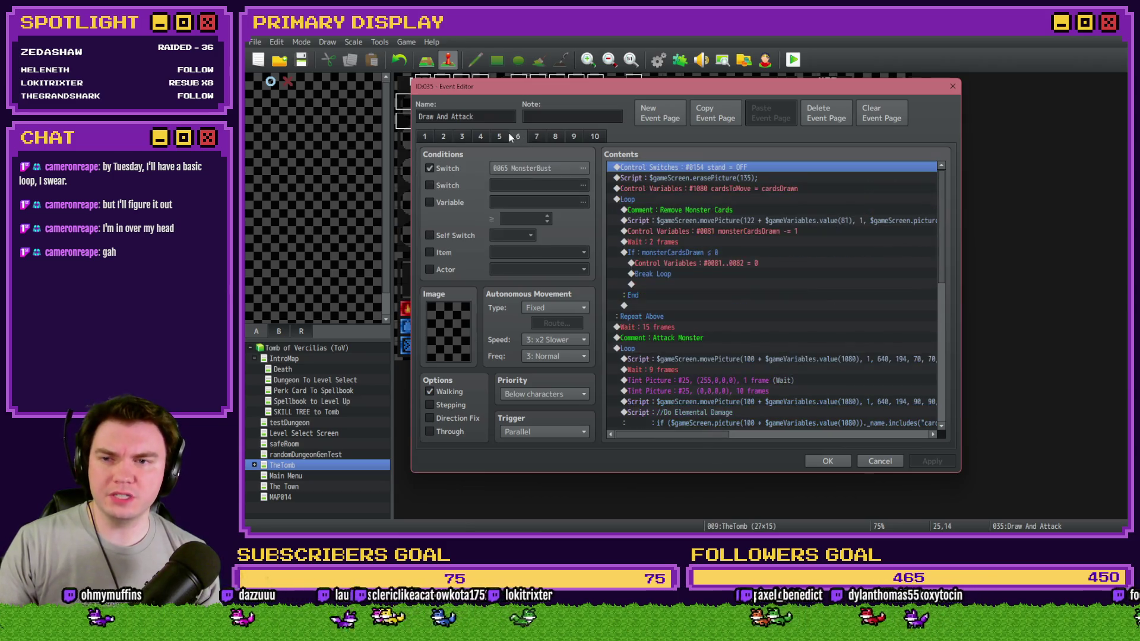
pyautogui.click(505, 137)
pyautogui.scroll(-20, 935, 315)
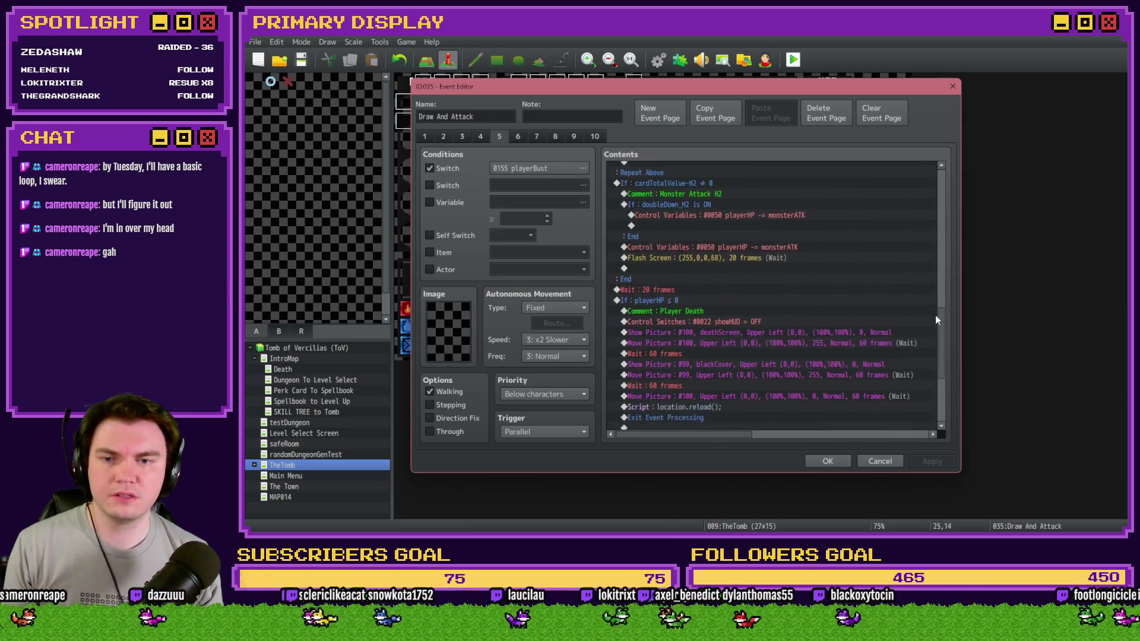
pyautogui.click(653, 214)
pyautogui.hotkey('ctrl', 'x')
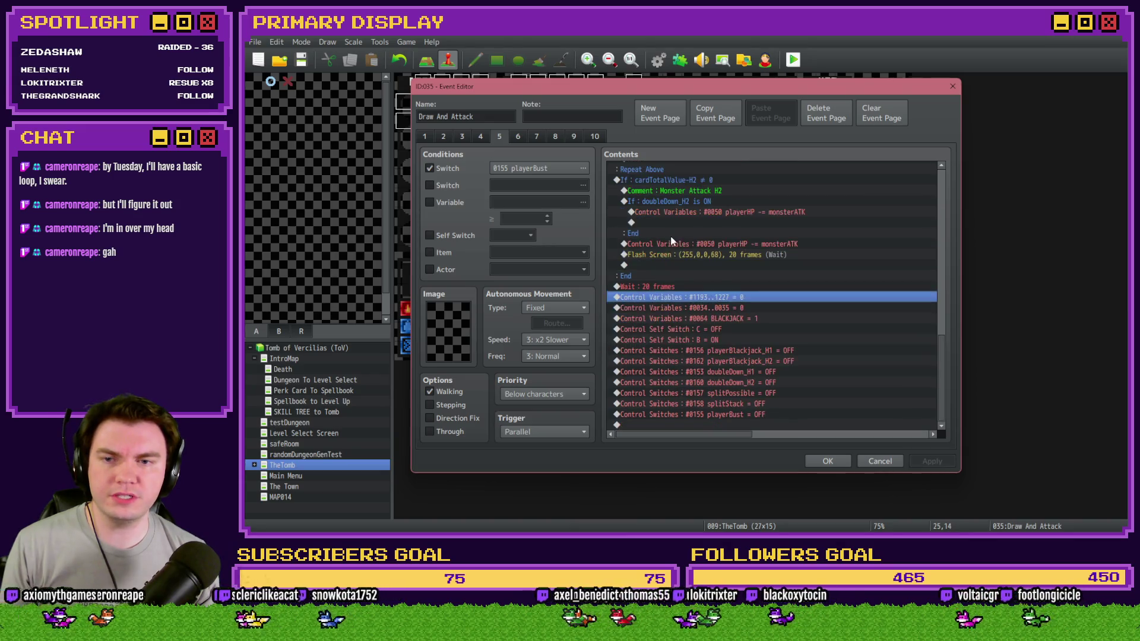
pyautogui.click(671, 286)
pyautogui.hotkey('ctrl', 'v')
pyautogui.click(827, 461)
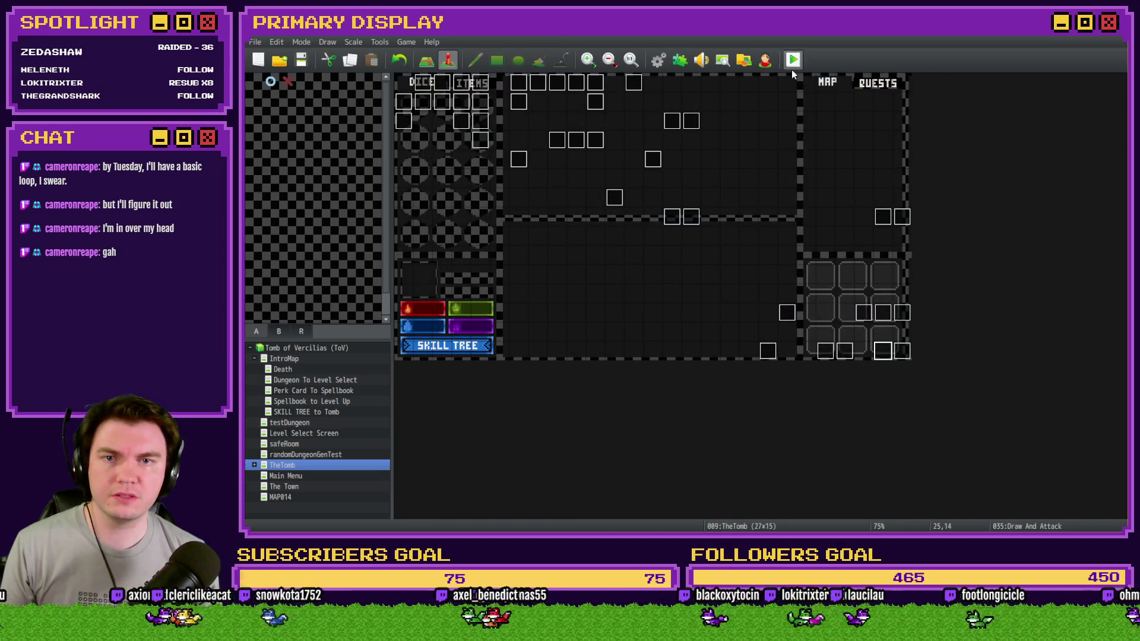
pyautogui.click(794, 60)
# Playtest with Fairlii's Fantastic Scroll, hit past 21 in the skull battle, then close the game.
pyautogui.click(644, 293)
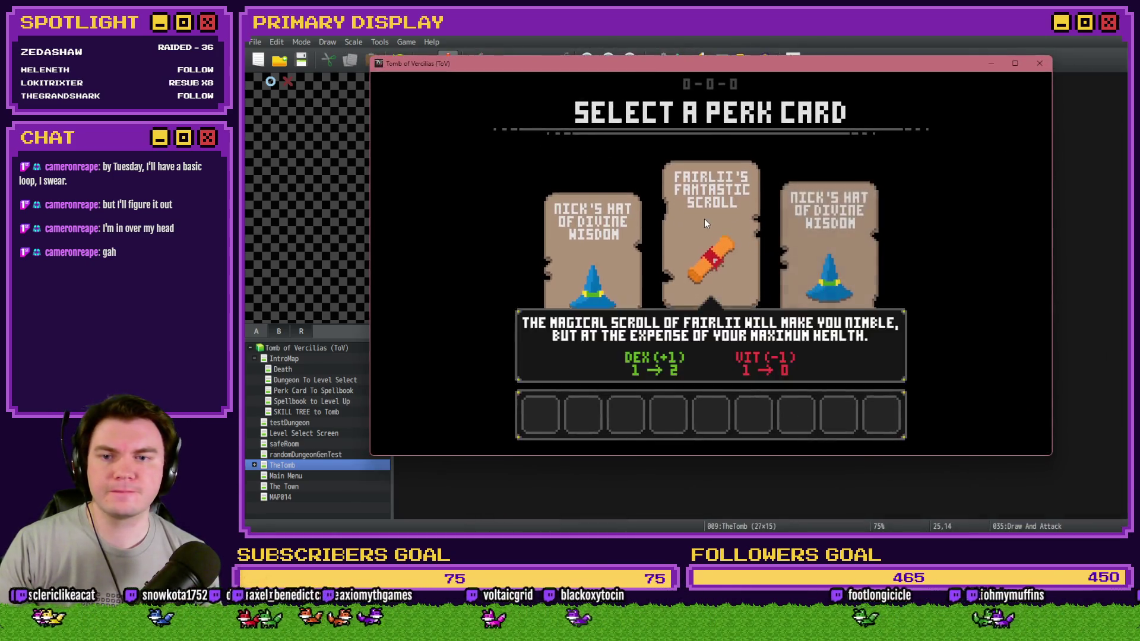
pyautogui.click(704, 220)
pyautogui.click(707, 232)
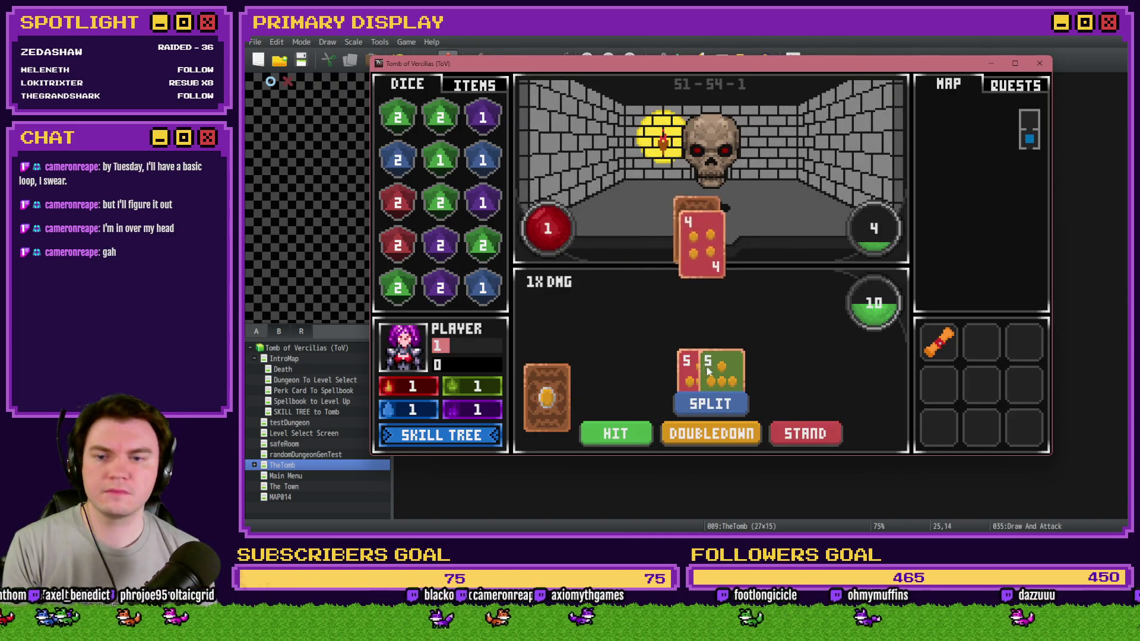
pyautogui.click(632, 432)
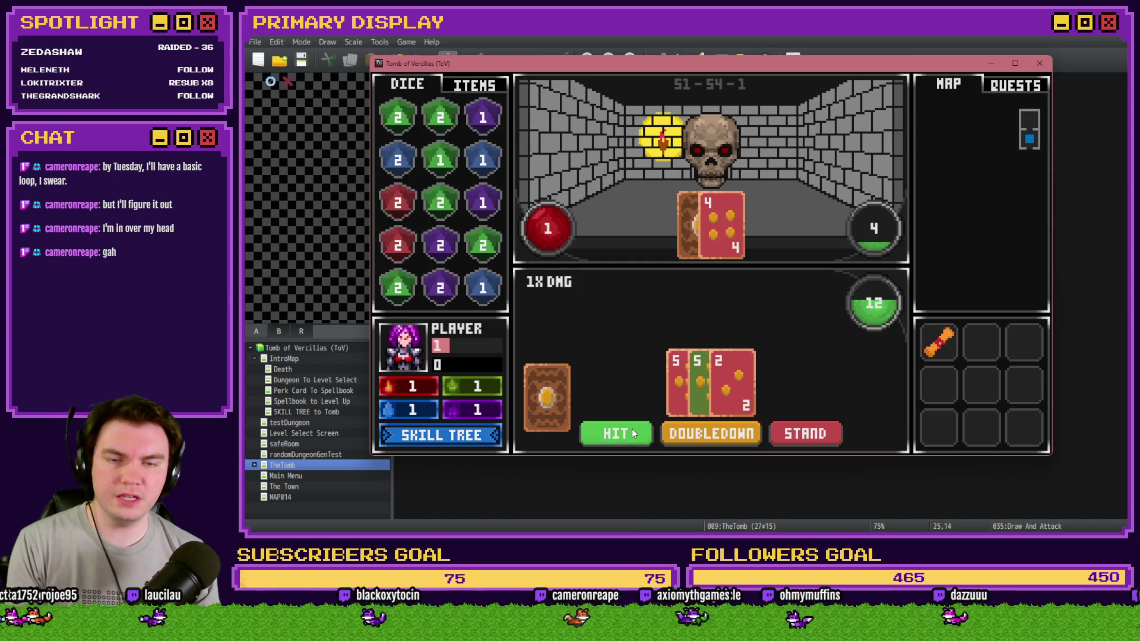
pyautogui.click(632, 429)
pyautogui.click(632, 430)
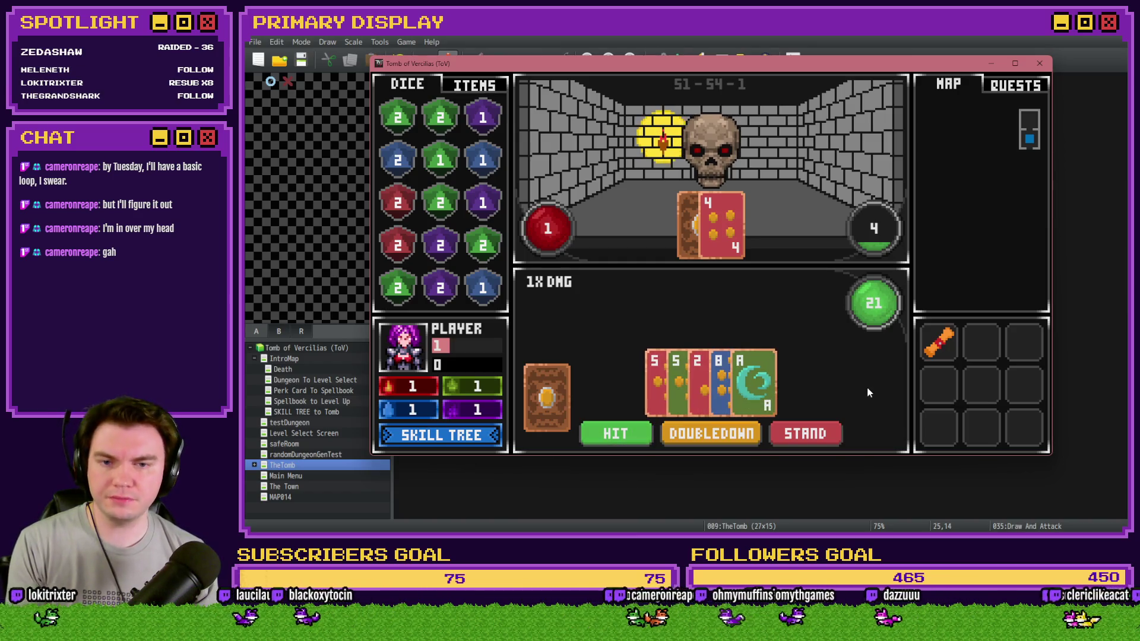
pyautogui.click(620, 435)
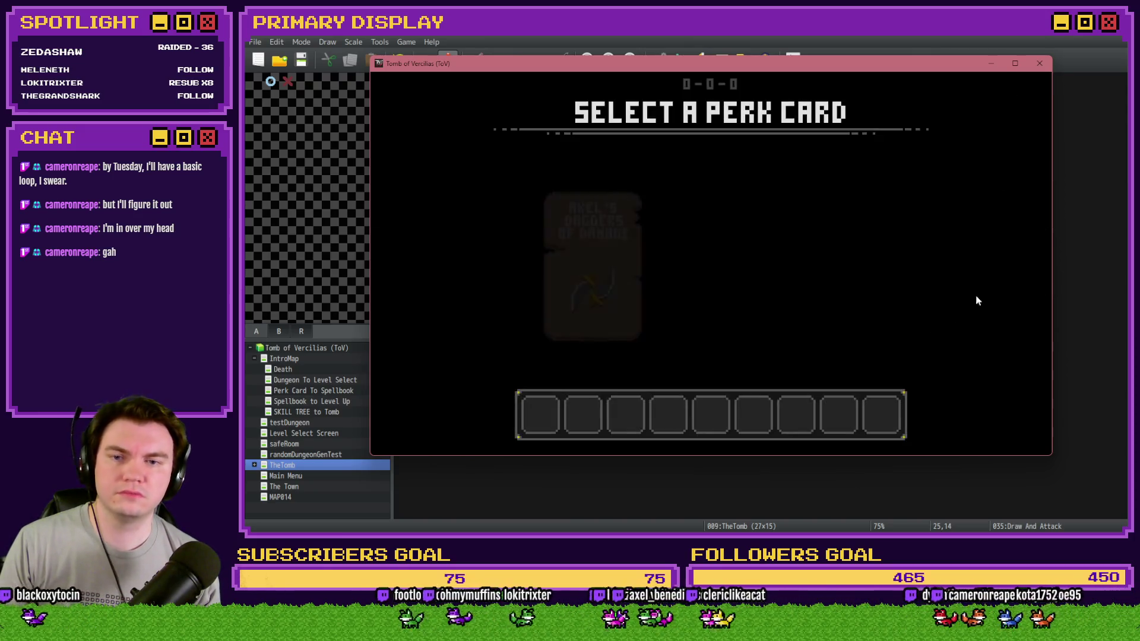
pyautogui.click(1039, 63)
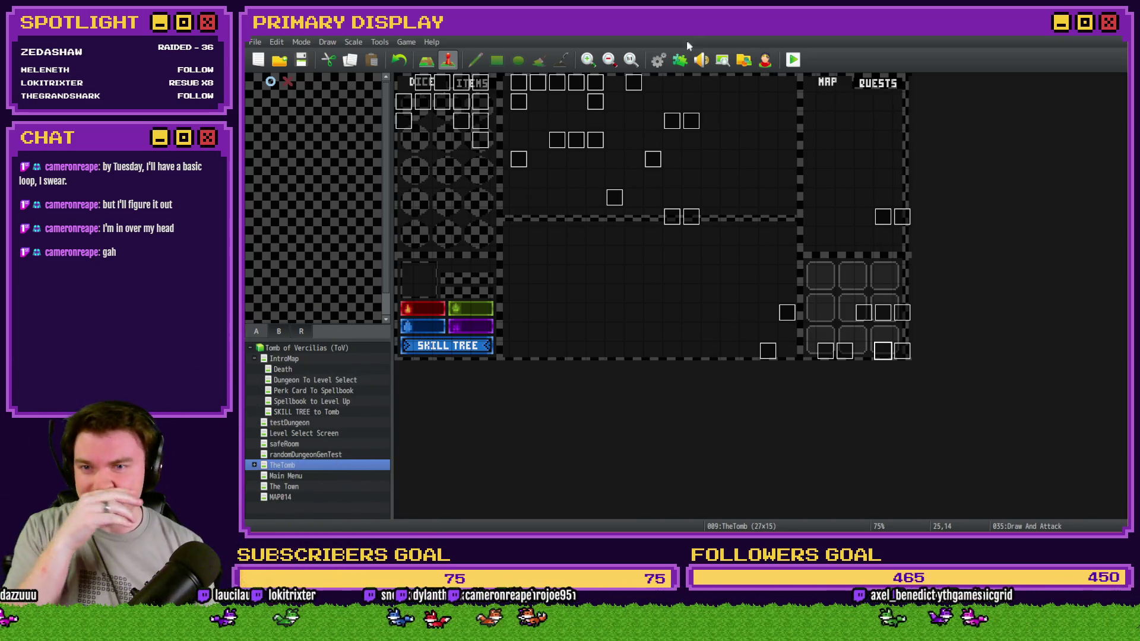
# Change Rancid Skull's Max HP from 1 to 10 in the Database Enemies tab and save.
pyautogui.click(656, 66)
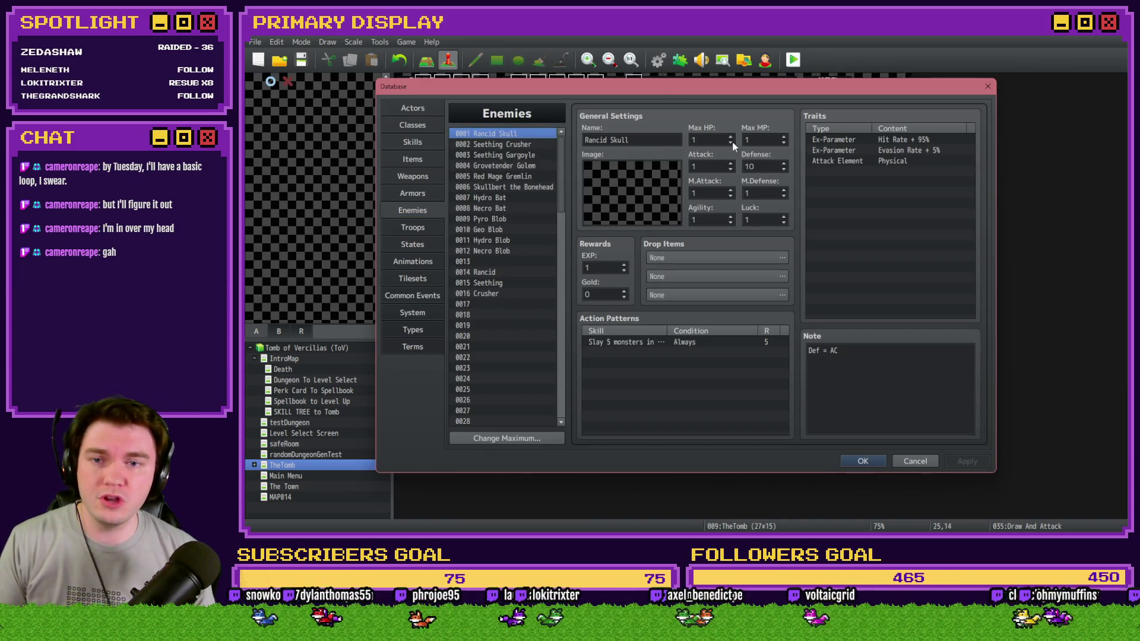
pyautogui.doubleClick(701, 141)
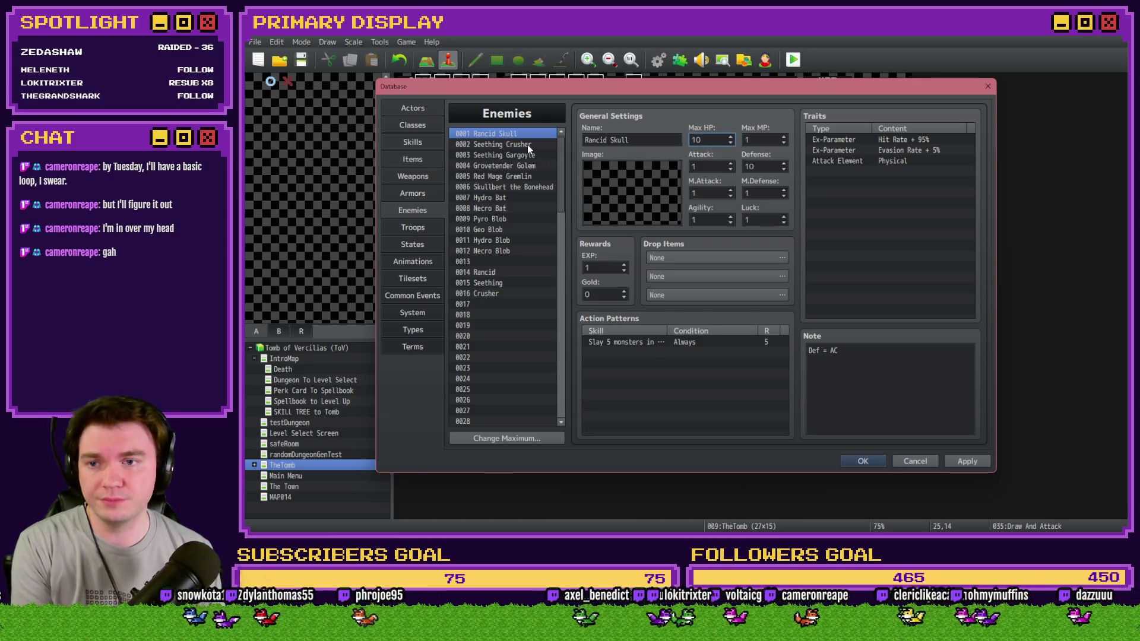
pyautogui.click(527, 144)
pyautogui.doubleClick(717, 140)
pyautogui.click(860, 460)
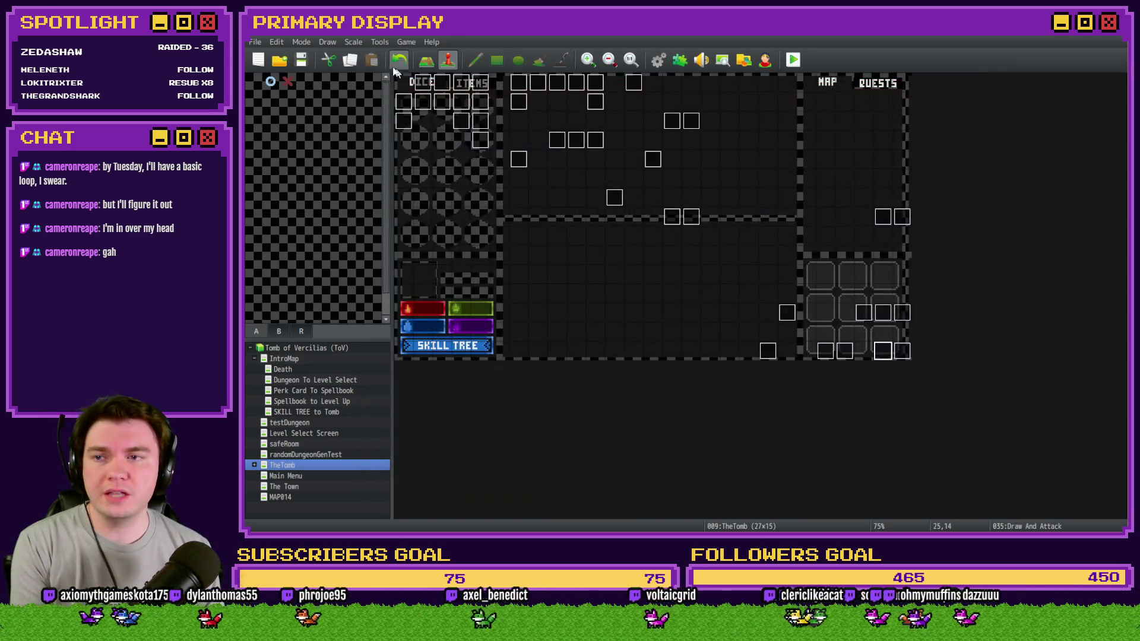
# Start a new playtest picking Axel's Daggers, Spiked Pauldron and Fairlii's Fantastic Scroll perks.
pyautogui.hotkey('ctrl', 'r')
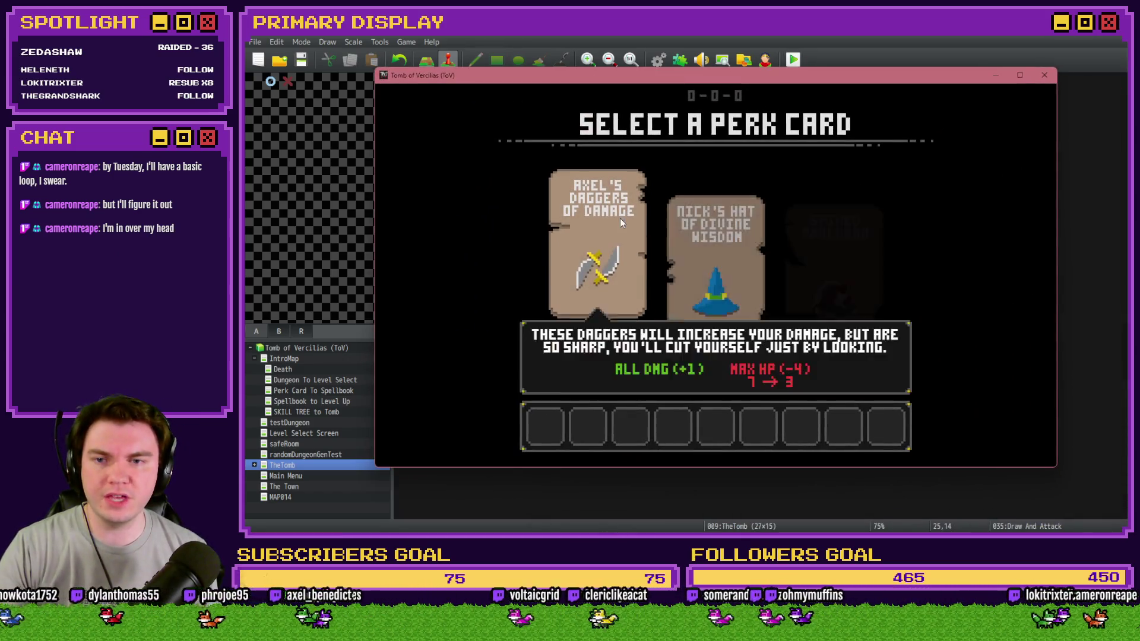
pyautogui.click(620, 221)
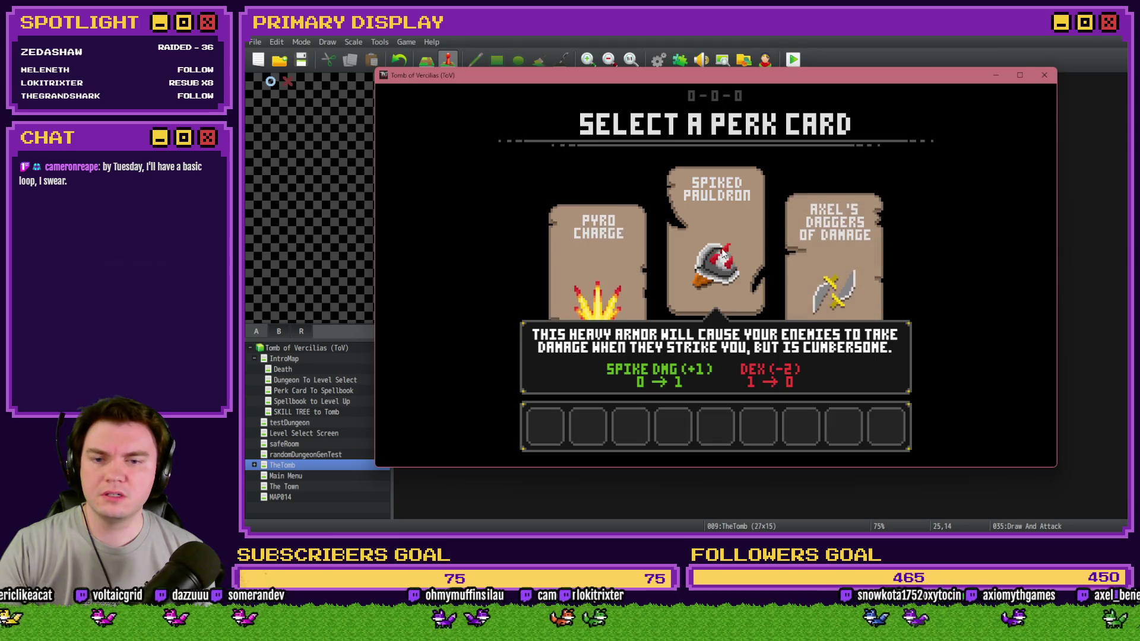
pyautogui.click(721, 254)
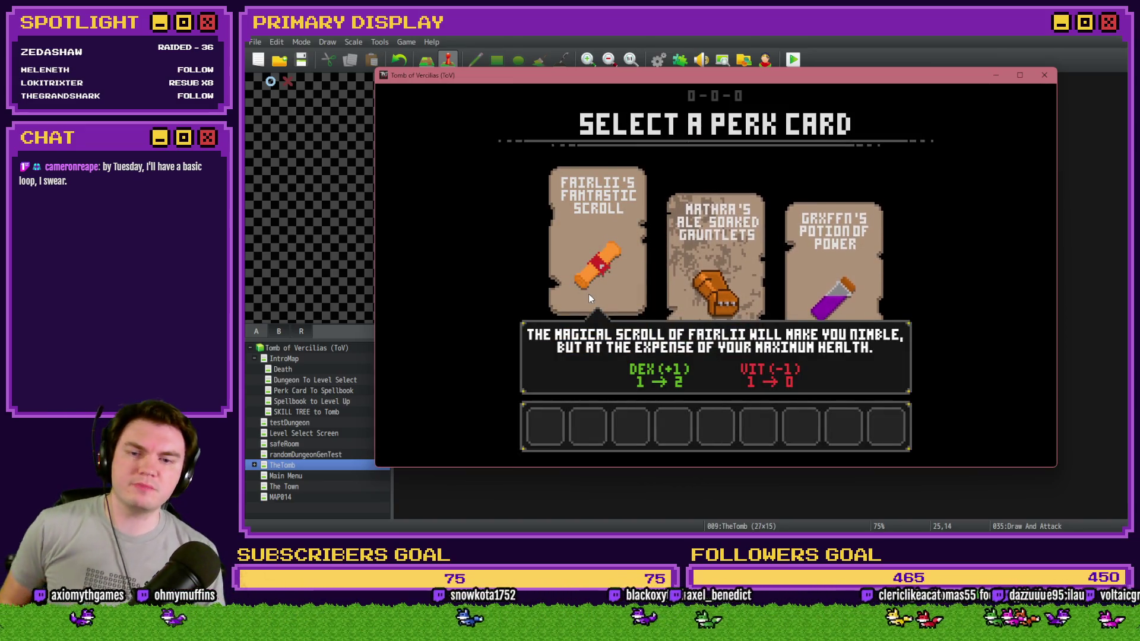
pyautogui.click(590, 293)
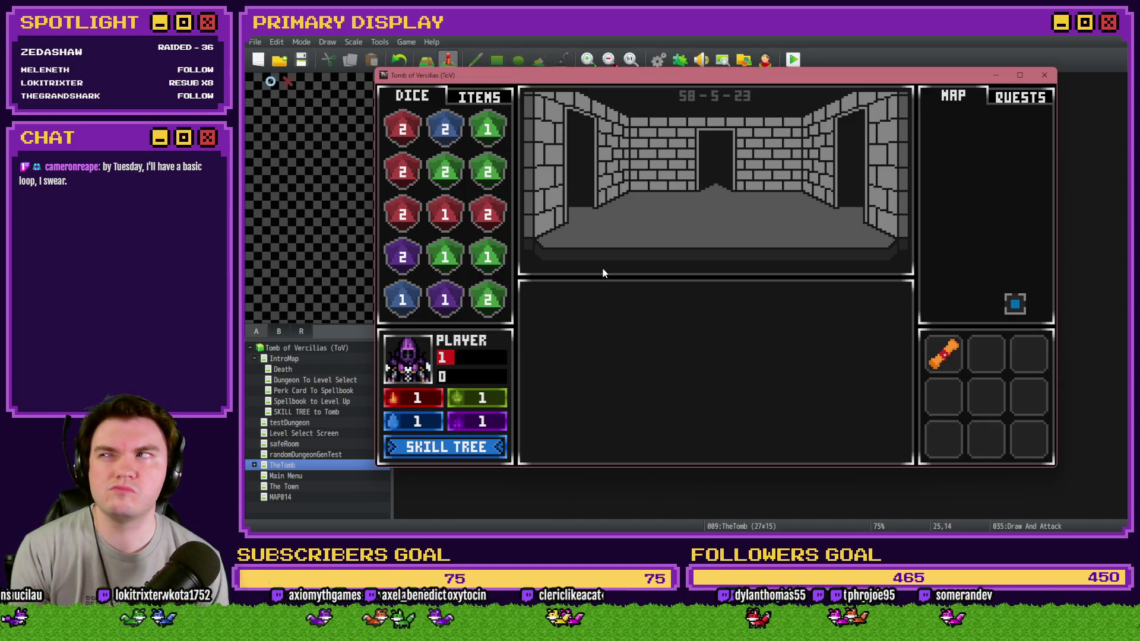
# Beat the orc standing at 17, check the Items tab, and step into the skull room.
pyautogui.press('Up')
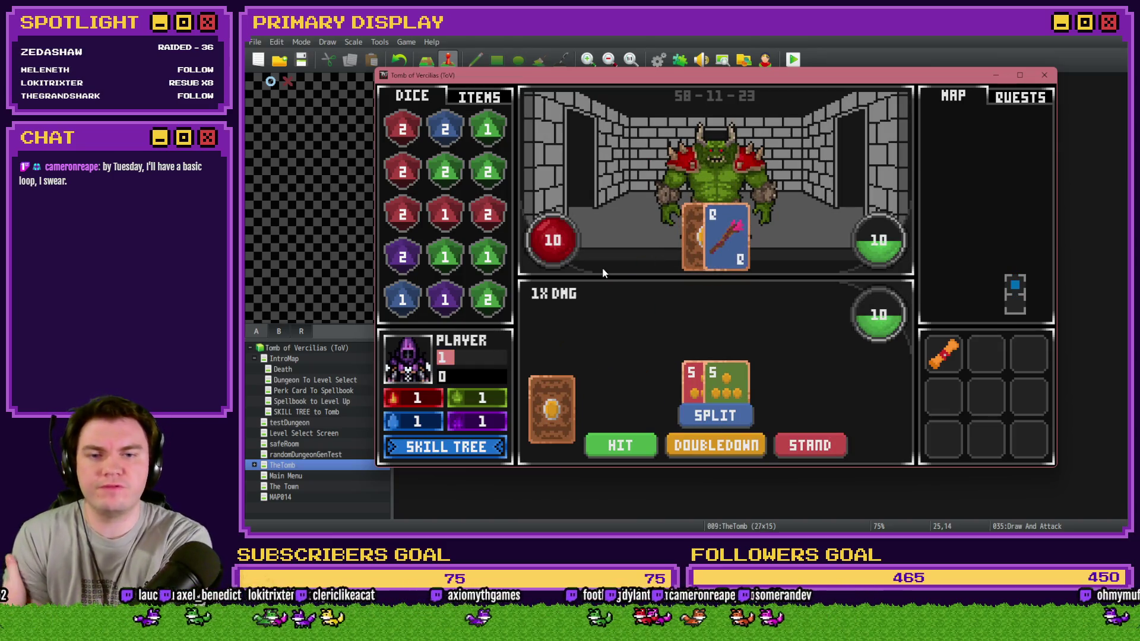
pyautogui.click(598, 442)
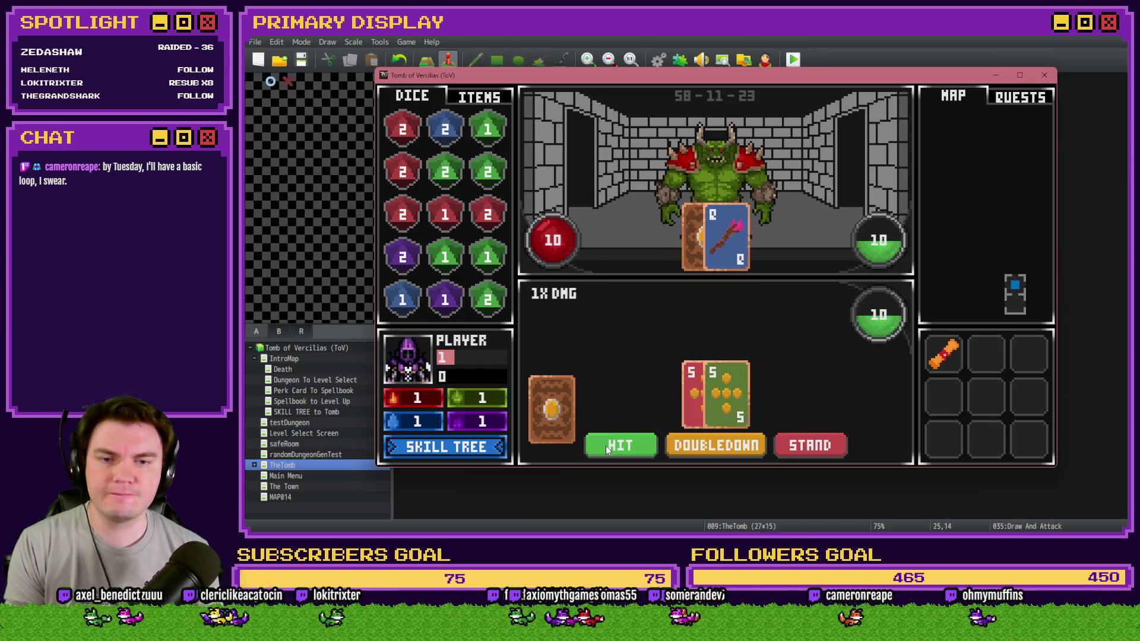
pyautogui.click(600, 443)
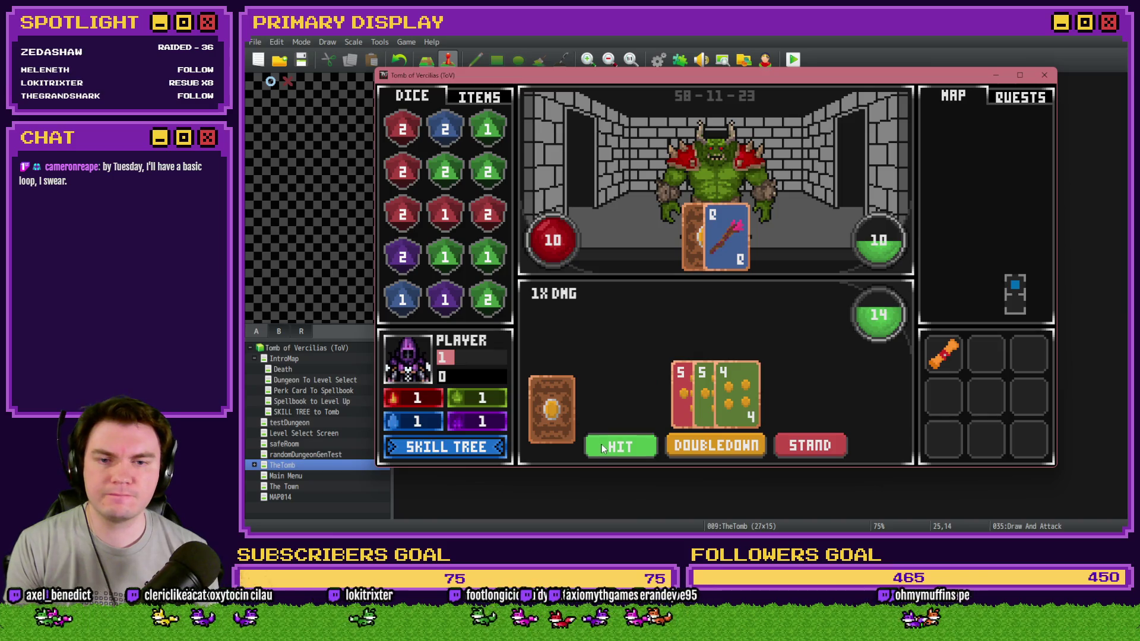
pyautogui.click(831, 449)
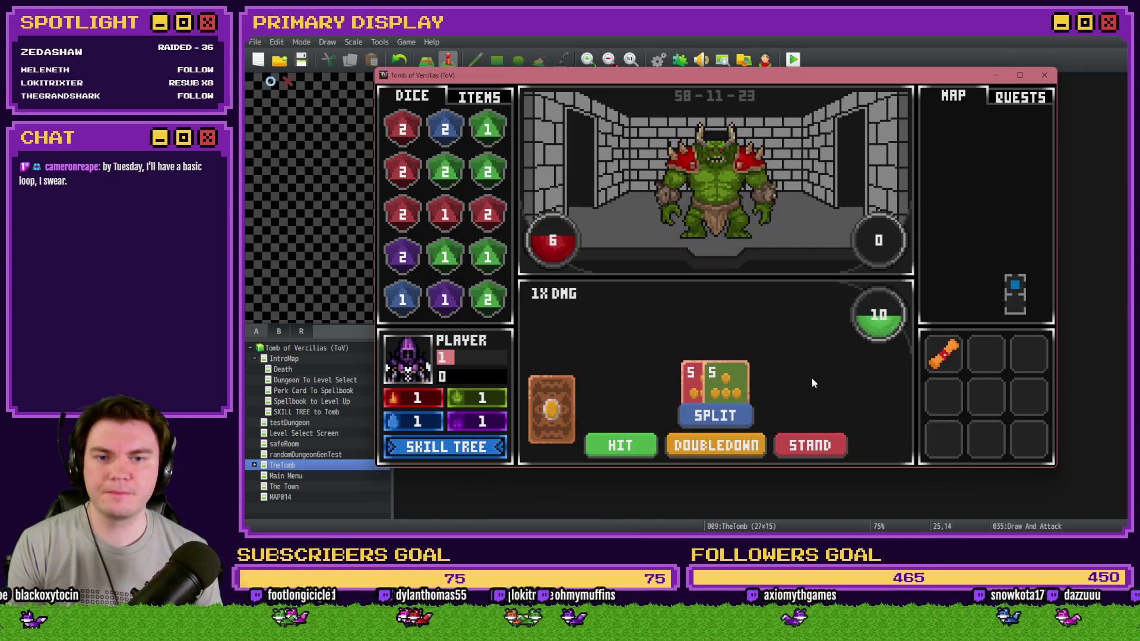
pyautogui.click(640, 445)
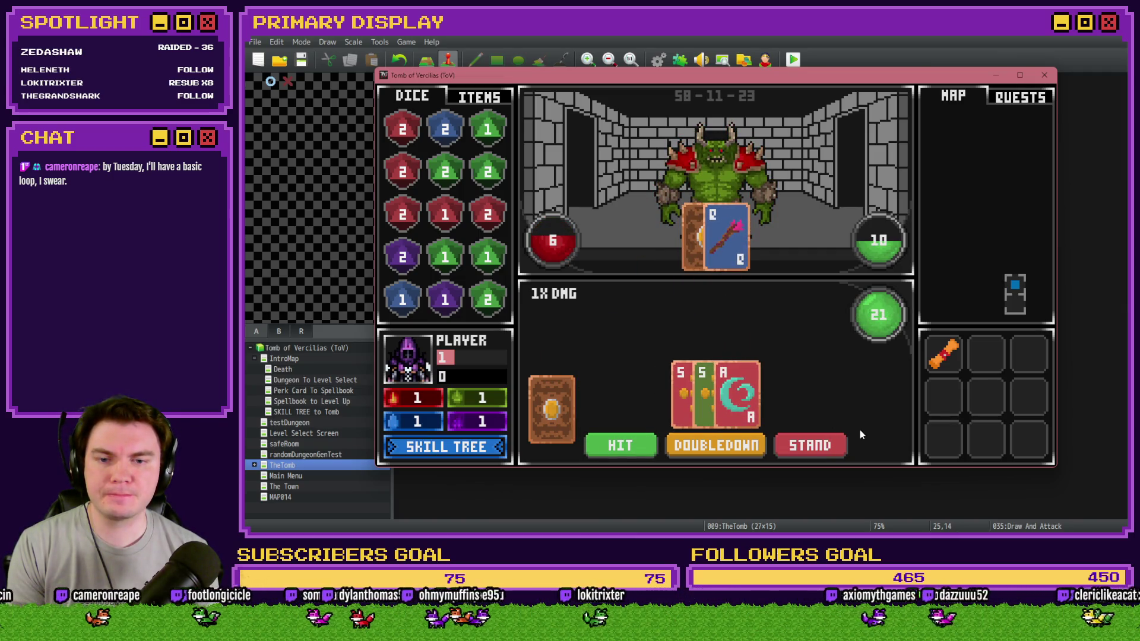
pyautogui.click(828, 448)
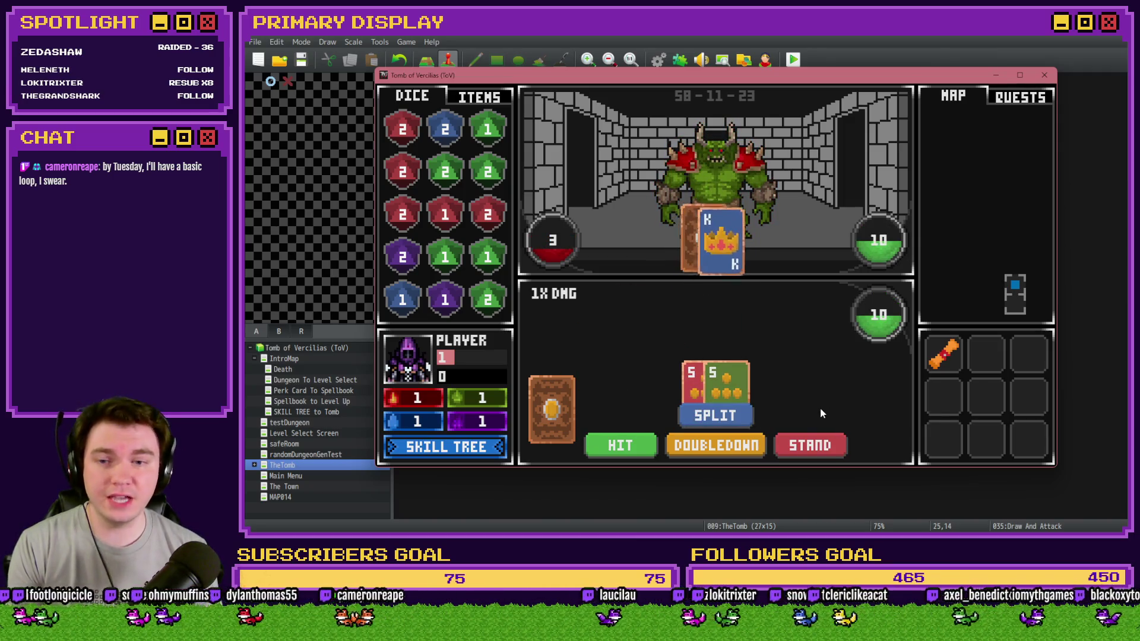
pyautogui.click(626, 446)
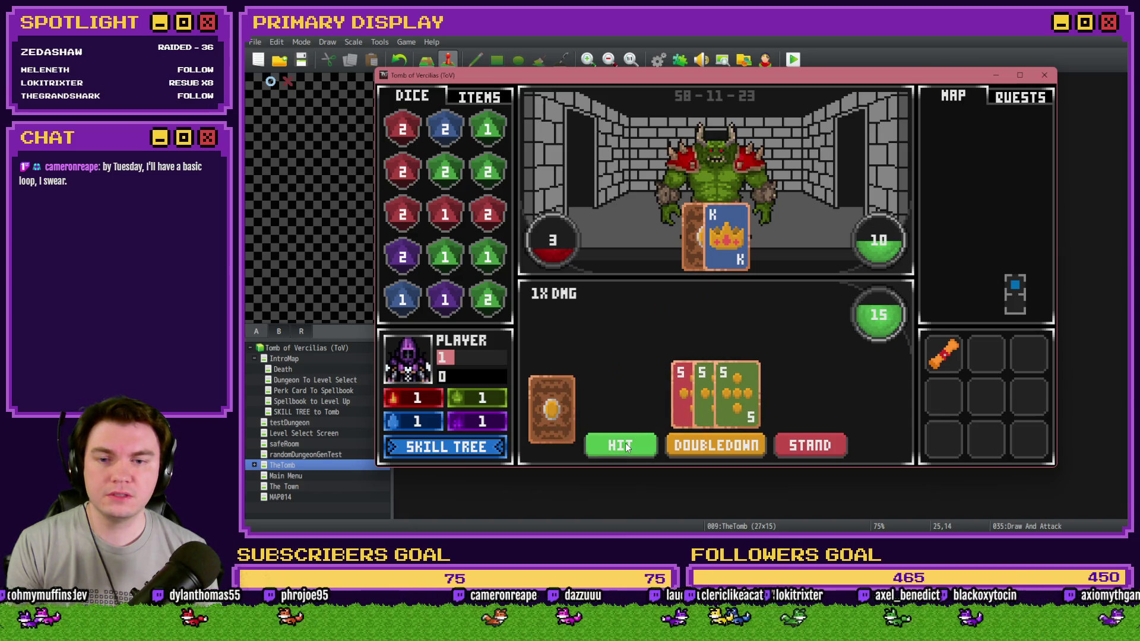
pyautogui.click(626, 446)
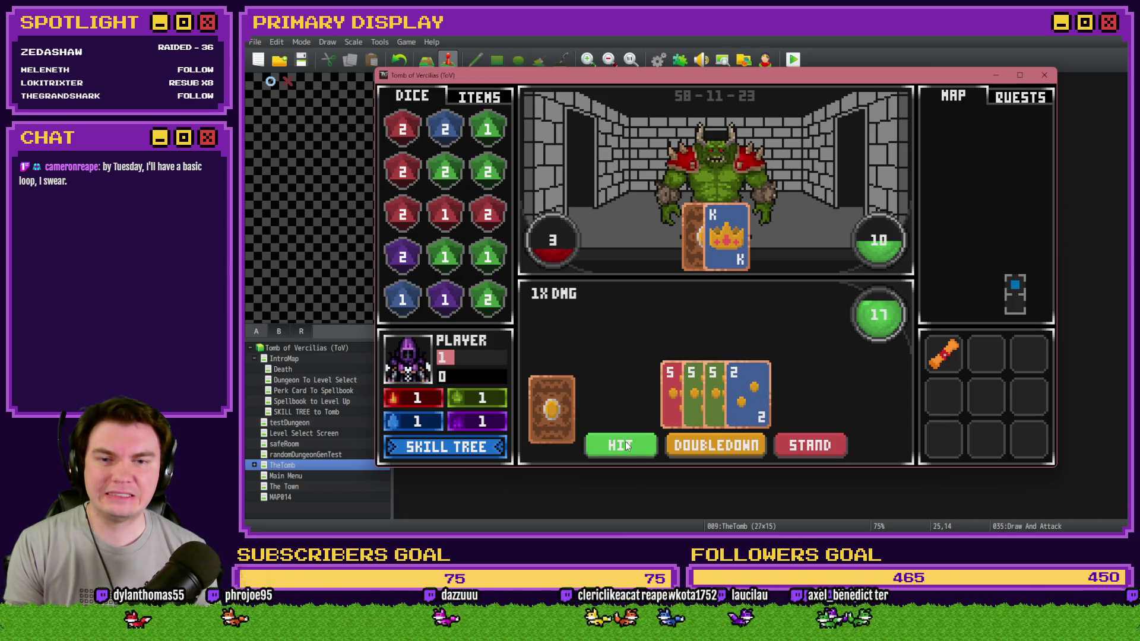
pyautogui.click(825, 446)
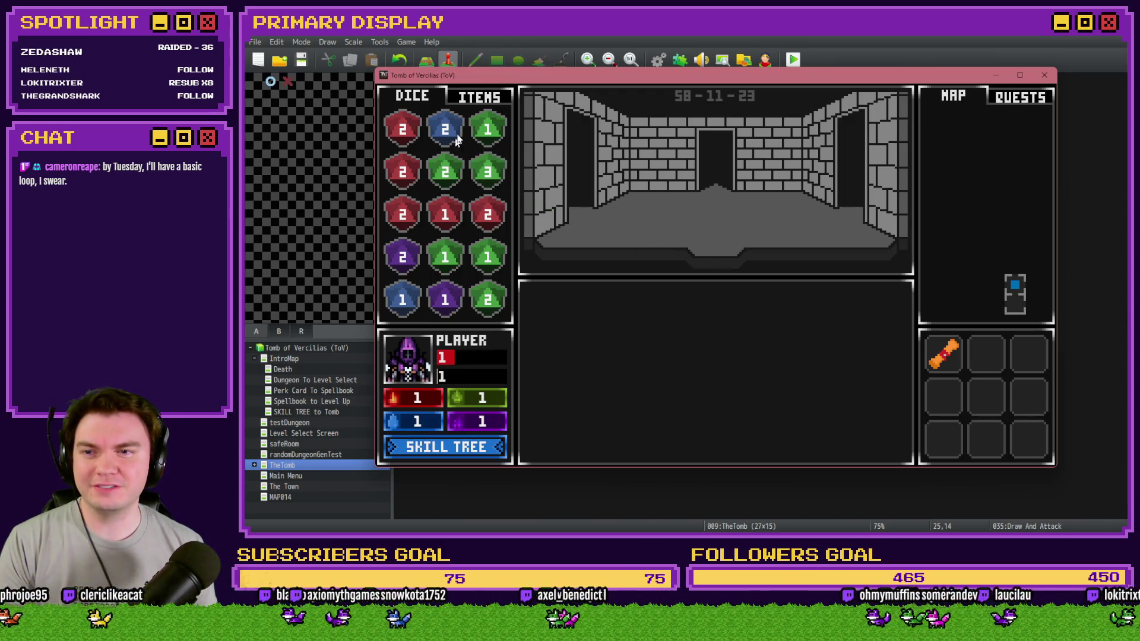
pyautogui.click(478, 97)
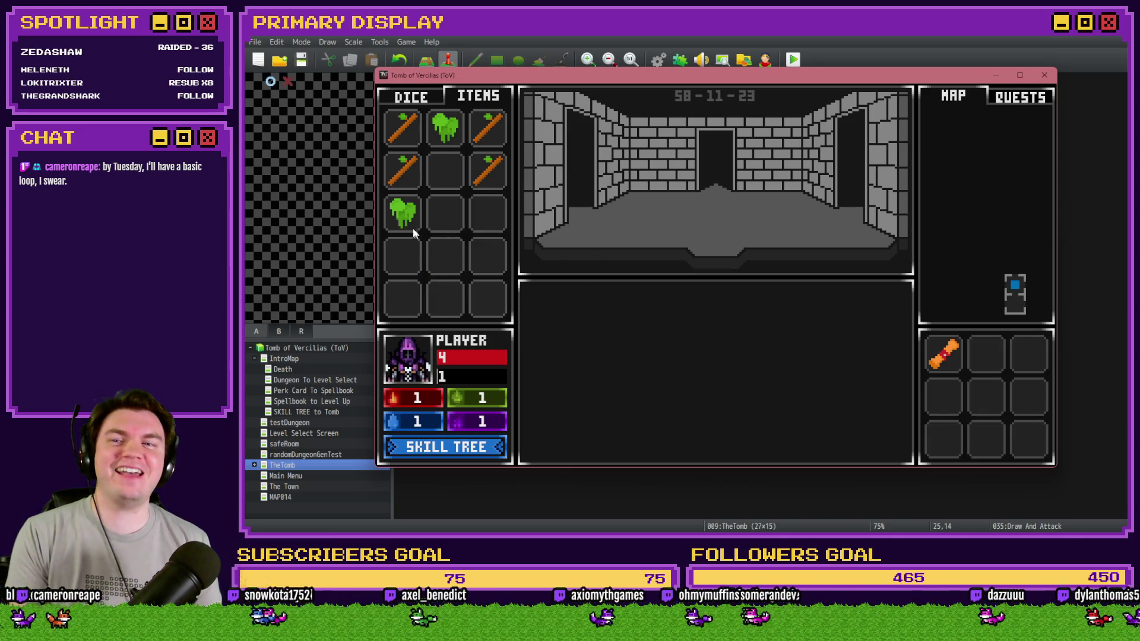
pyautogui.click(591, 240)
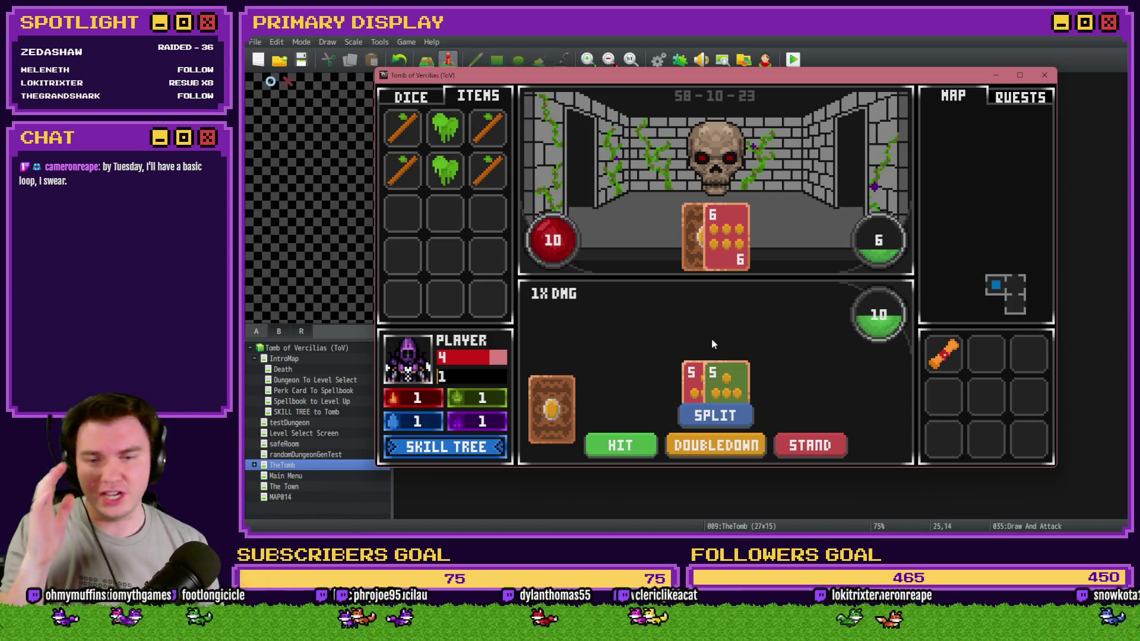
# Stand on 20 against the skull, then hit to 14, 20 and onto the pair of 5s.
pyautogui.click(633, 443)
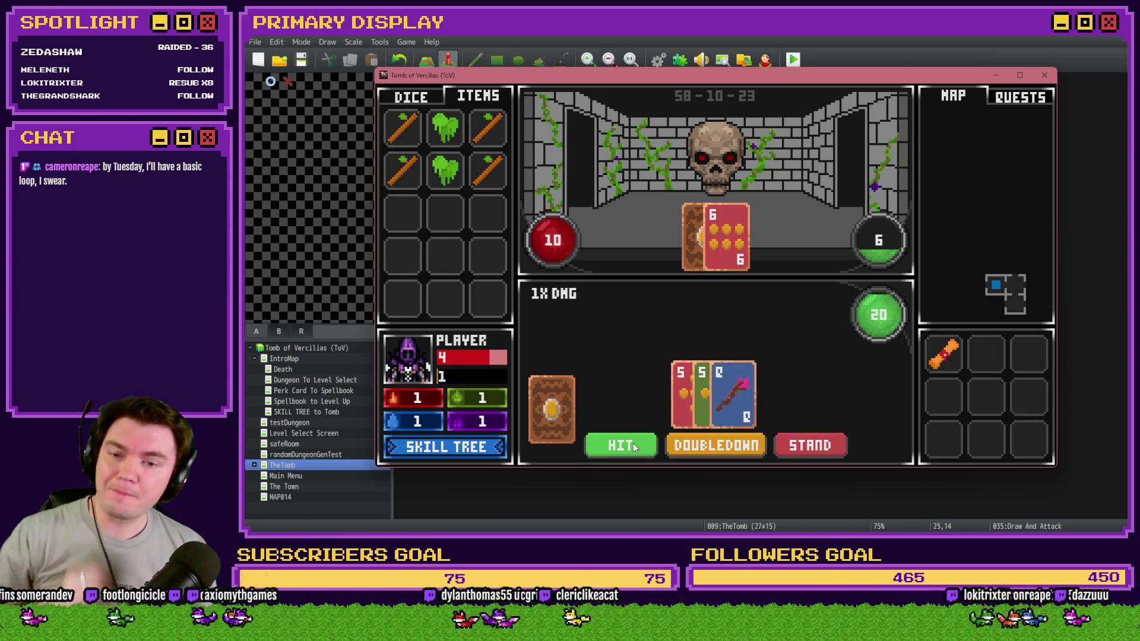
pyautogui.click(837, 443)
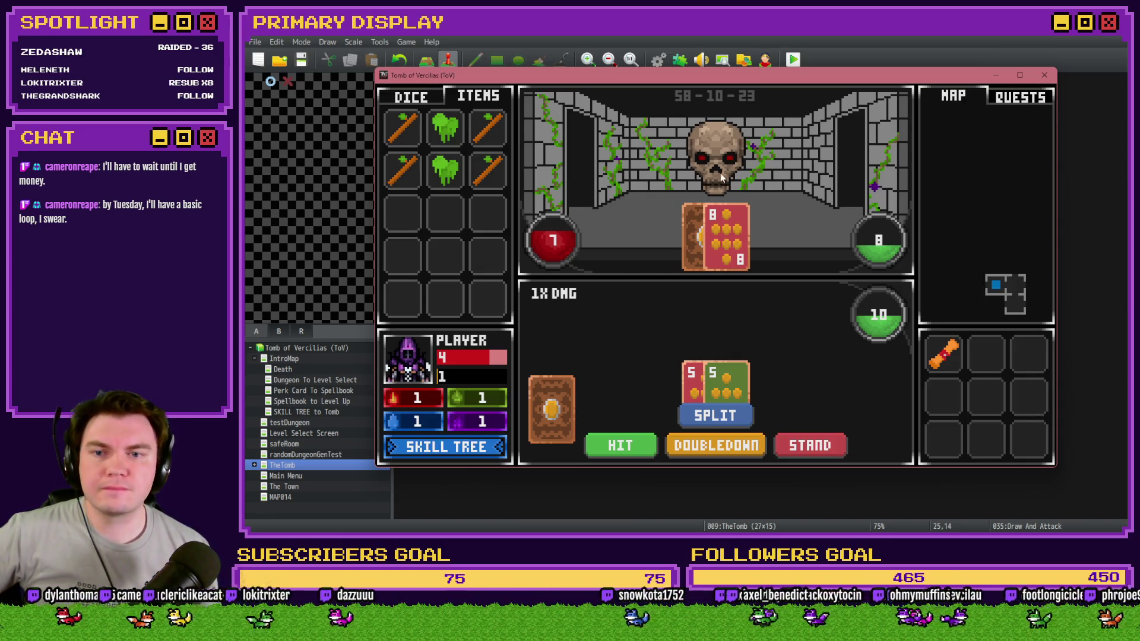
pyautogui.moveTo(952, 356)
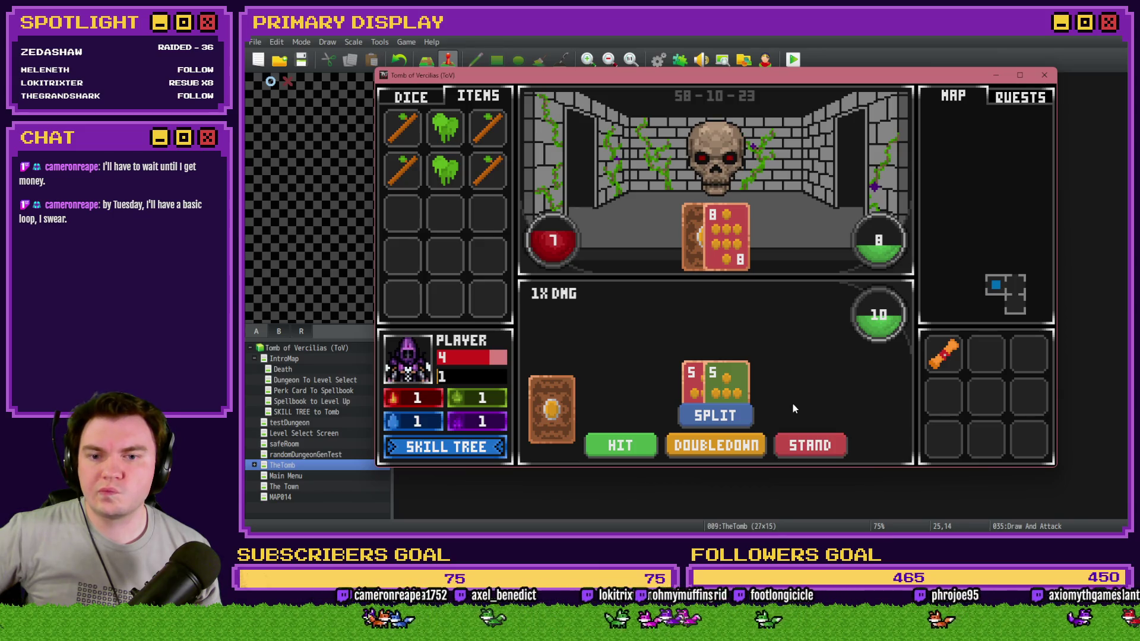
pyautogui.click(627, 444)
pyautogui.click(627, 444)
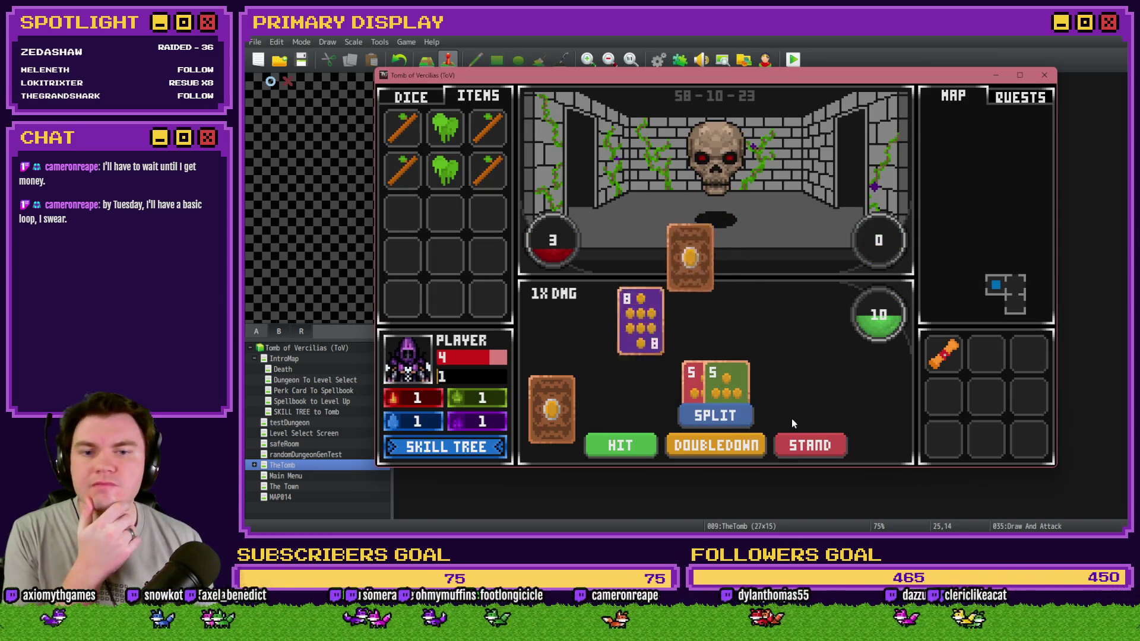
pyautogui.click(629, 444)
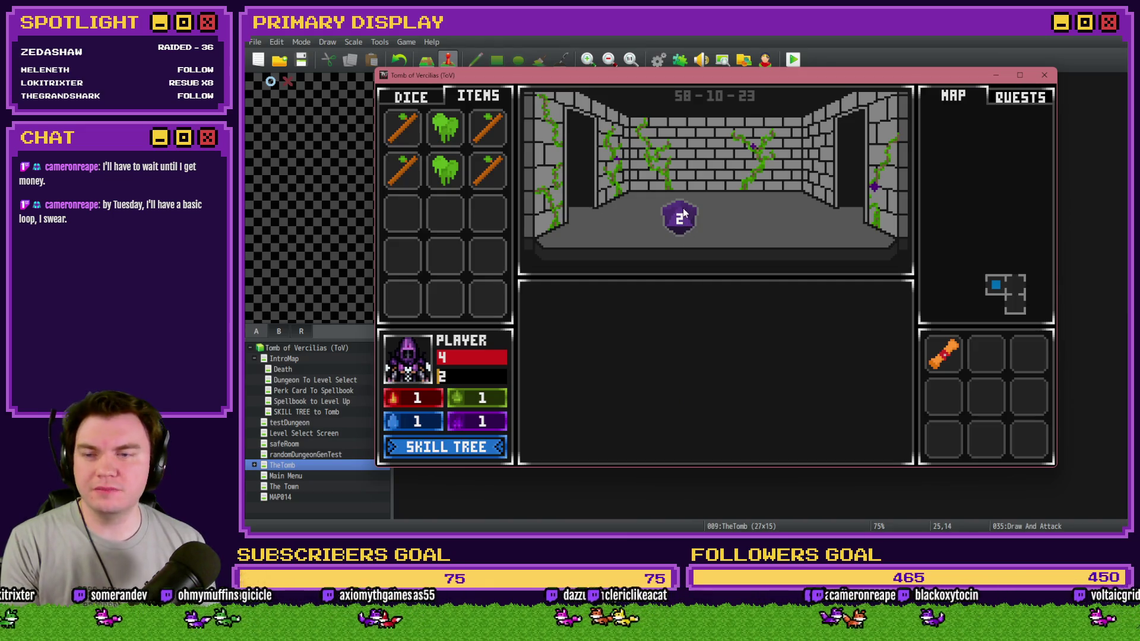
# Rearrange the dice: take the purple 2, merge the red 2s into a 3, and move the blue 1.
pyautogui.moveTo(680, 223); pyautogui.dragTo(415, 250)
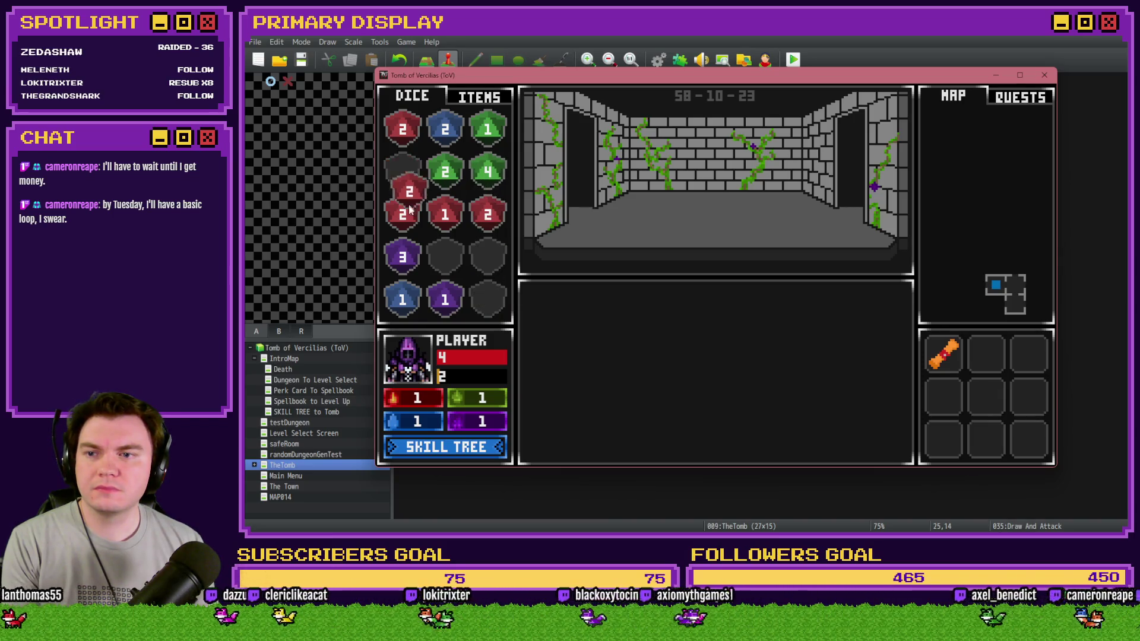
pyautogui.moveTo(410, 209); pyautogui.dragTo(405, 213)
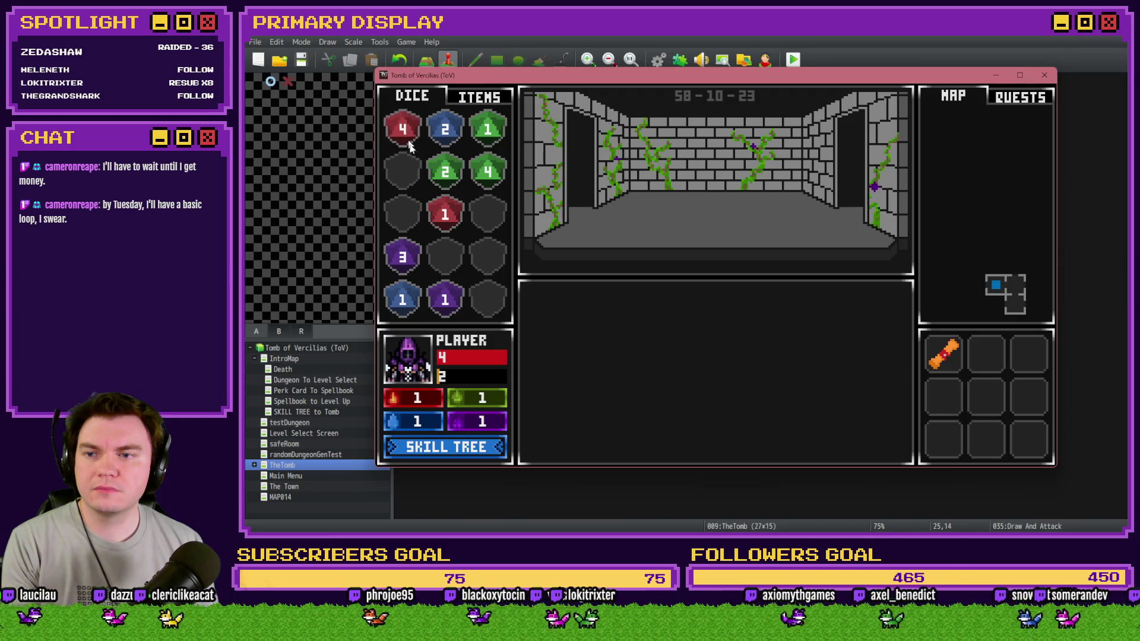
pyautogui.moveTo(401, 283); pyautogui.dragTo(473, 229)
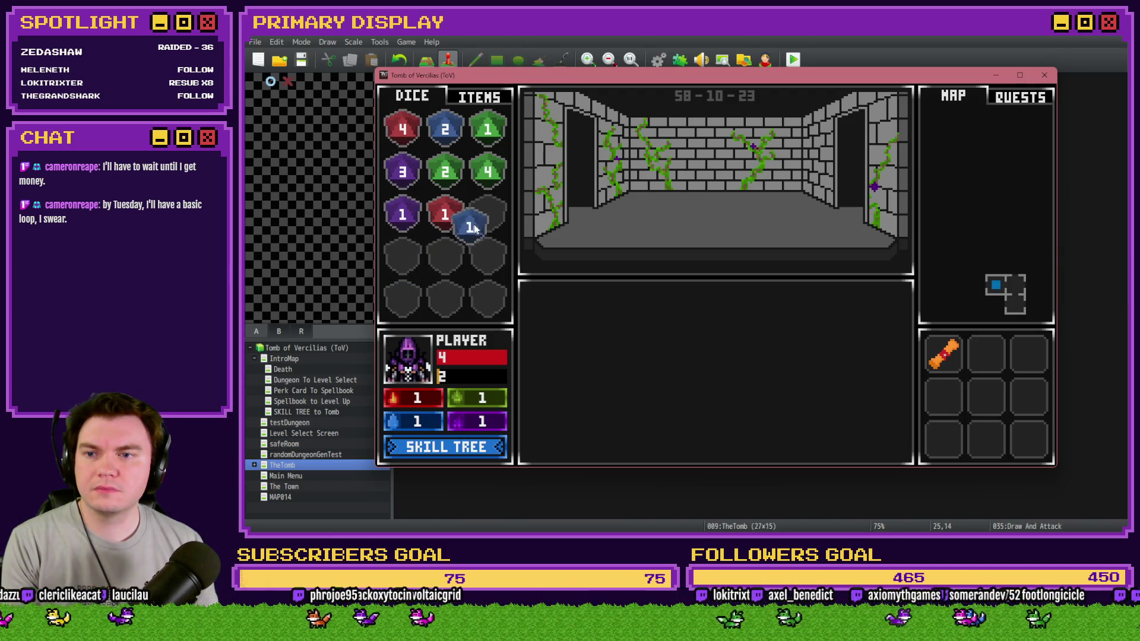
# Step into the skull fight and play three hands off pairs of 5s, standing on 19, 20 and 19, then advance.
pyautogui.press('Up')
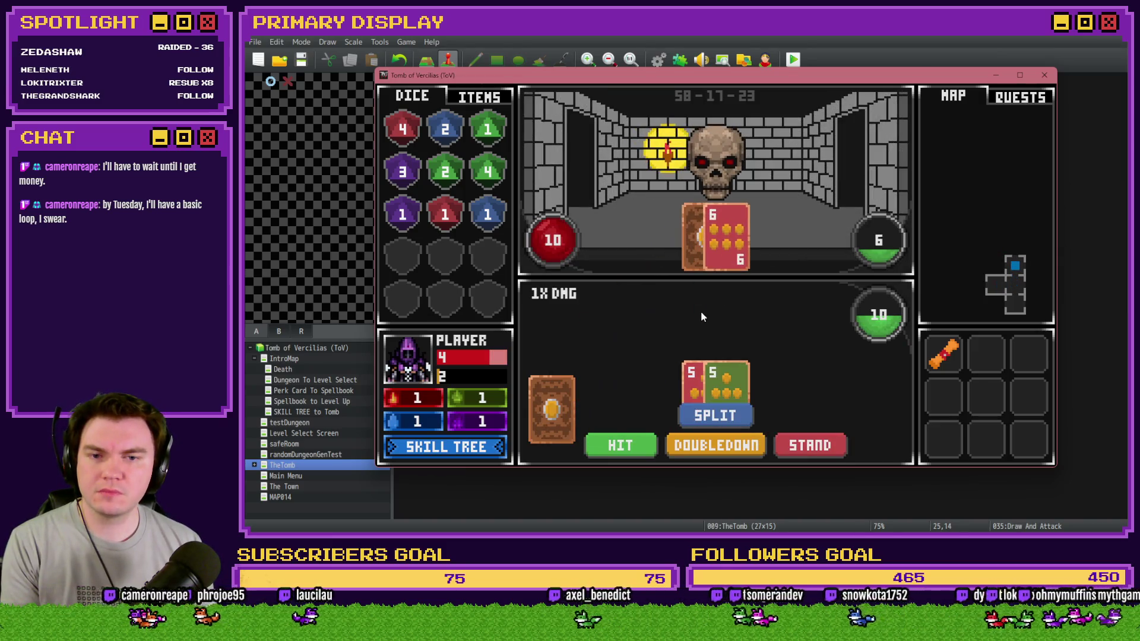
pyautogui.click(635, 440)
pyautogui.click(777, 443)
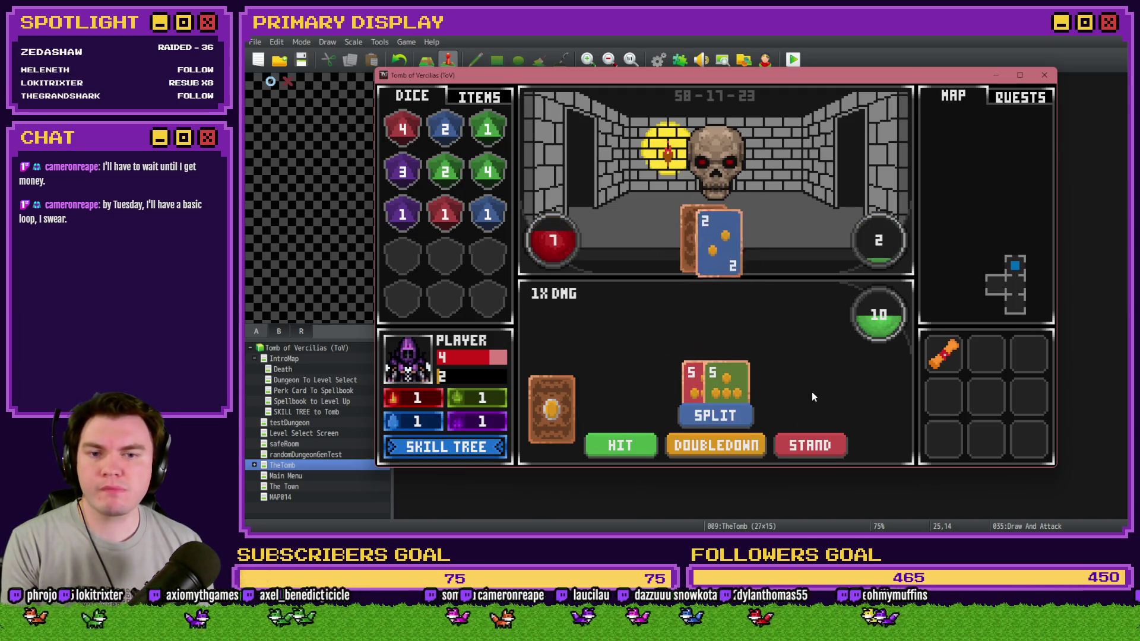
pyautogui.click(647, 445)
pyautogui.click(788, 444)
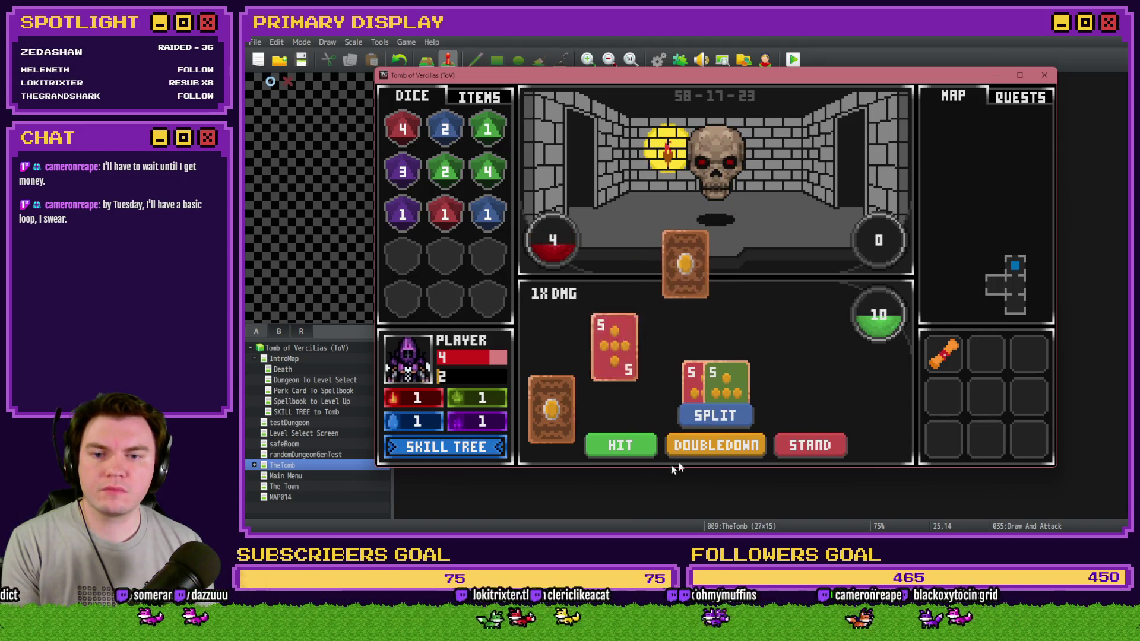
pyautogui.click(623, 447)
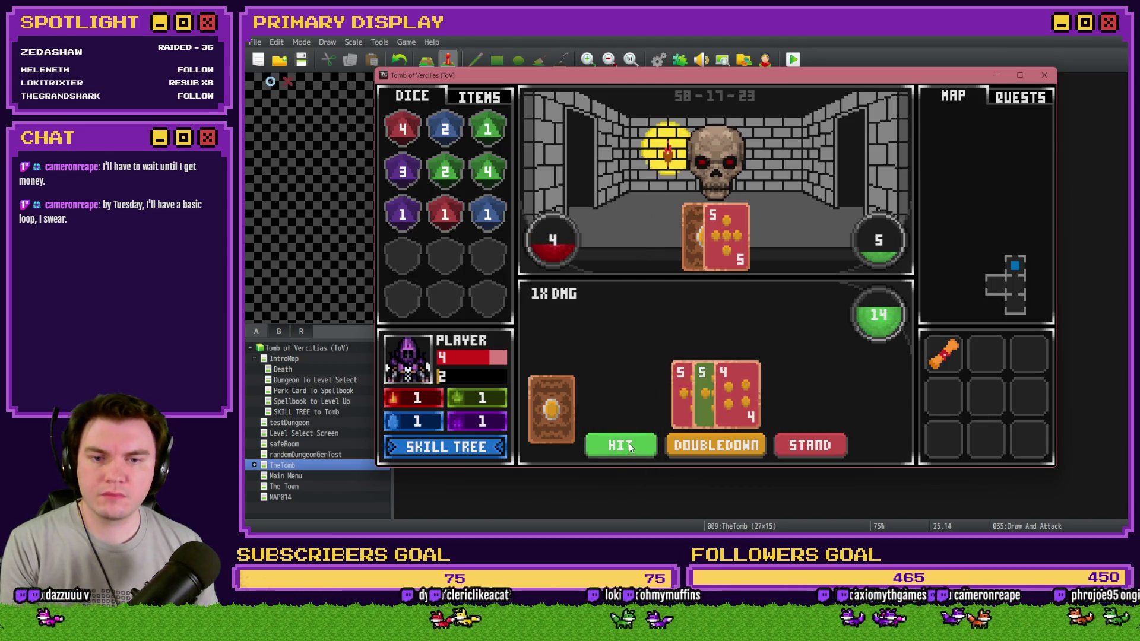
pyautogui.click(629, 444)
pyautogui.click(808, 426)
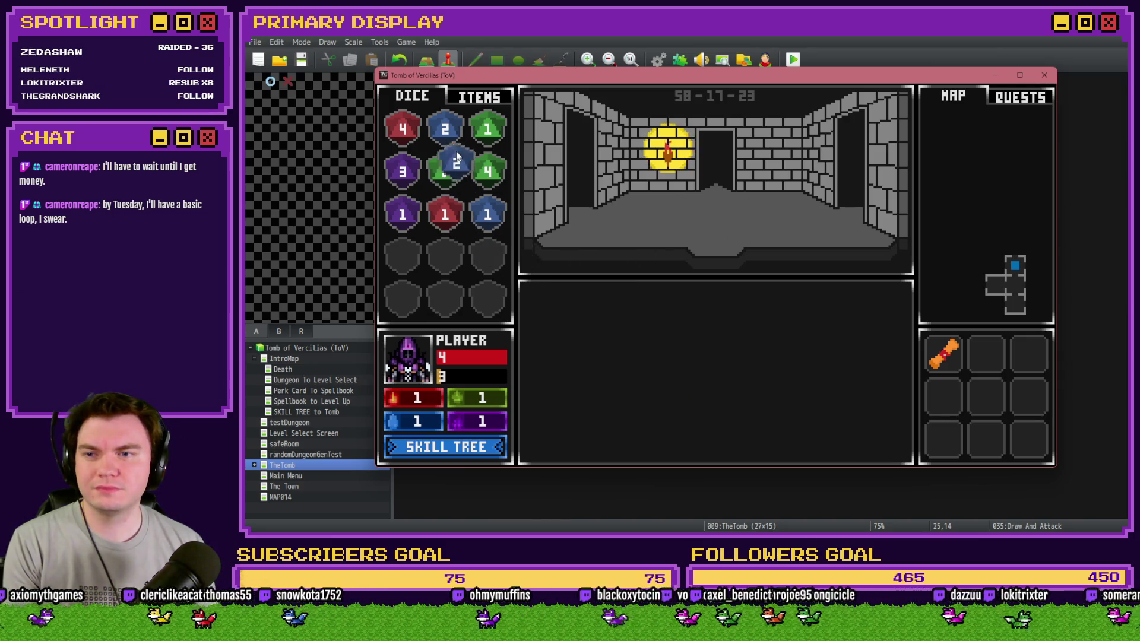
pyautogui.press('Up')
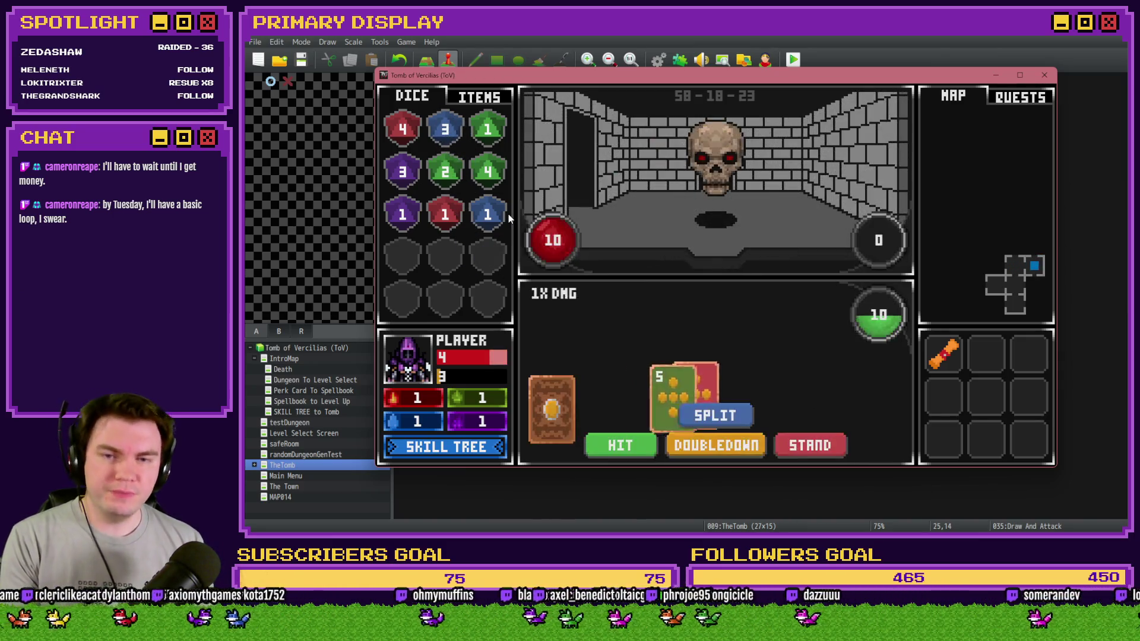
# Keep hitting on pairs of 5s against the skull, standing on 19, until a 22 bust brings YOU DIED.
pyautogui.click(637, 446)
pyautogui.click(639, 444)
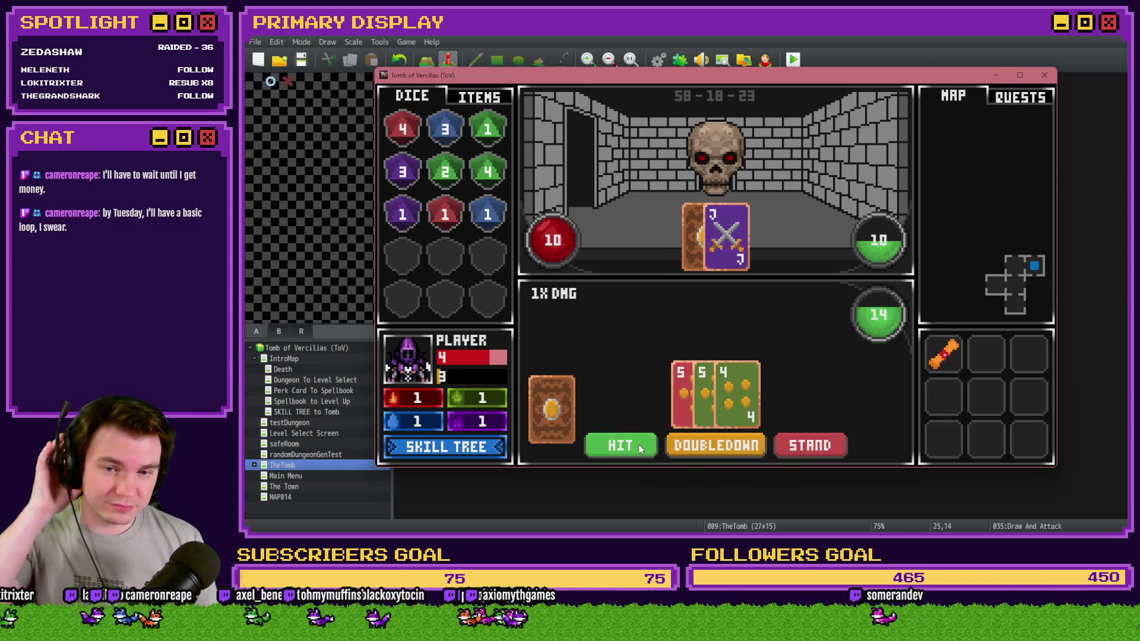
pyautogui.click(819, 453)
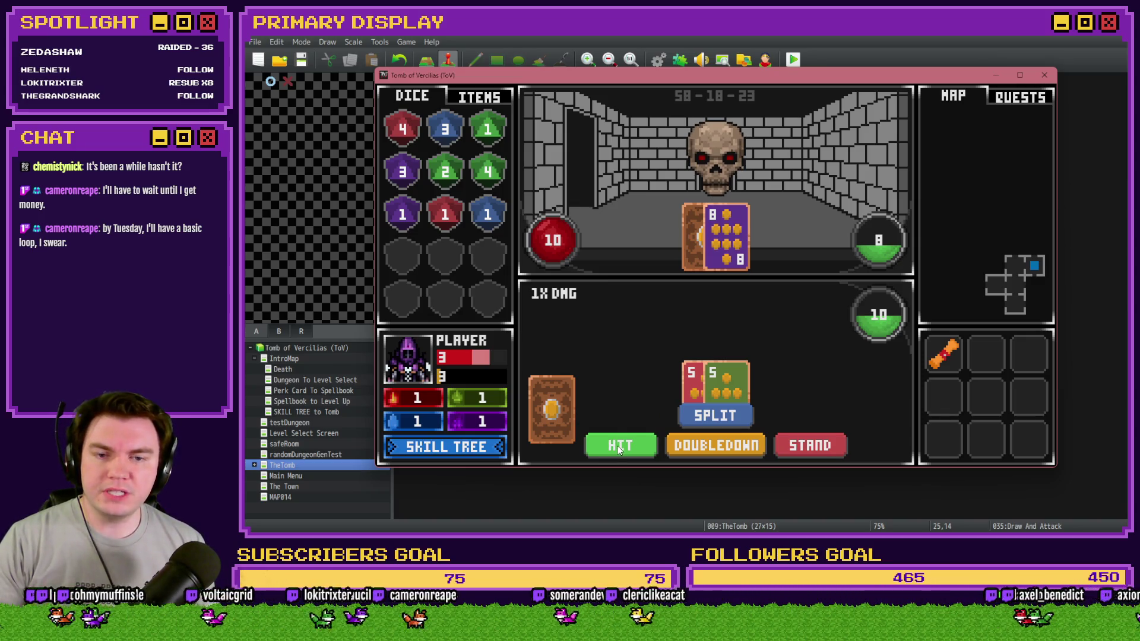
pyautogui.click(618, 447)
pyautogui.click(622, 447)
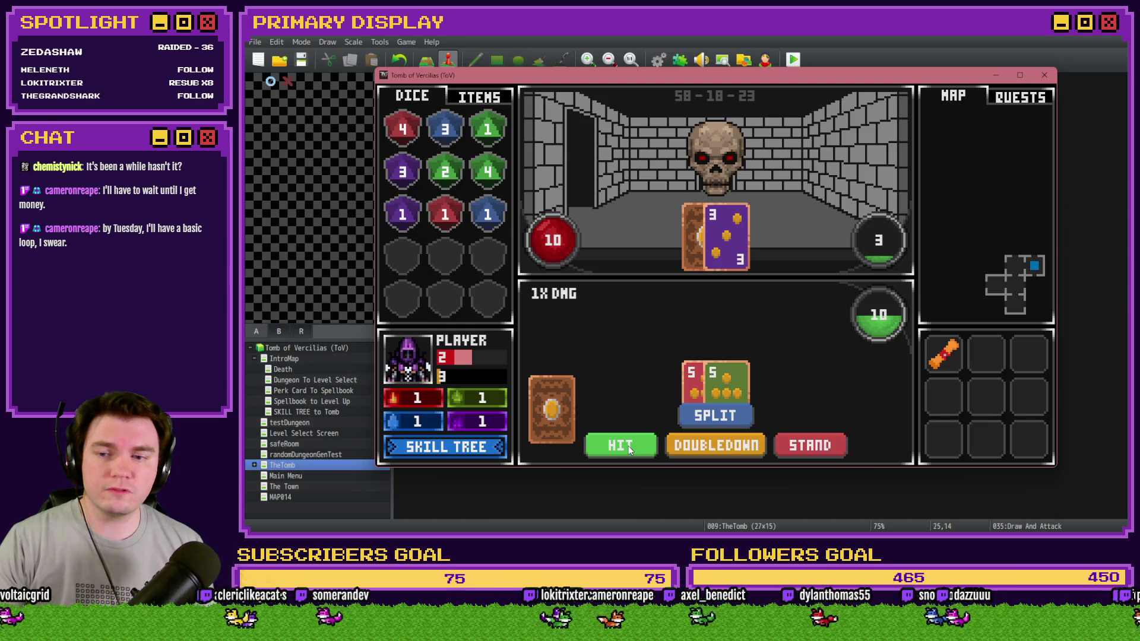
pyautogui.click(629, 444)
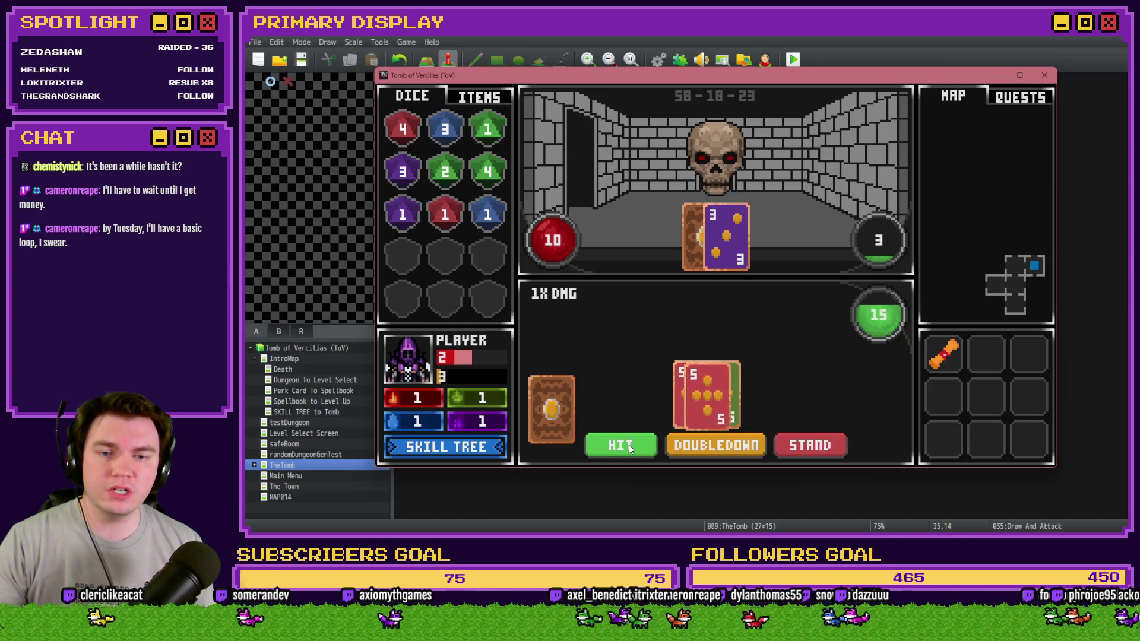
pyautogui.click(633, 445)
pyautogui.click(792, 444)
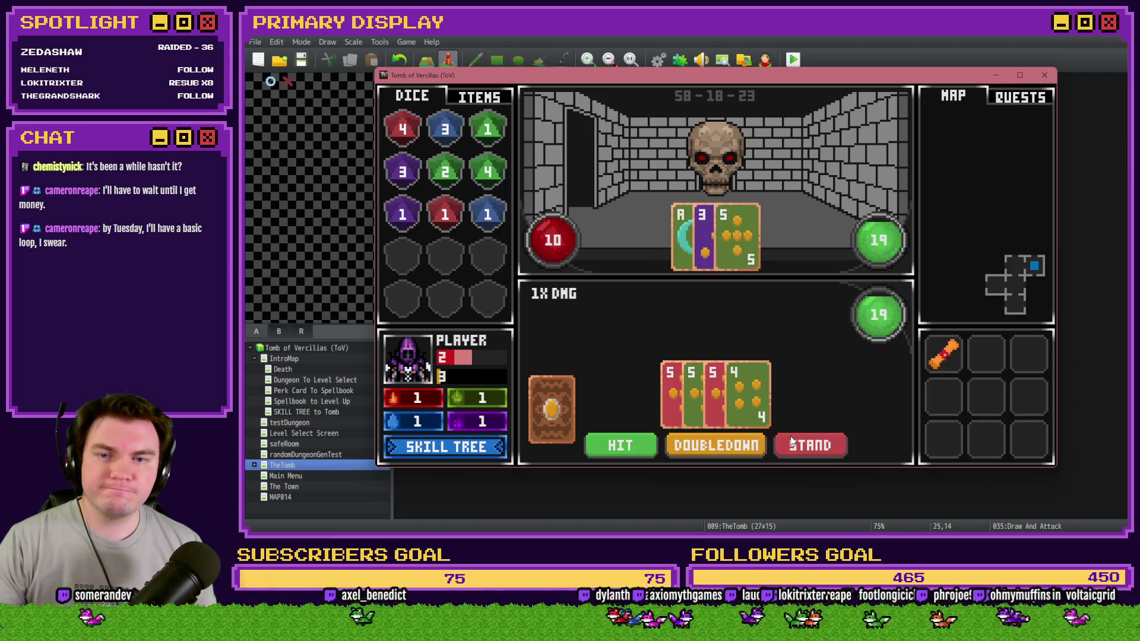
pyautogui.click(735, 351)
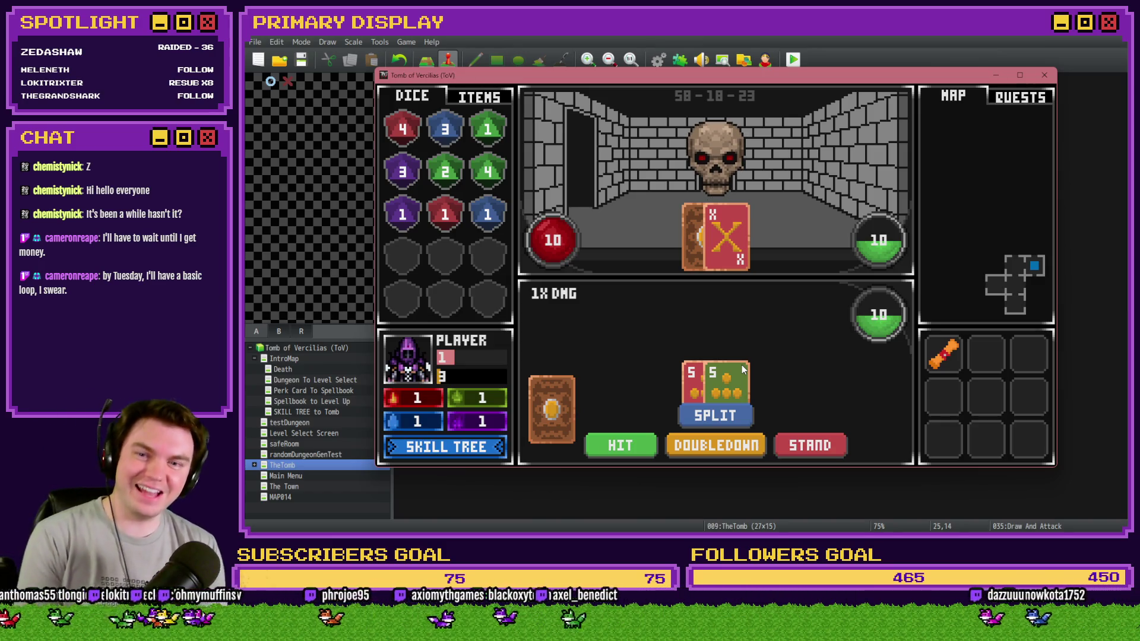
pyautogui.click(626, 451)
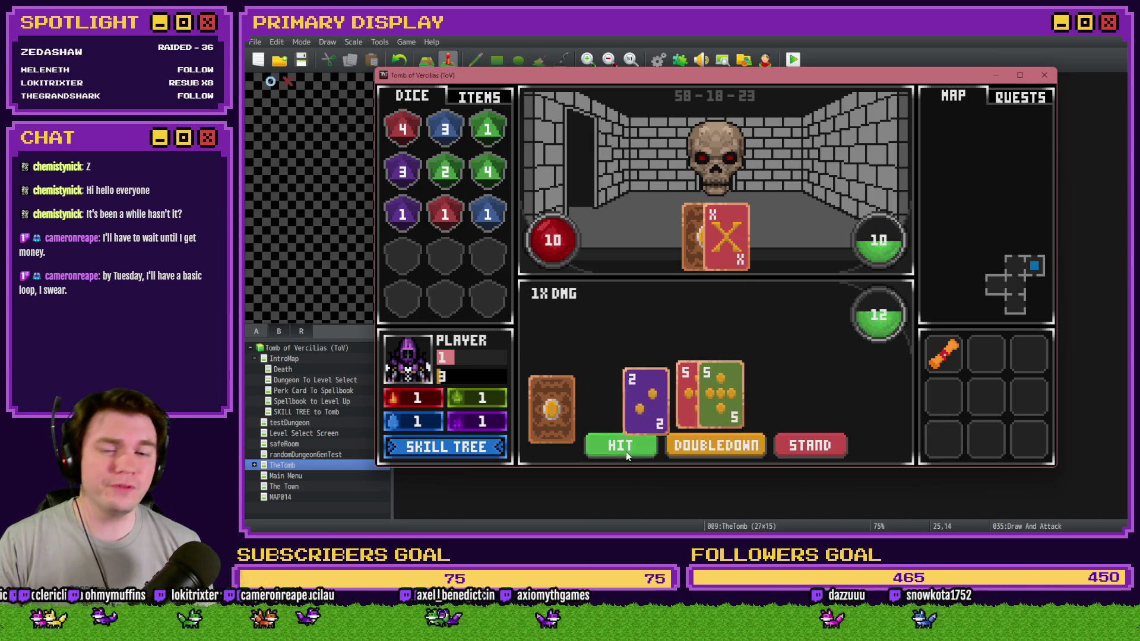
pyautogui.click(625, 453)
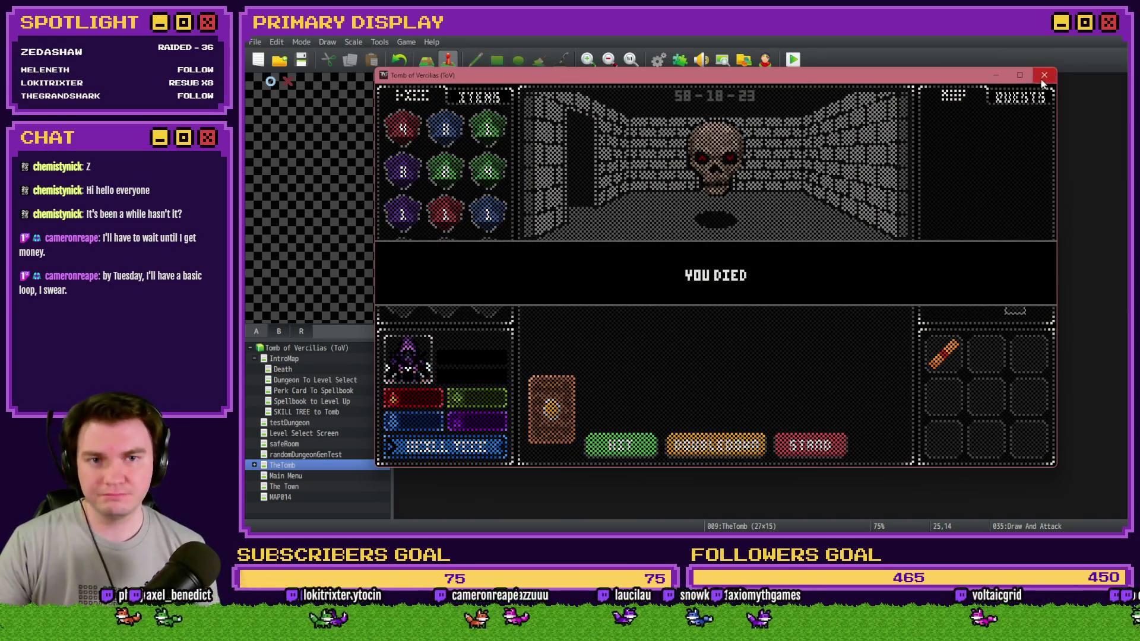
# Close the dead game's window and launch a fresh Playtest of Tomb of Vercilias.
pyautogui.click(1045, 74)
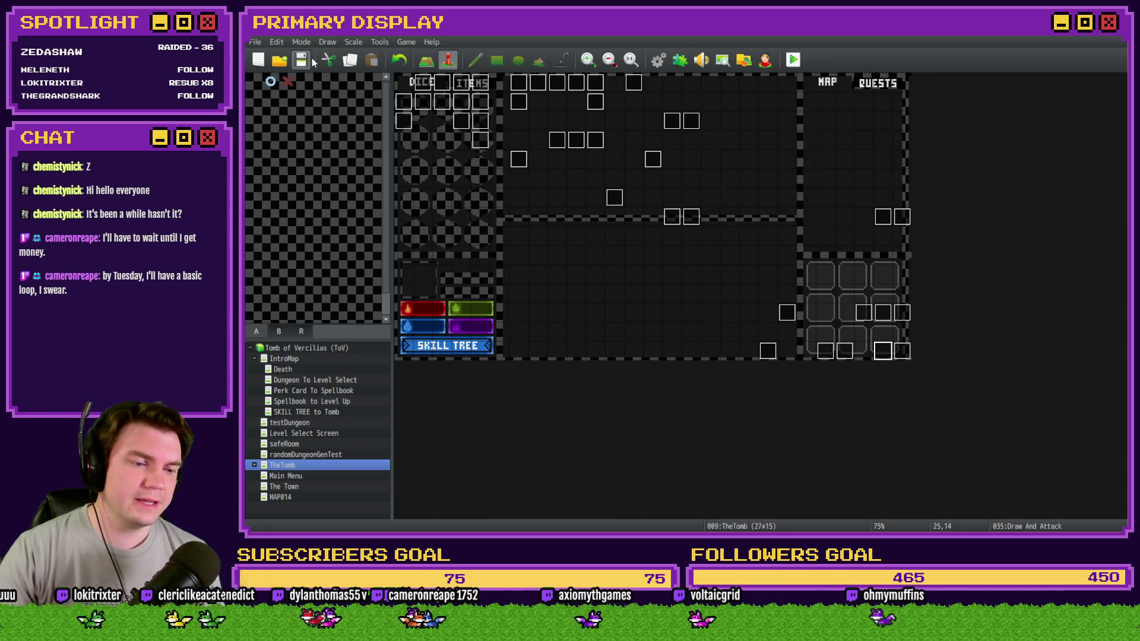
pyautogui.click(794, 60)
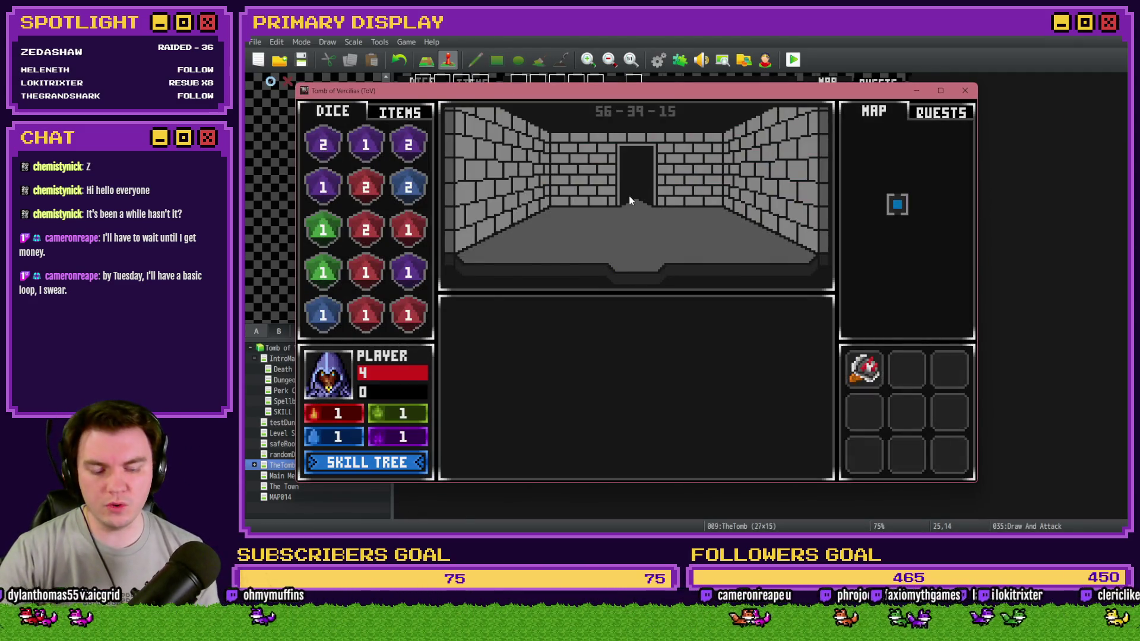
# Step through the doorway, split the pair of 5s and draw a card onto each hand.
pyautogui.click(630, 201)
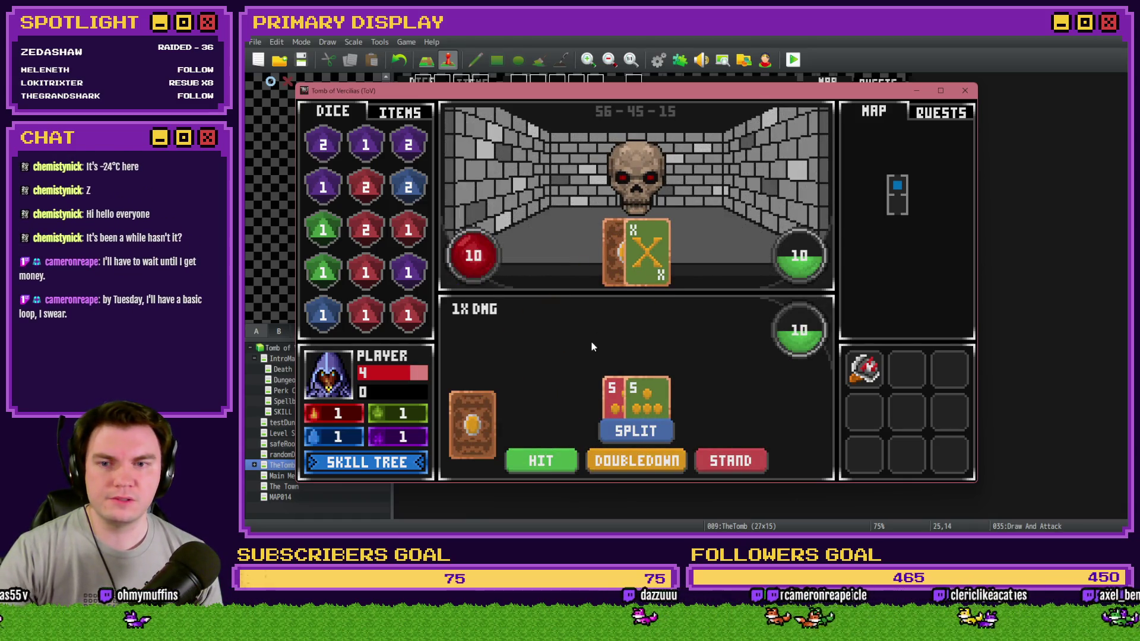
pyautogui.click(636, 433)
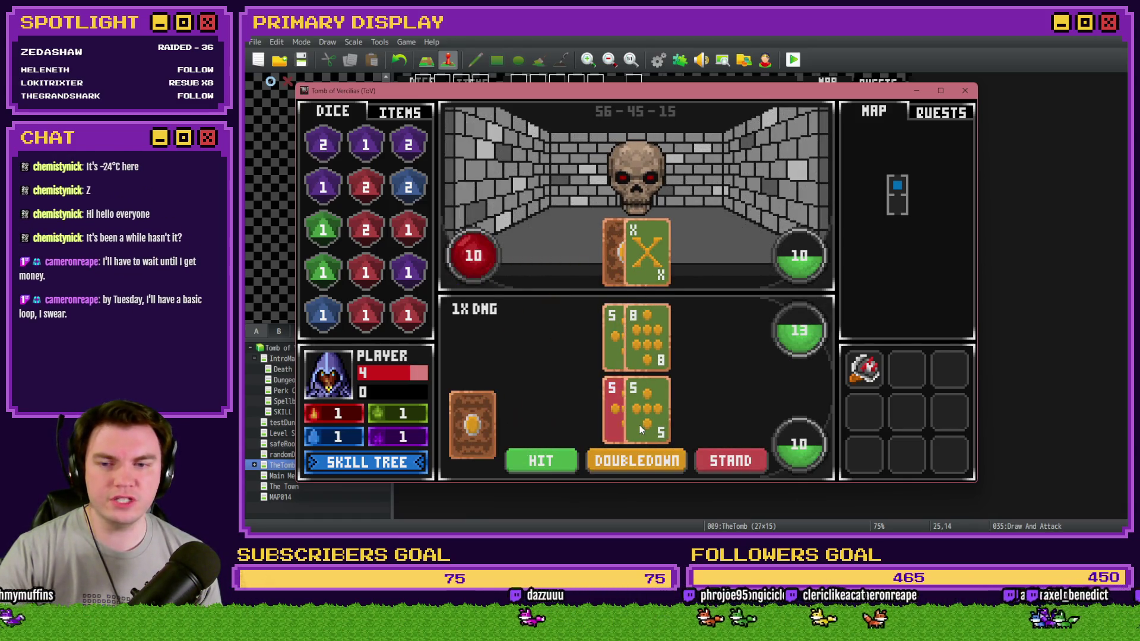
pyautogui.click(542, 462)
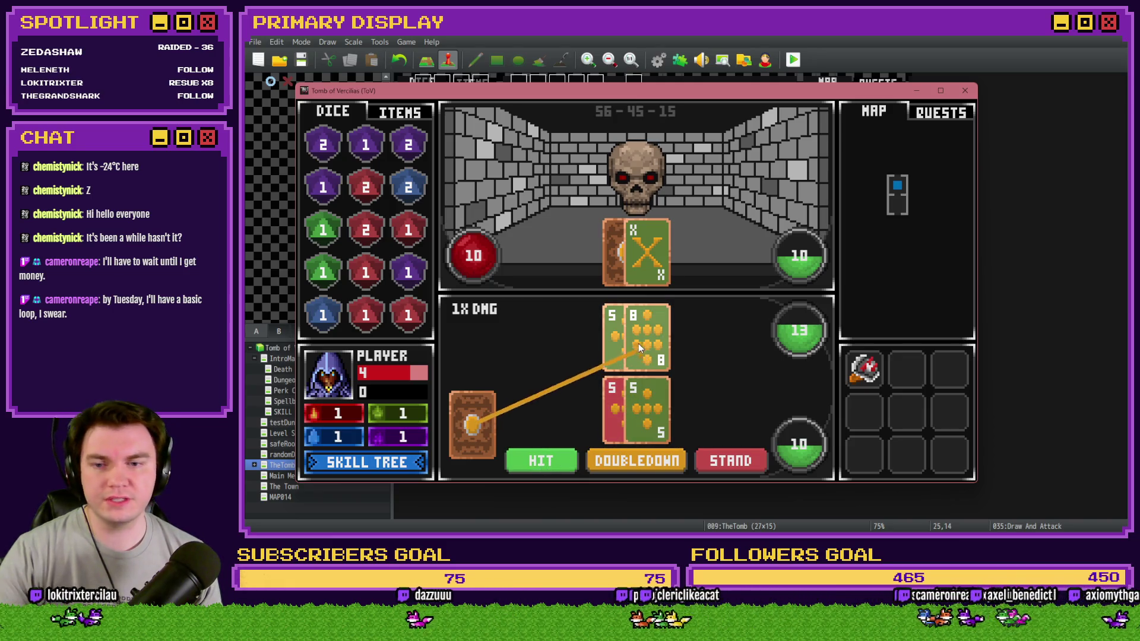
pyautogui.click(542, 462)
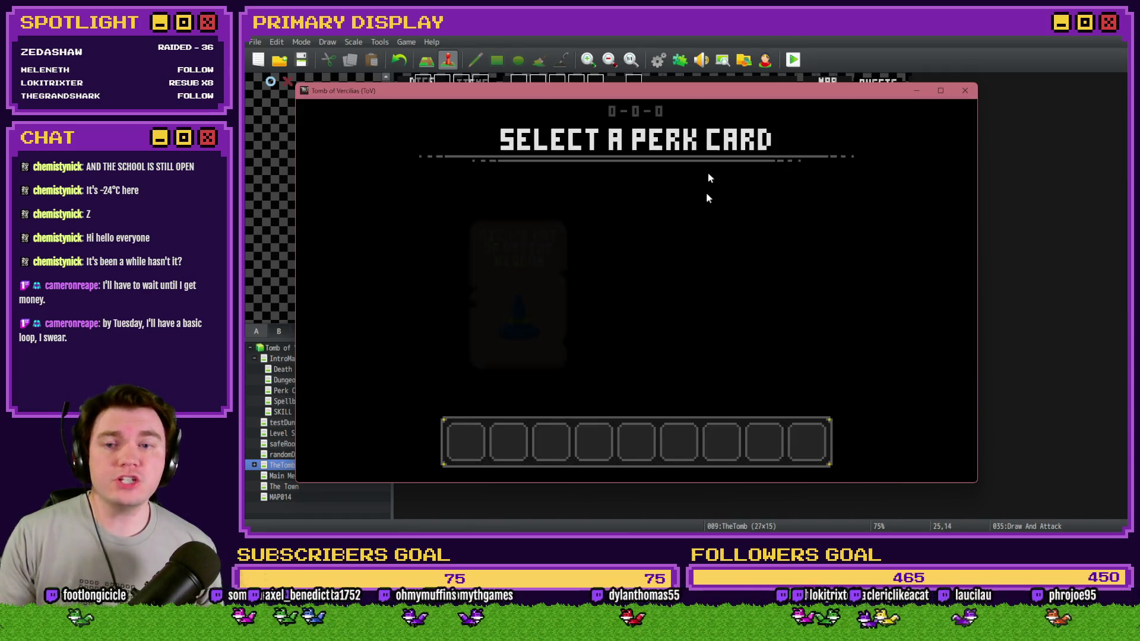
# Take the daggers perk, advance to the orc and play a hand, standing on 19.
pyautogui.click(619, 273)
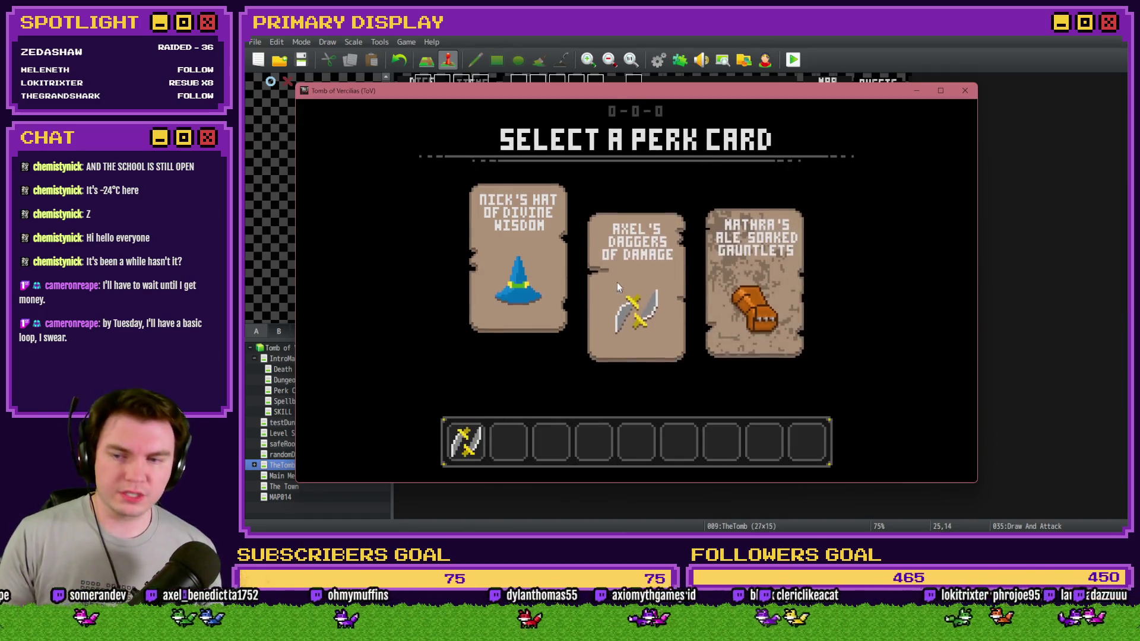
pyautogui.press('Up')
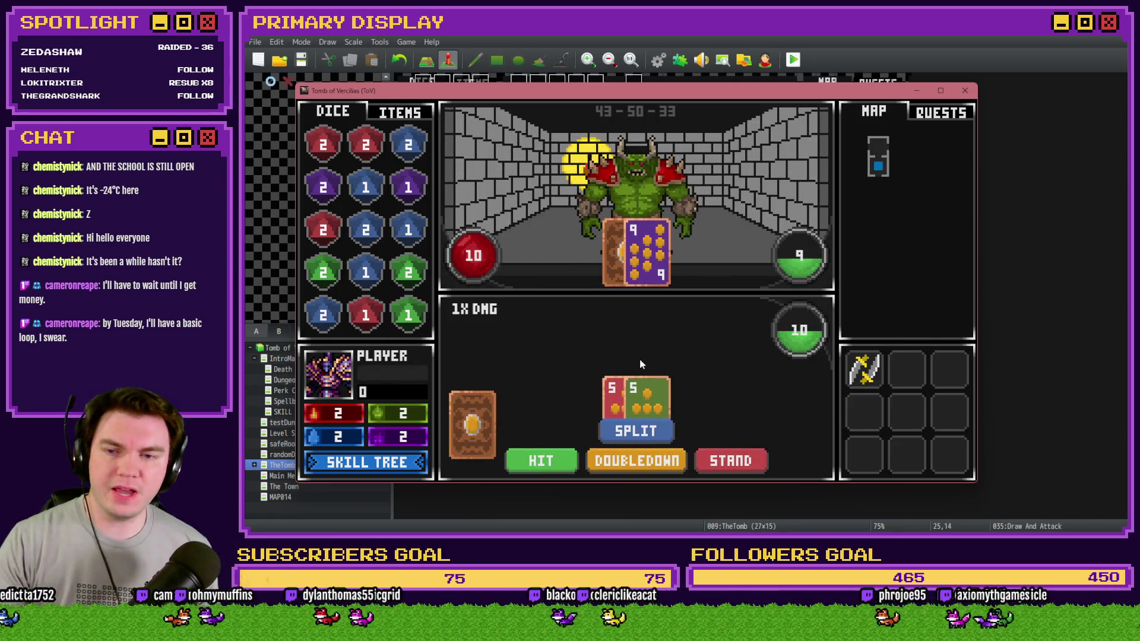
pyautogui.click(543, 460)
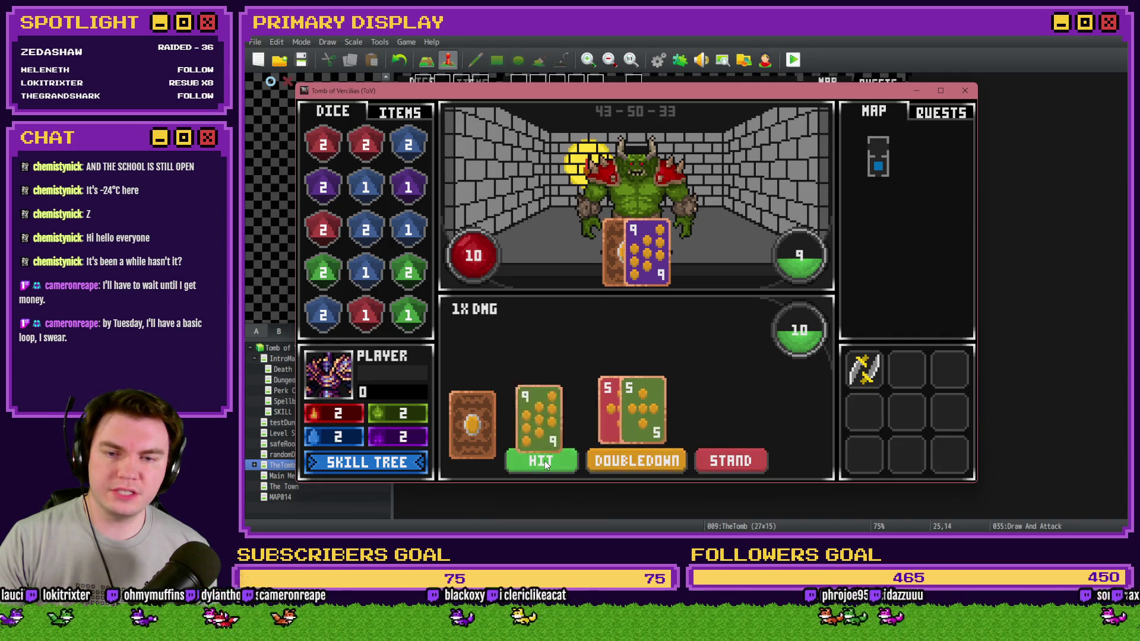
pyautogui.click(733, 468)
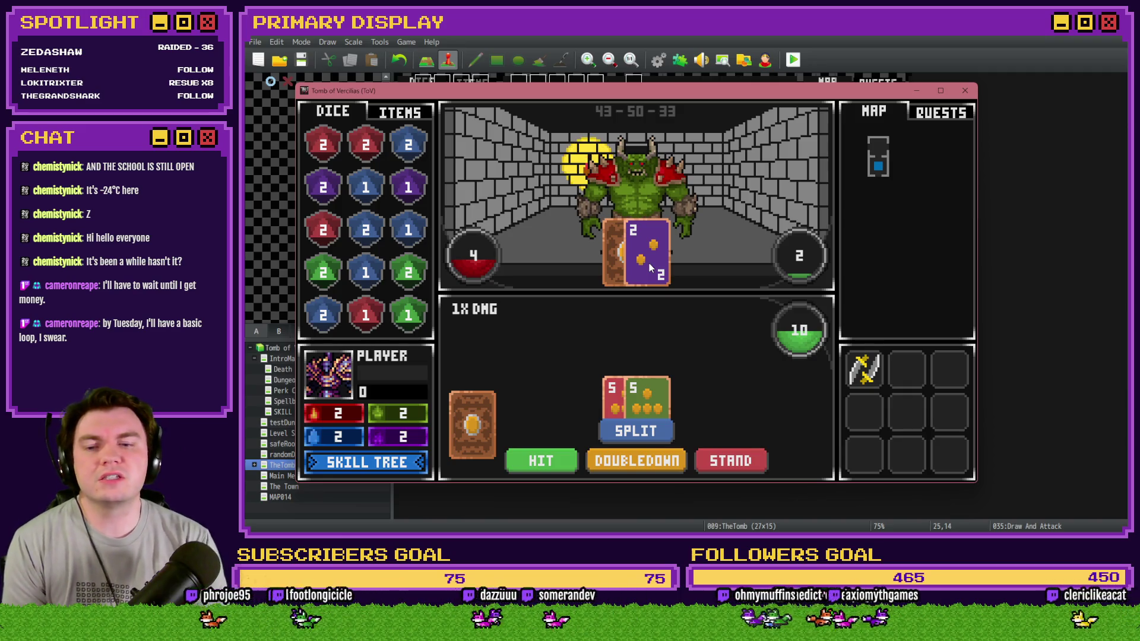
# Split the next pair of 5s, draw onto both hands and stand on 21 and 20.
pyautogui.click(641, 431)
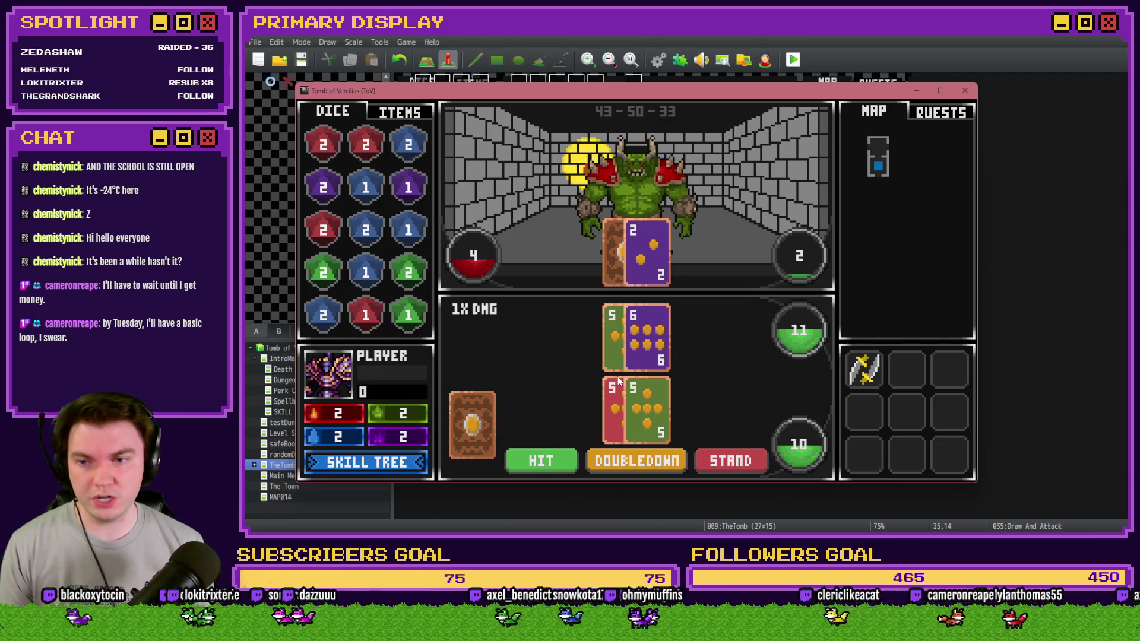
pyautogui.click(555, 458)
pyautogui.click(548, 459)
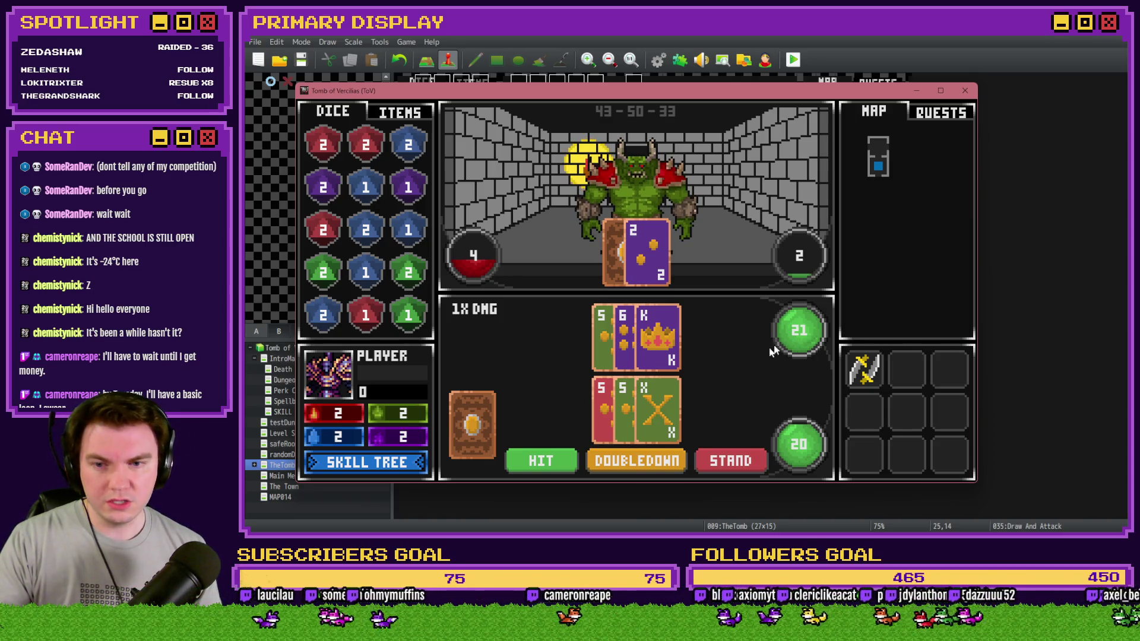
pyautogui.click(738, 463)
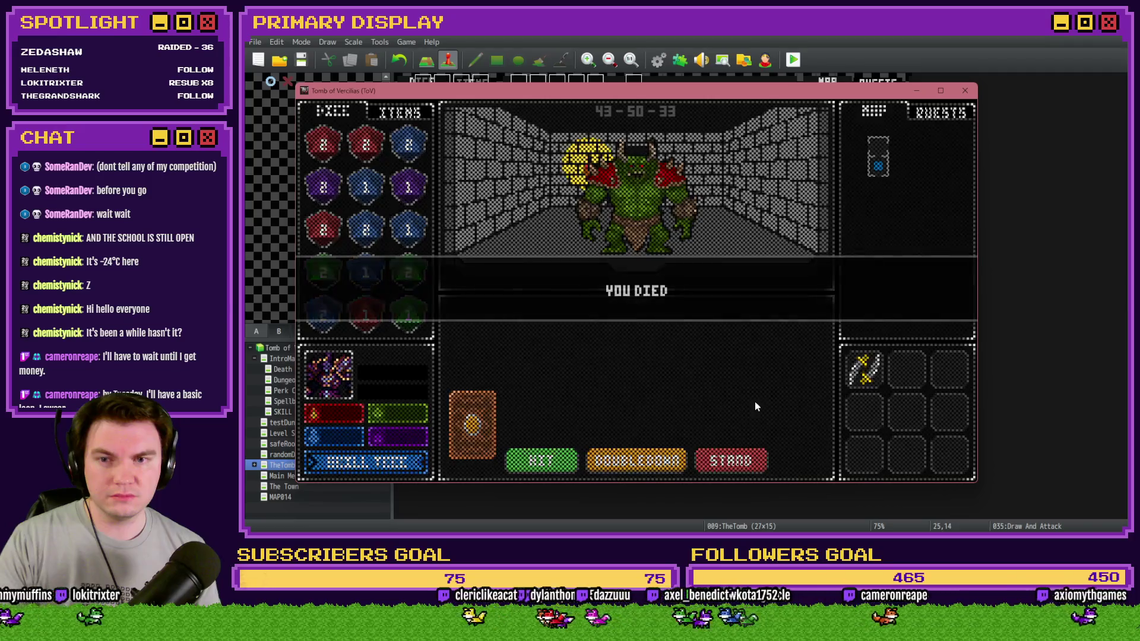
# Close the game window after YOU DIED to return to The Tomb map in the editor.
pyautogui.click(963, 90)
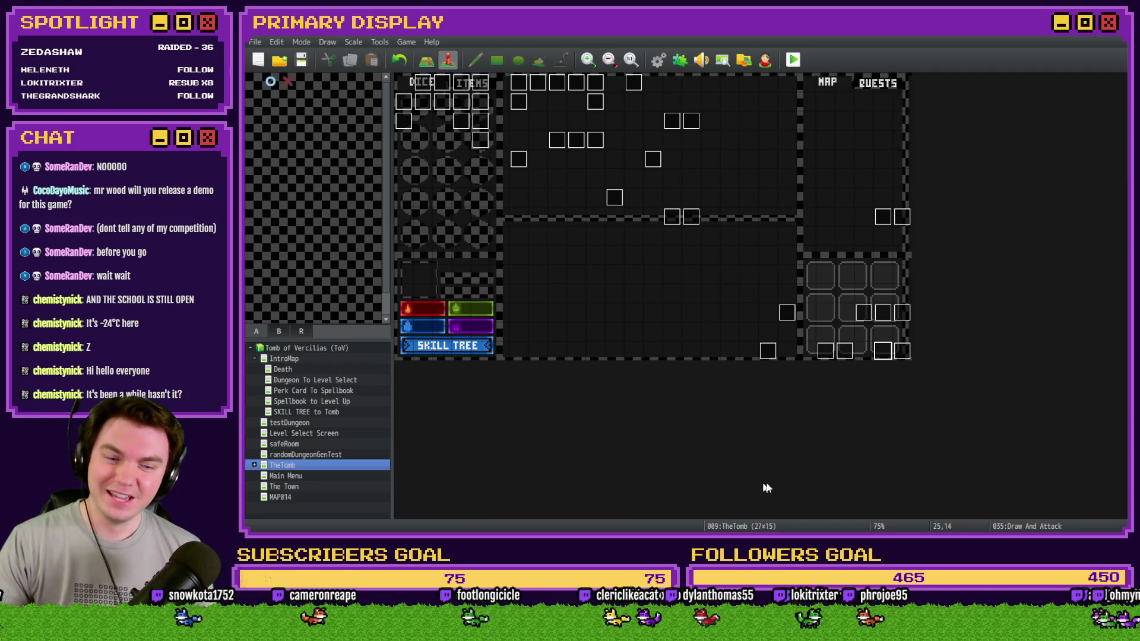
# Switch to the Trello board in the browser and open the Channel Point Credit Names card.
pyautogui.hotkey('alt', 'Tab')
pyautogui.hotkey('alt', 'Tab')
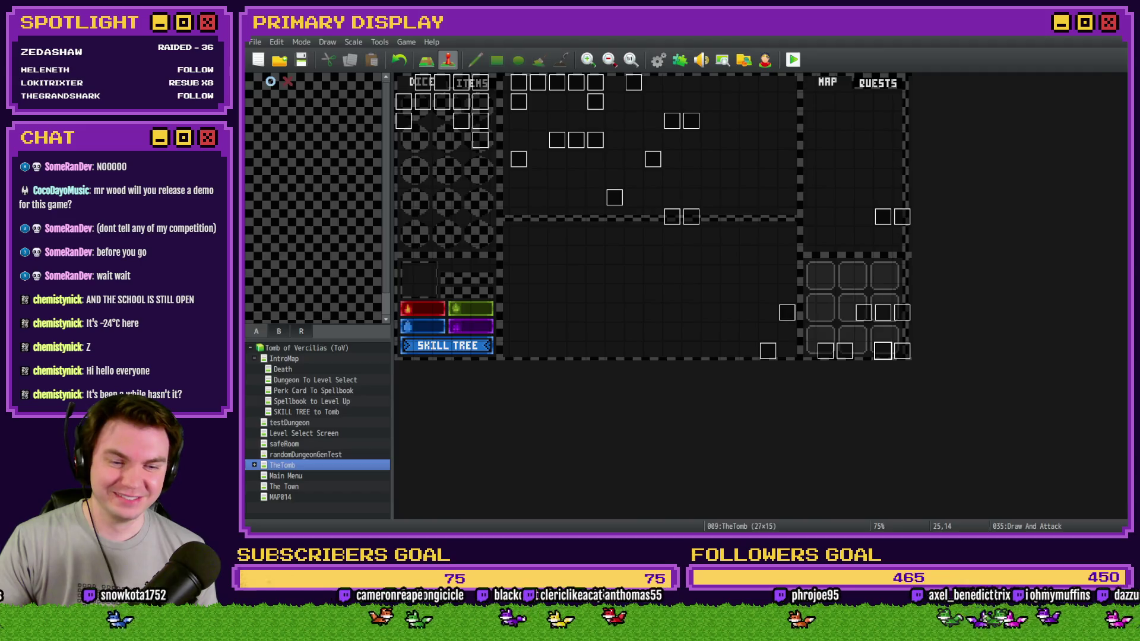
pyautogui.hotkey('alt', 'Tab')
pyautogui.scroll(-5, 304, 275)
pyautogui.scroll(-2, 304, 274)
pyautogui.click(327, 251)
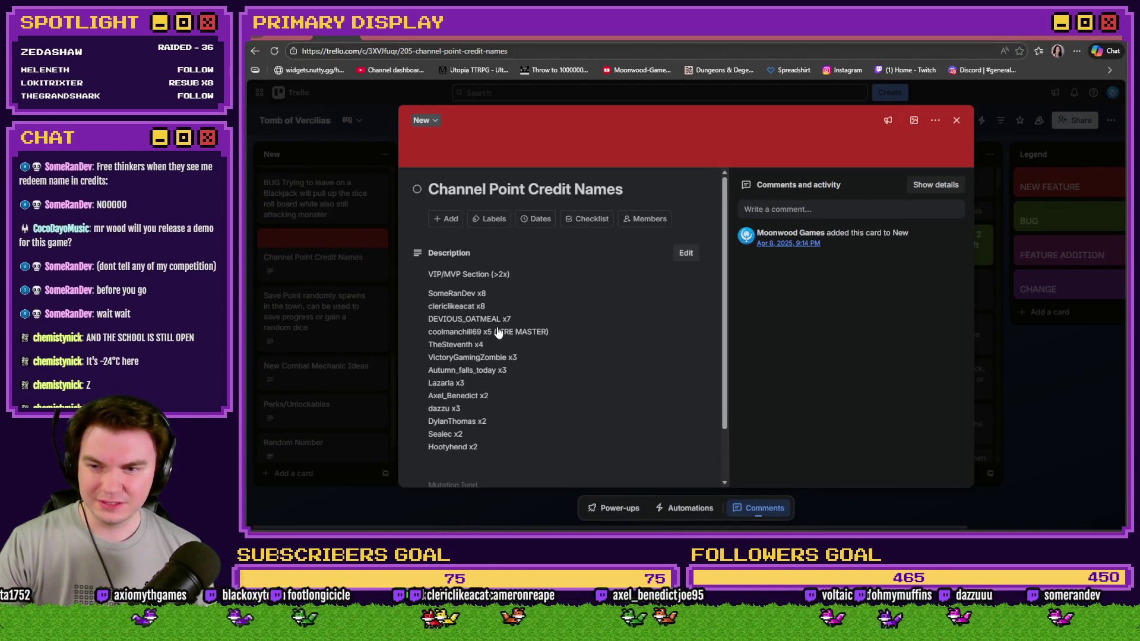
# Expand the card's full name list, start editing the description and search the page for a viewer's name.
pyautogui.scroll(-1, 502, 333)
pyautogui.click(512, 453)
pyautogui.scroll(-3, 489, 396)
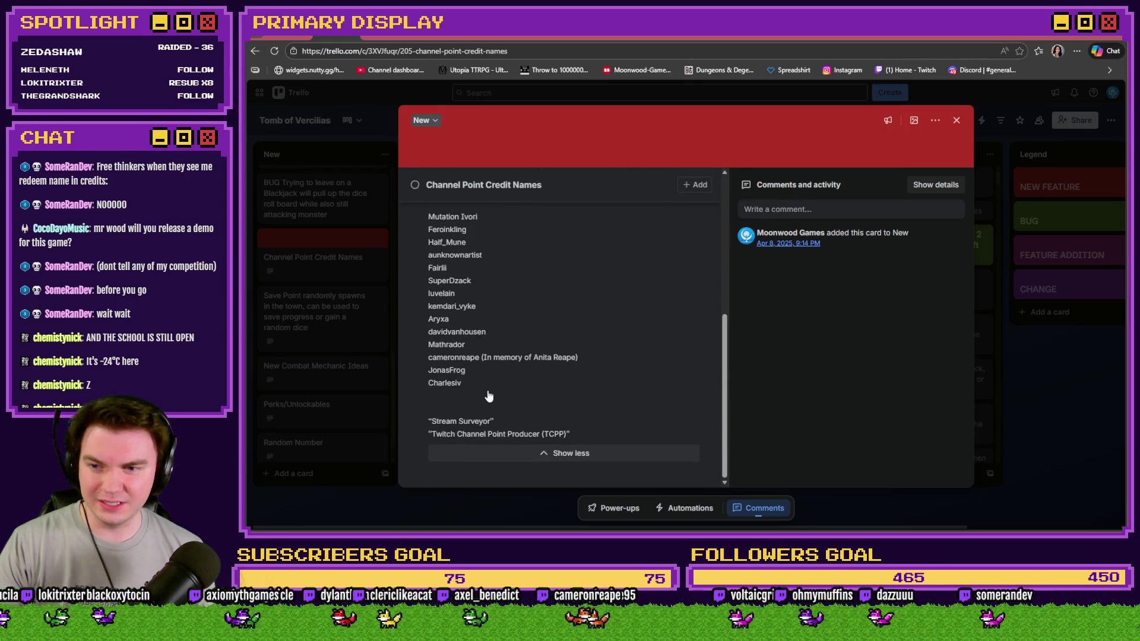
pyautogui.click(499, 369)
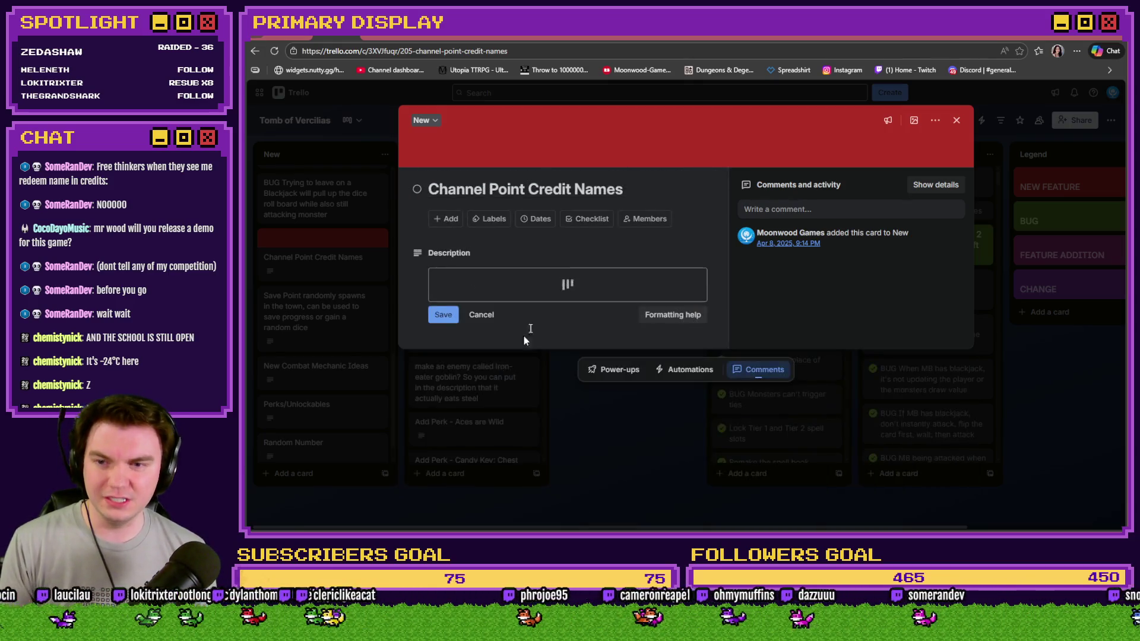
pyautogui.hotkey('ctrl', 'f')
pyautogui.write('coco')
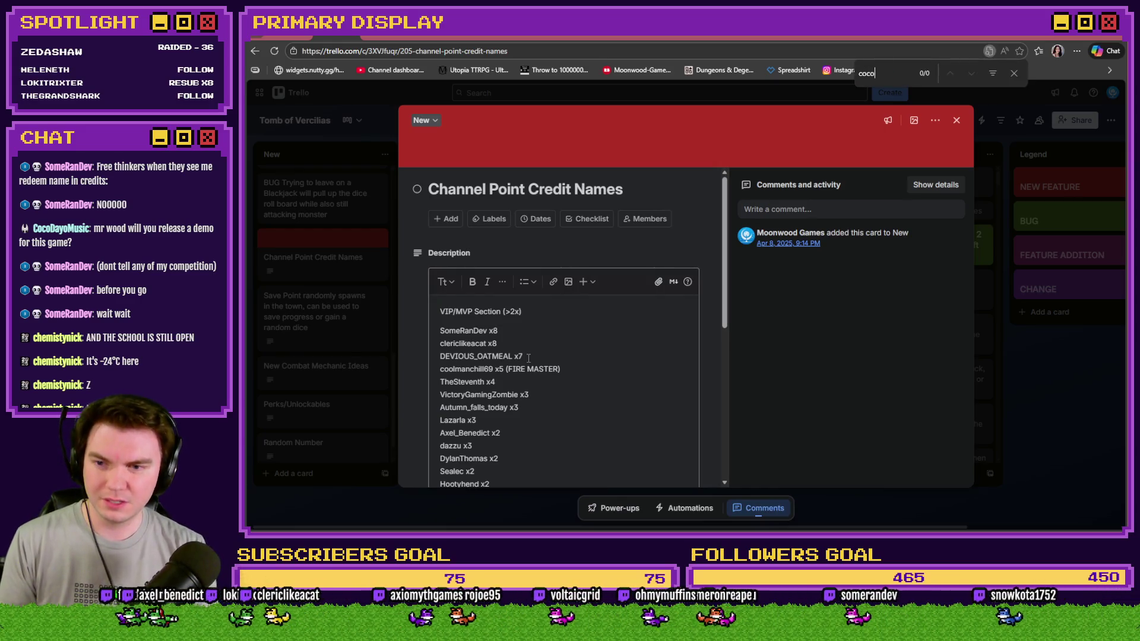
pyautogui.click(527, 357)
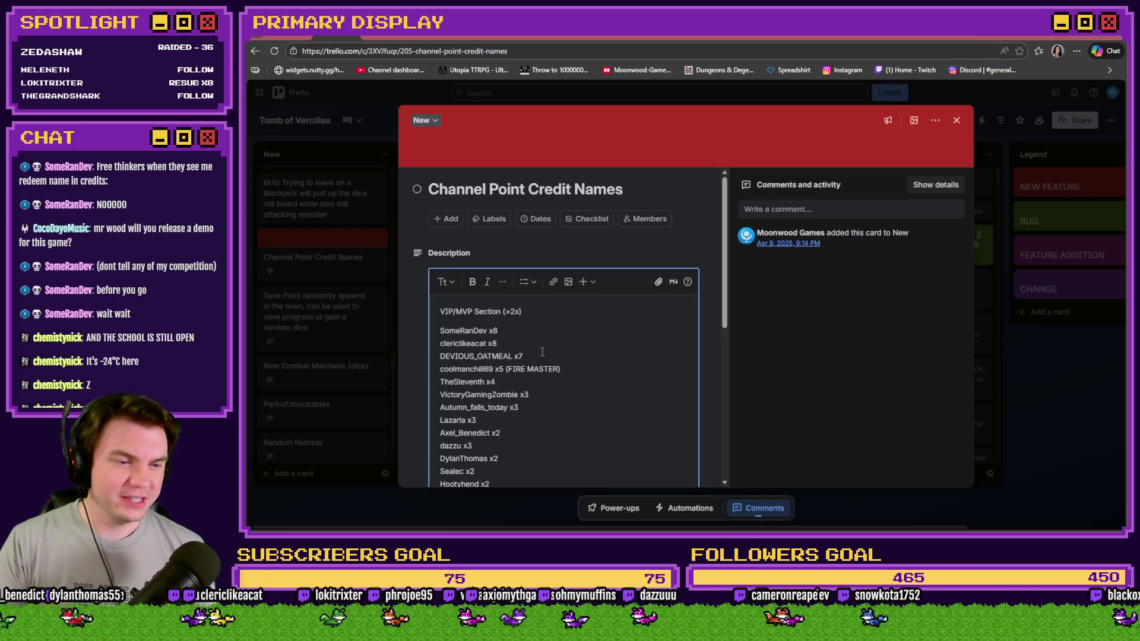
# Remove the blank line under the last name and type the new viewer's username there.
pyautogui.scroll(-10, 543, 350)
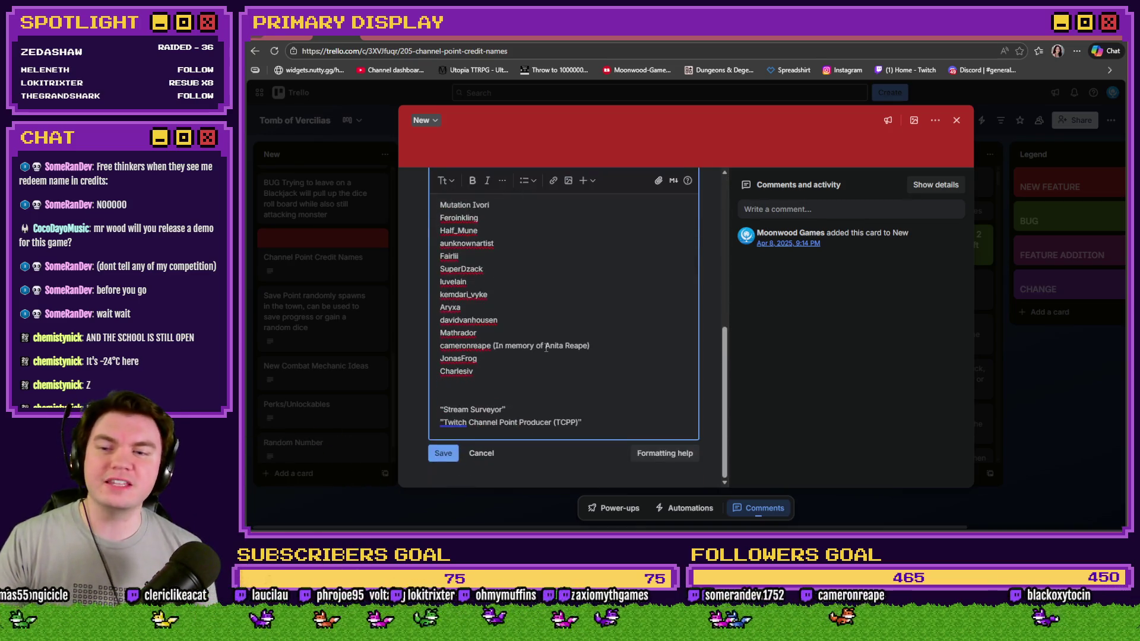
pyautogui.rightClick(524, 367)
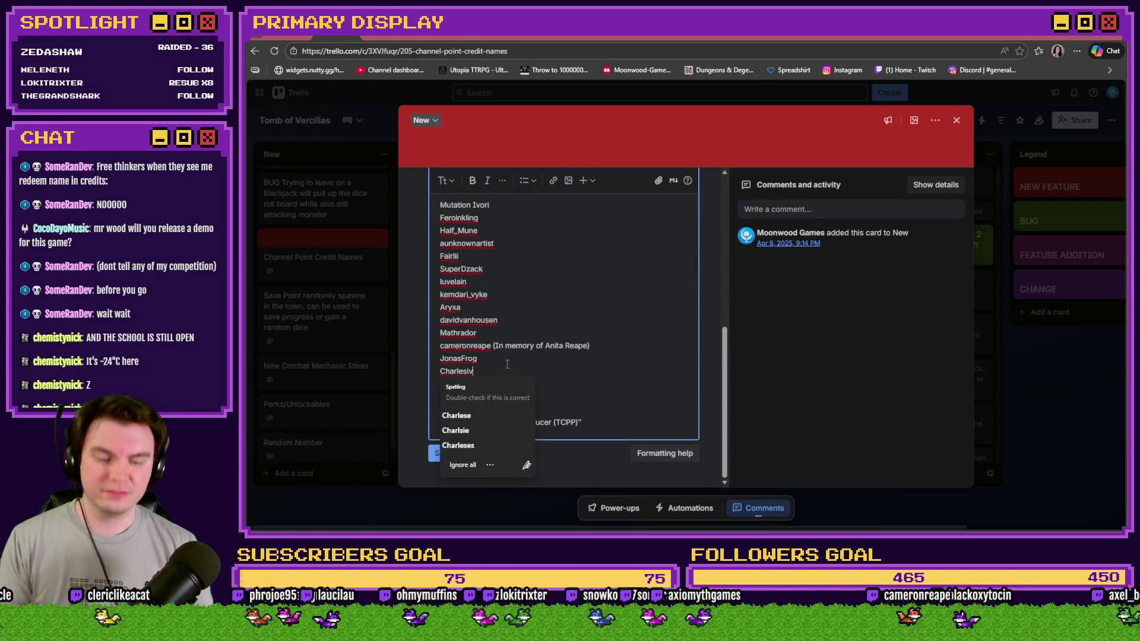
pyautogui.click(507, 364)
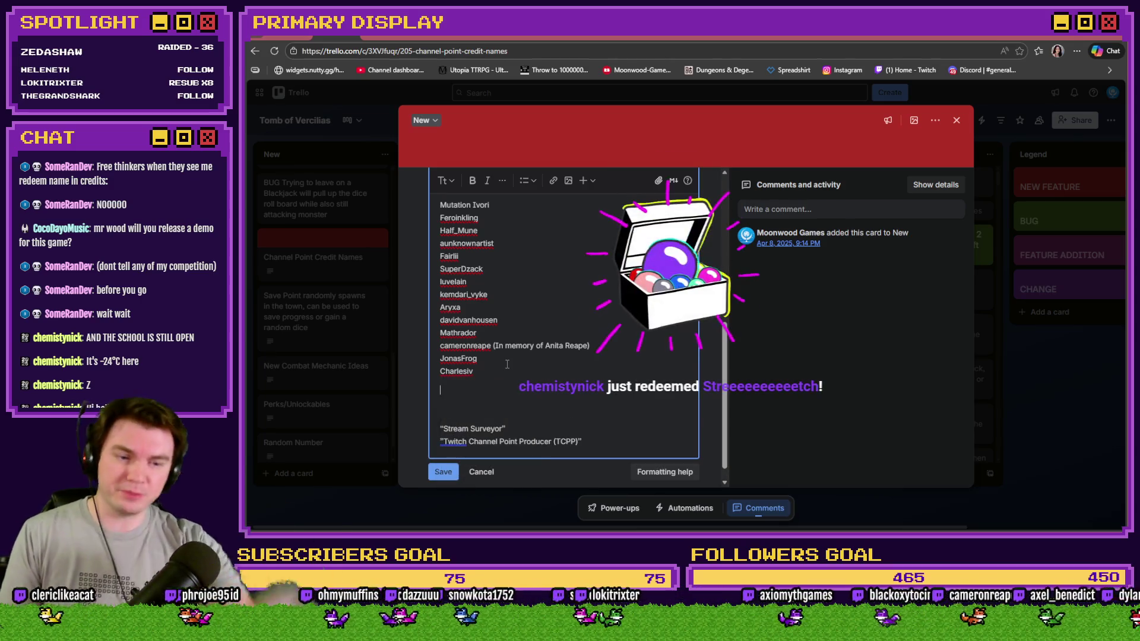
pyautogui.press('BackSpace')
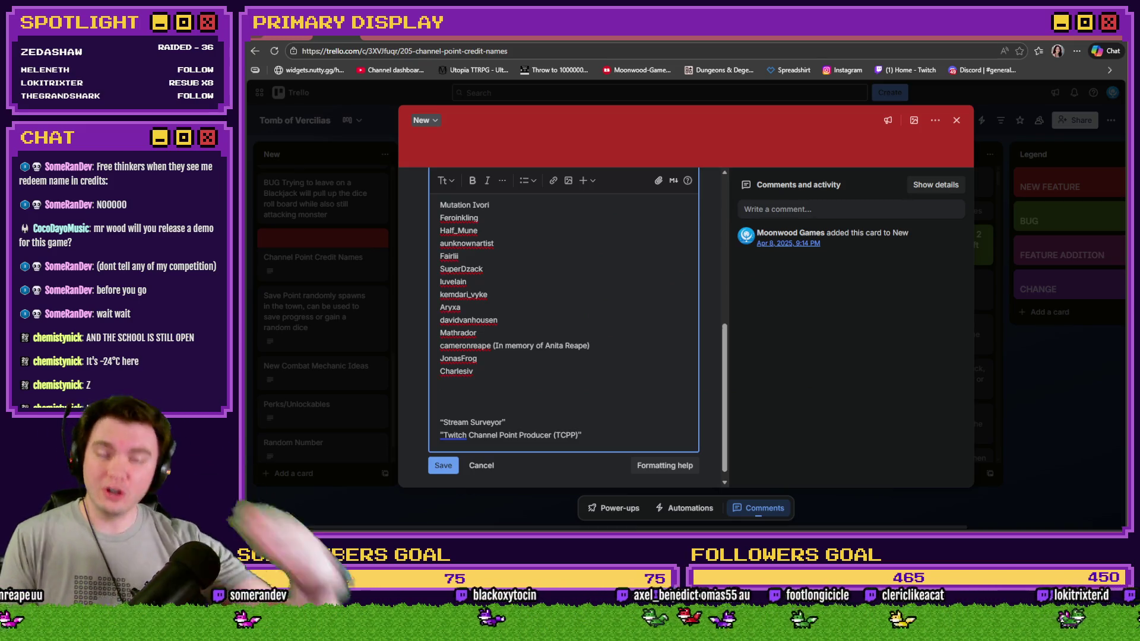
pyautogui.write('Co')
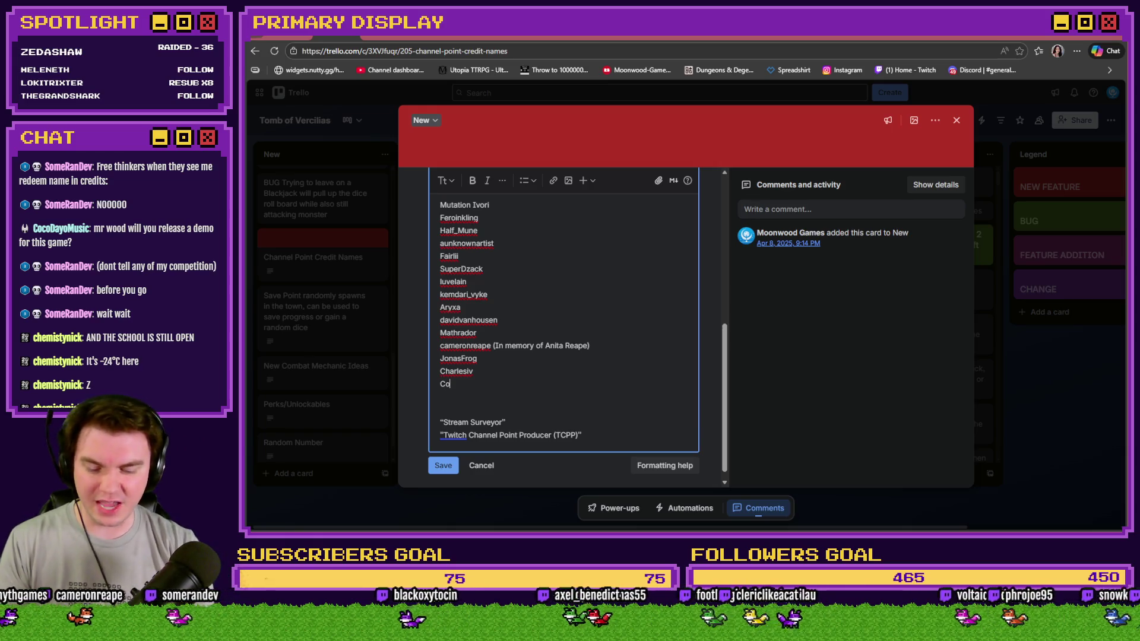
pyautogui.write('co')
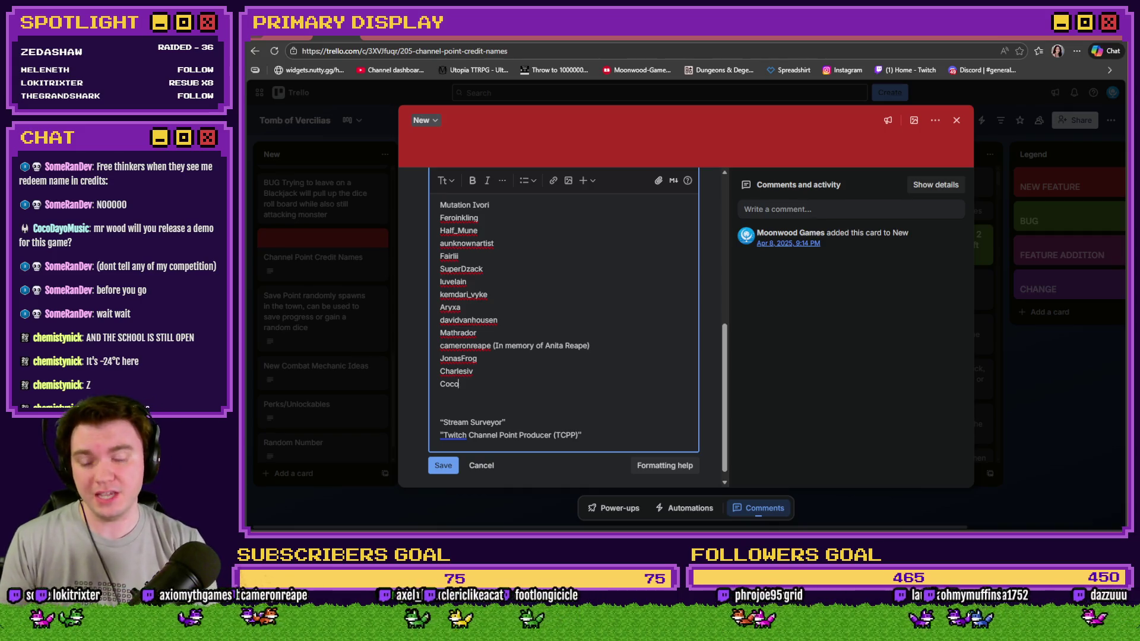
pyautogui.write('Dayo')
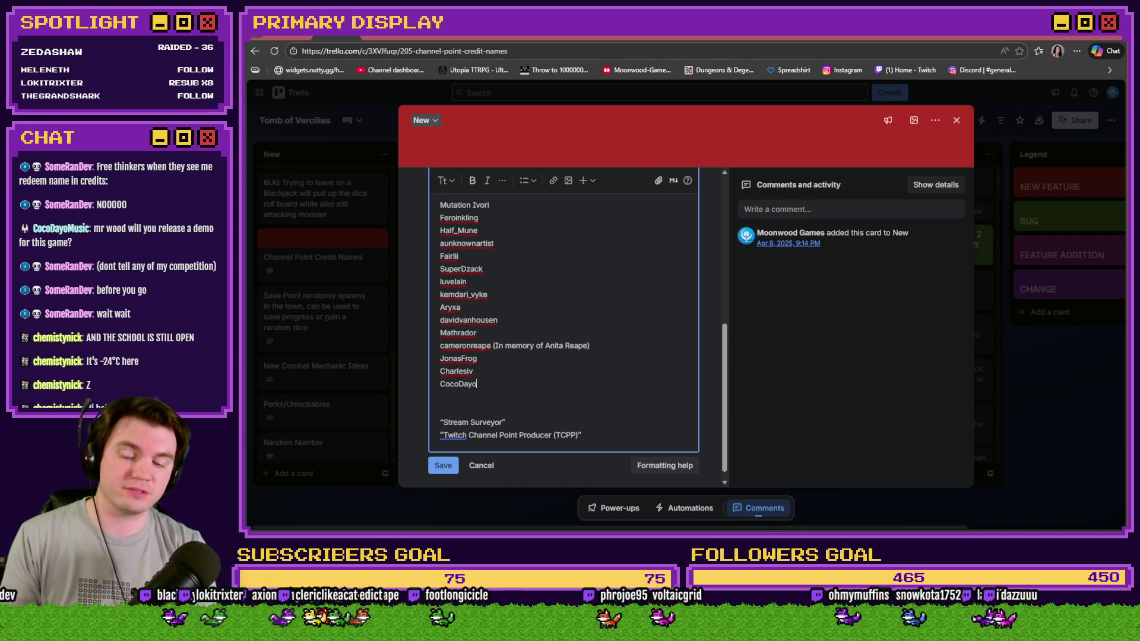
pyautogui.write('Music')
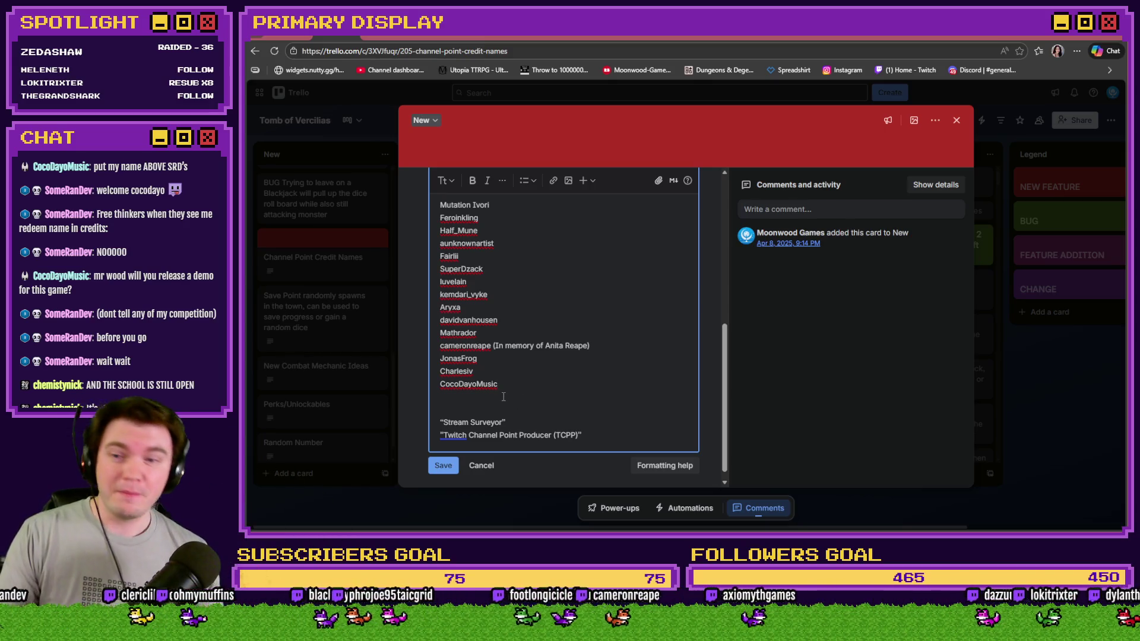
# Change the first VIP/MVP entry's count from x8 to x9.
pyautogui.scroll(10, 504, 397)
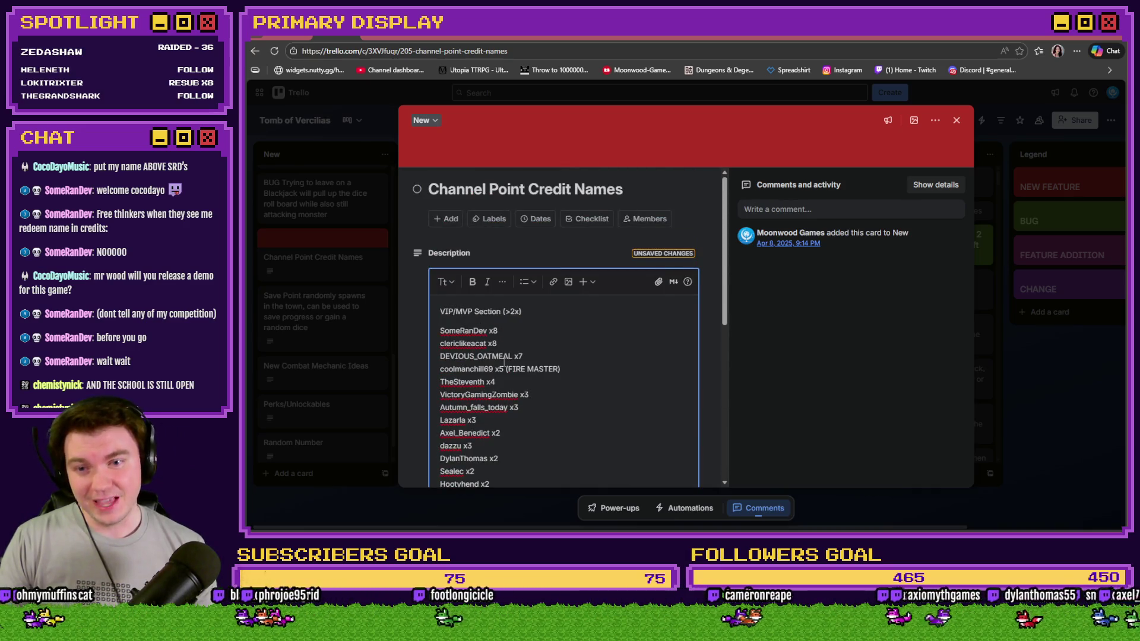
pyautogui.click(537, 331)
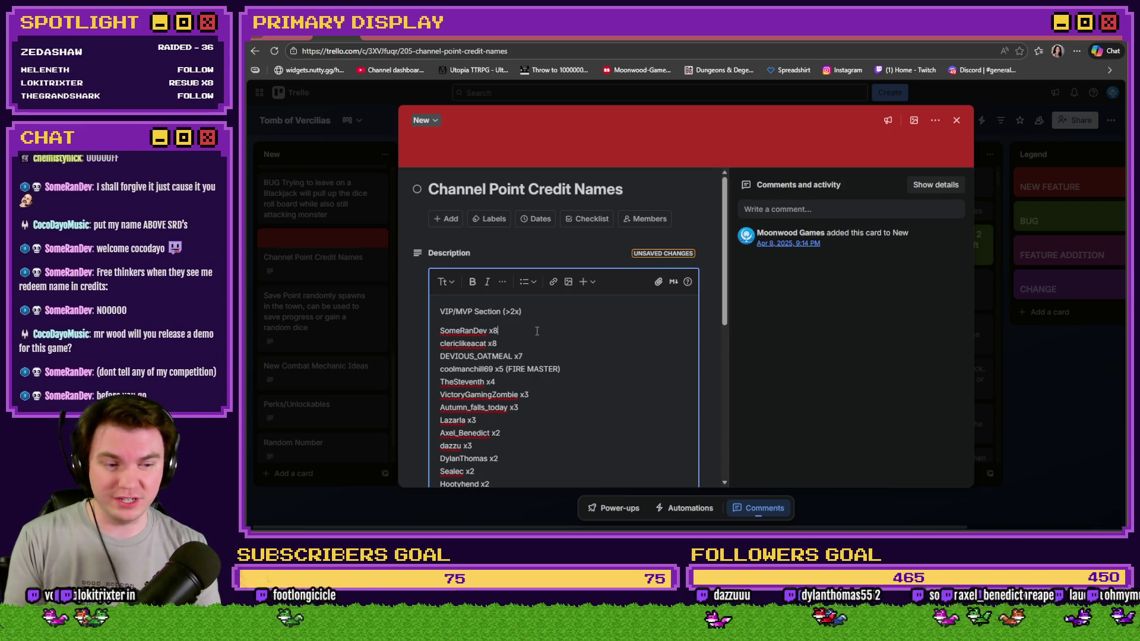
pyautogui.press('BackSpace')
pyautogui.write('9')
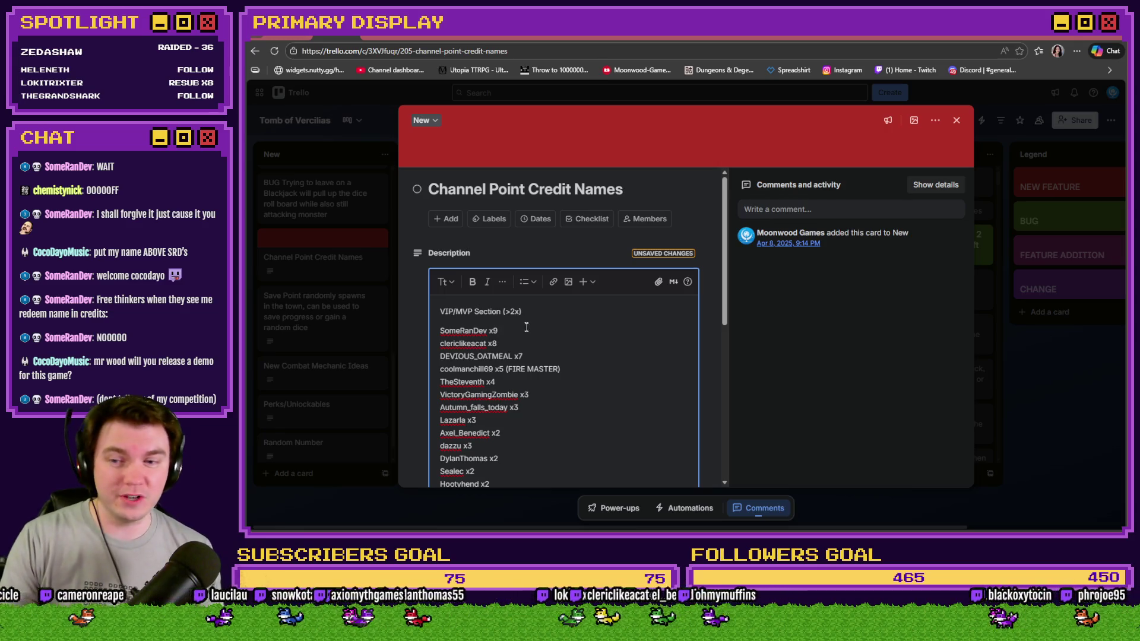
# Select the second VIP entry's whole line to check it, then deselect it.
pyautogui.press('Down')
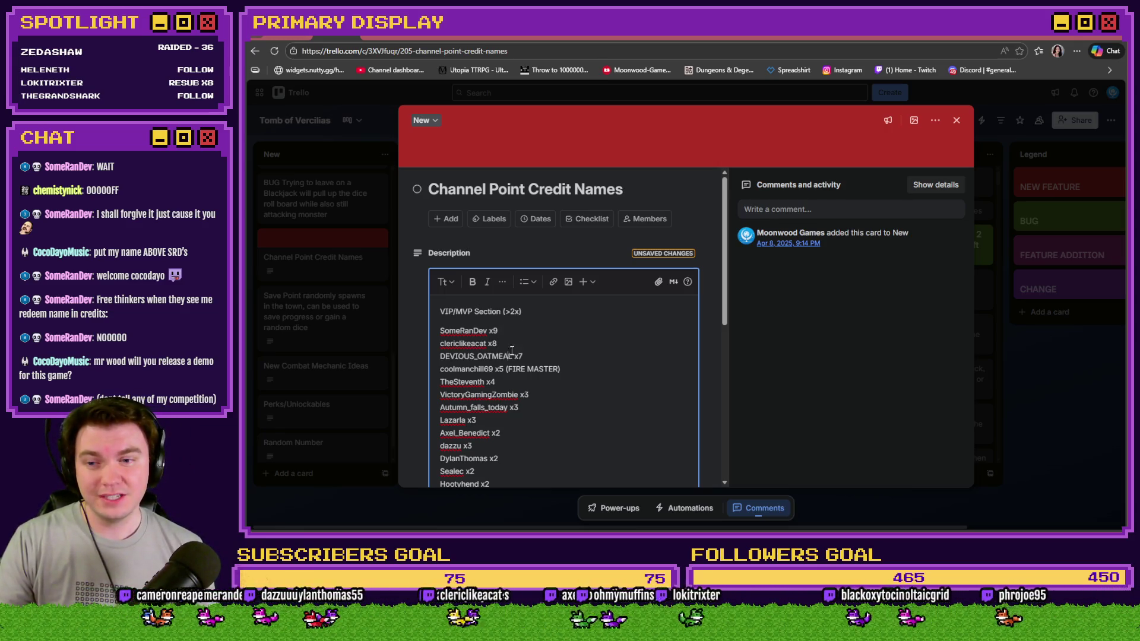
pyautogui.click(513, 348)
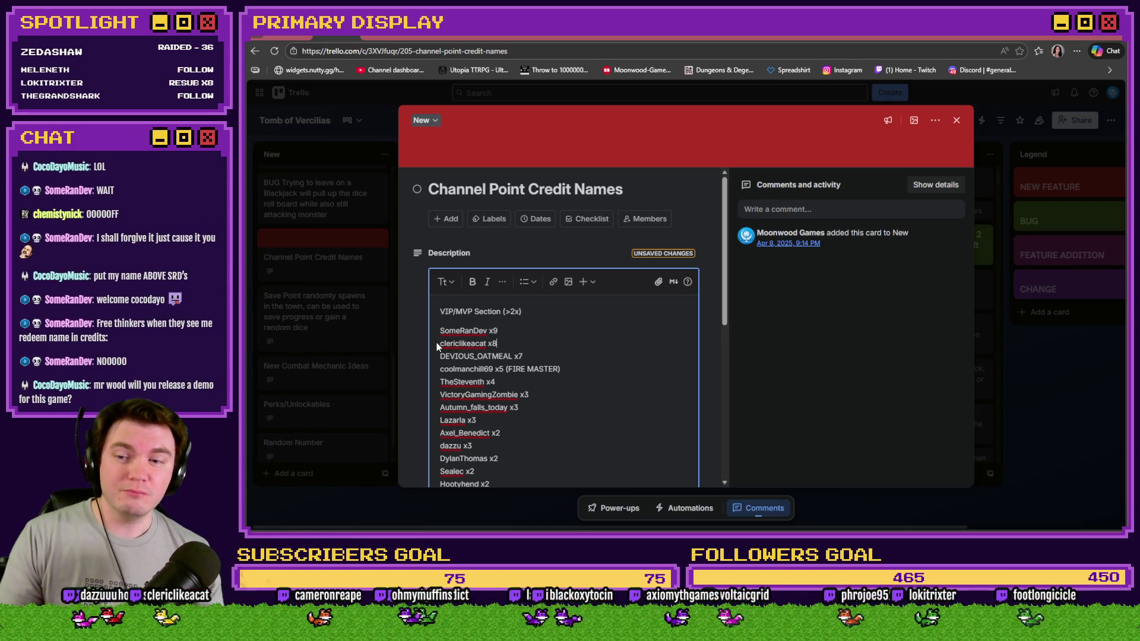
pyautogui.moveTo(439, 343); pyautogui.dragTo(498, 343)
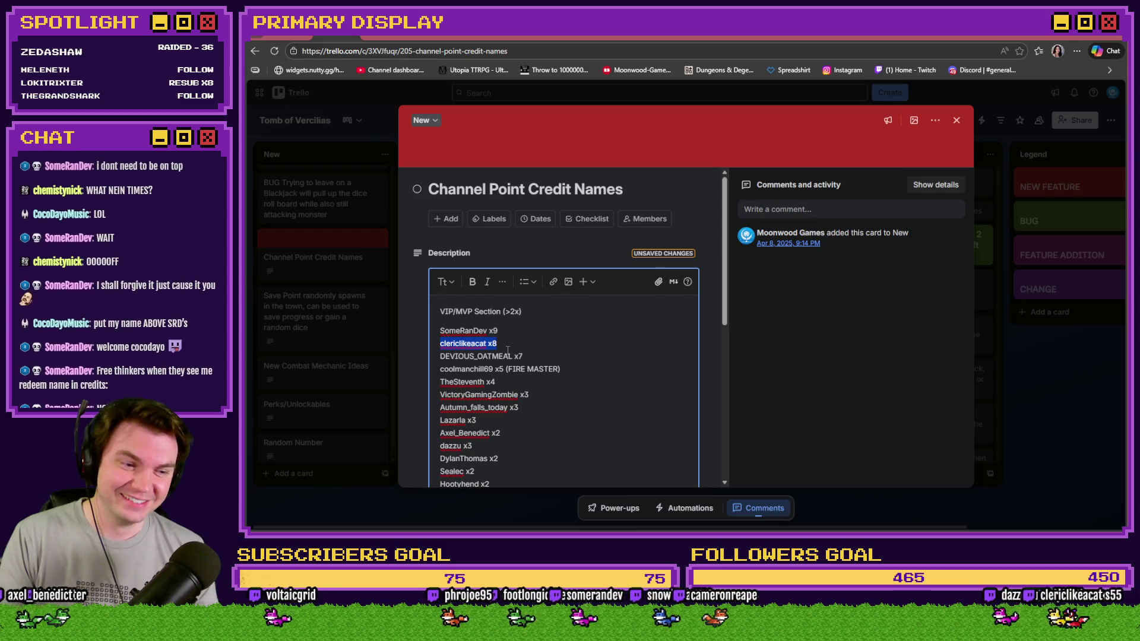
pyautogui.click(504, 330)
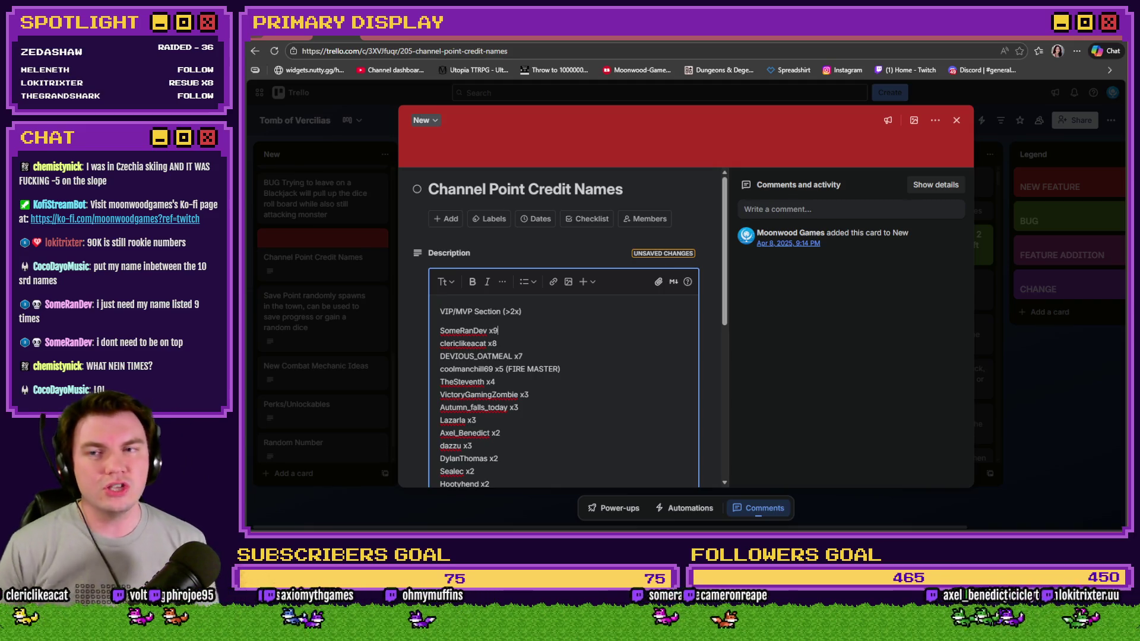
# Save the updated card description and close the Channel Point Credit Names card.
pyautogui.scroll(-10, 592, 408)
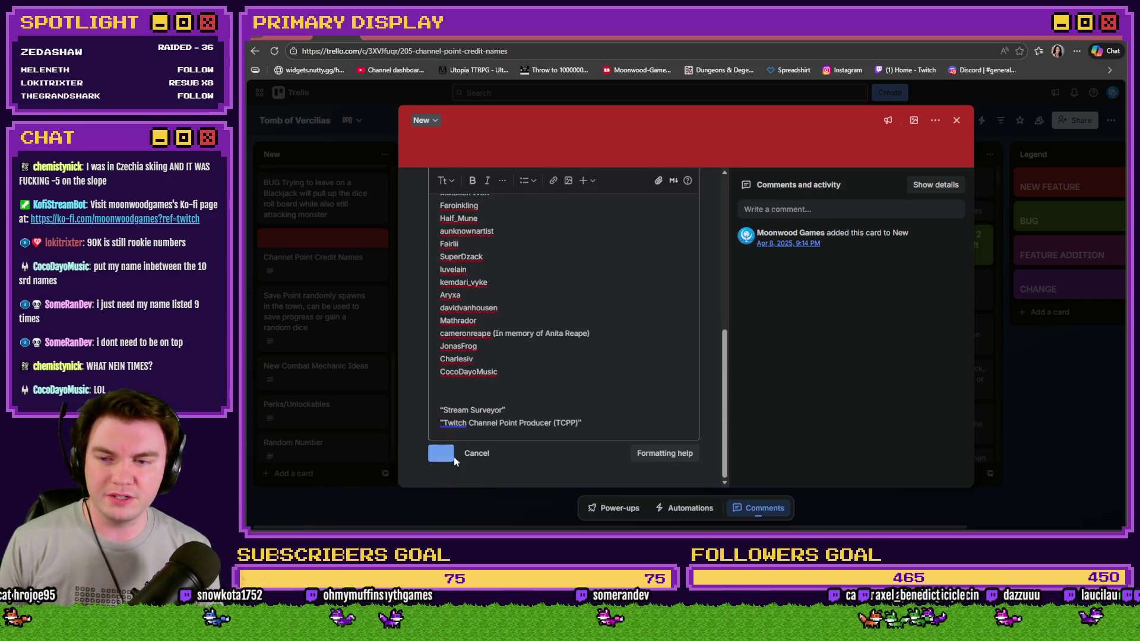
pyautogui.click(454, 461)
pyautogui.click(956, 120)
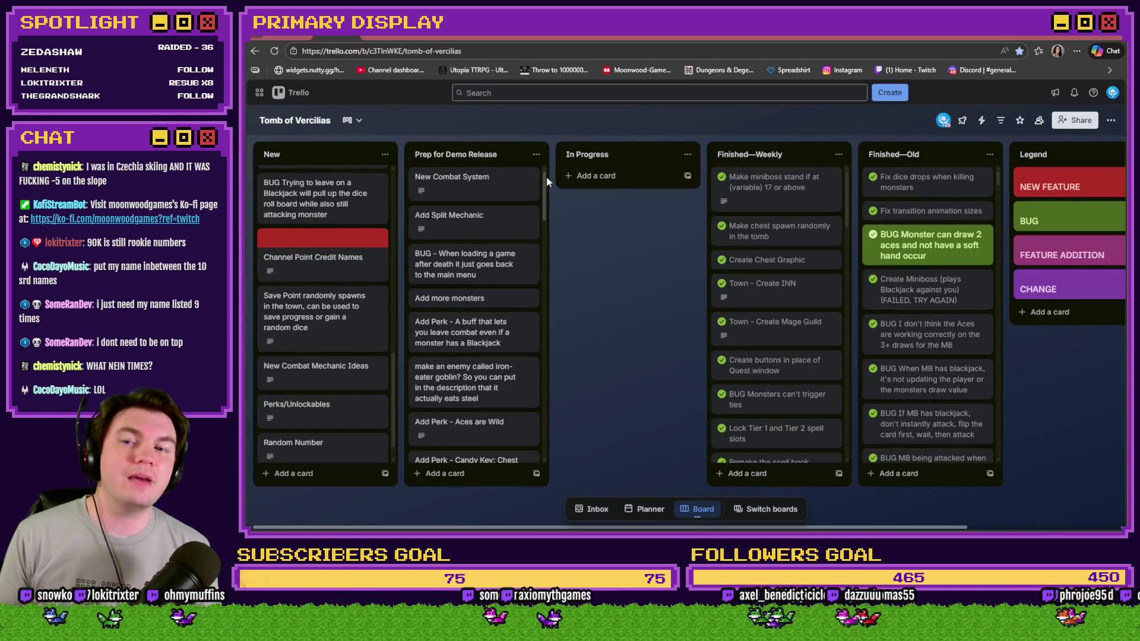
pyautogui.moveTo(546, 176)
pyautogui.mouseDown()
pyautogui.moveTo(551, 271)
pyautogui.moveTo(547, 174)
pyautogui.mouseUp()
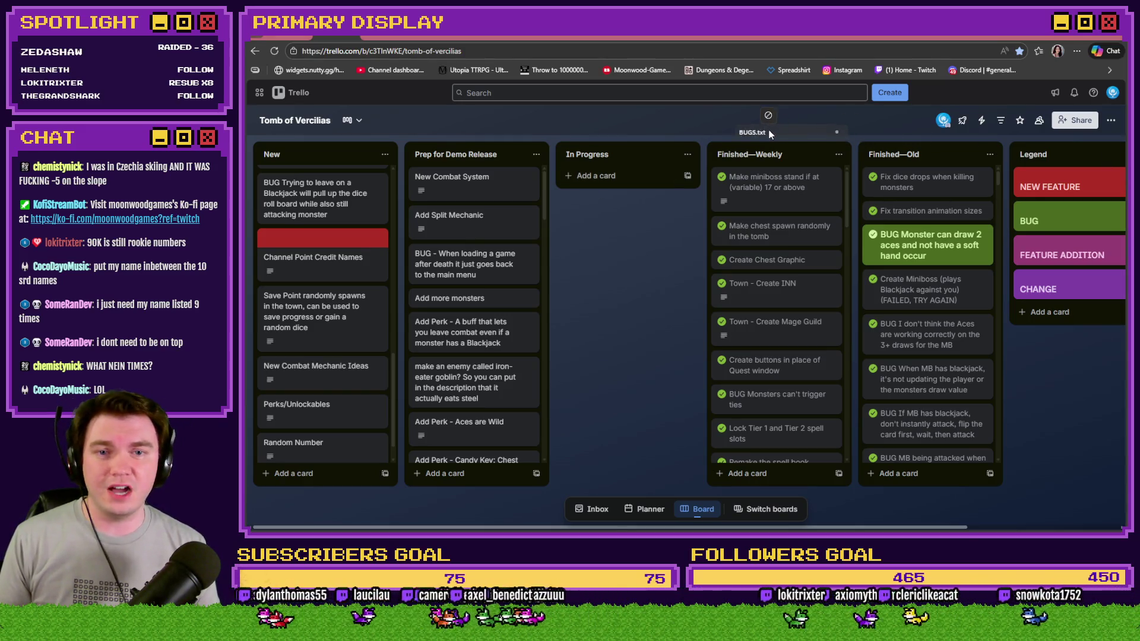
# Bring up BUGS.txt, move it aside and select the outstanding bug sentence on line 2.
pyautogui.hotkey('alt', 'Tab')
pyautogui.moveTo(998, 132); pyautogui.dragTo(852, 126)
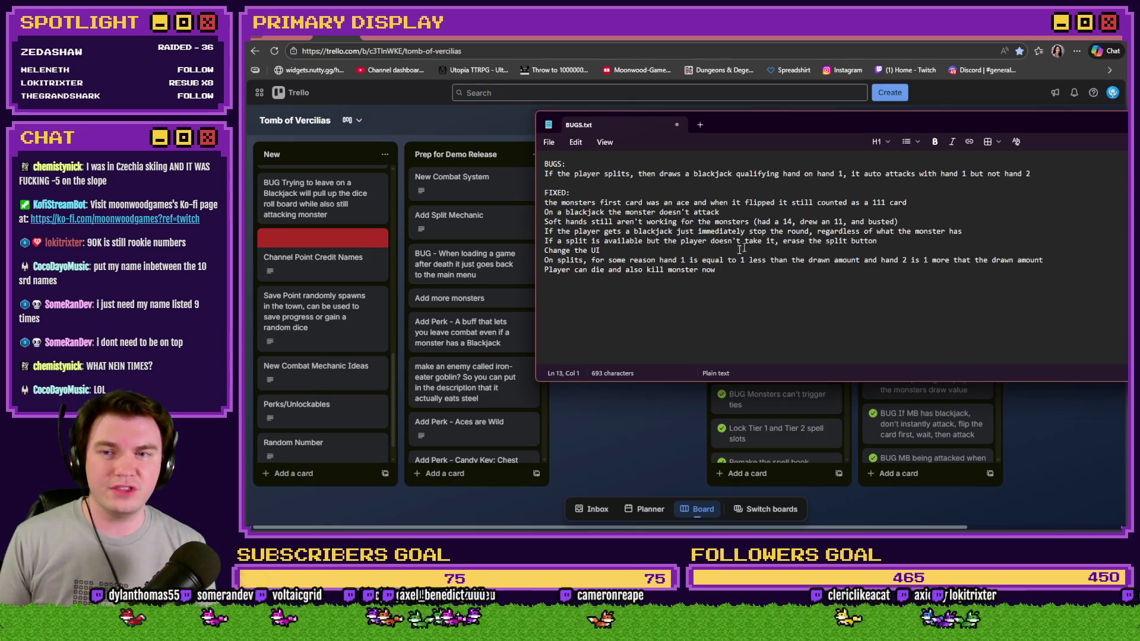
pyautogui.hotkey('ctrl', 'a')
pyautogui.click(626, 231)
pyautogui.click(545, 193)
pyautogui.hotkey('ctrl', 'shift', 'End')
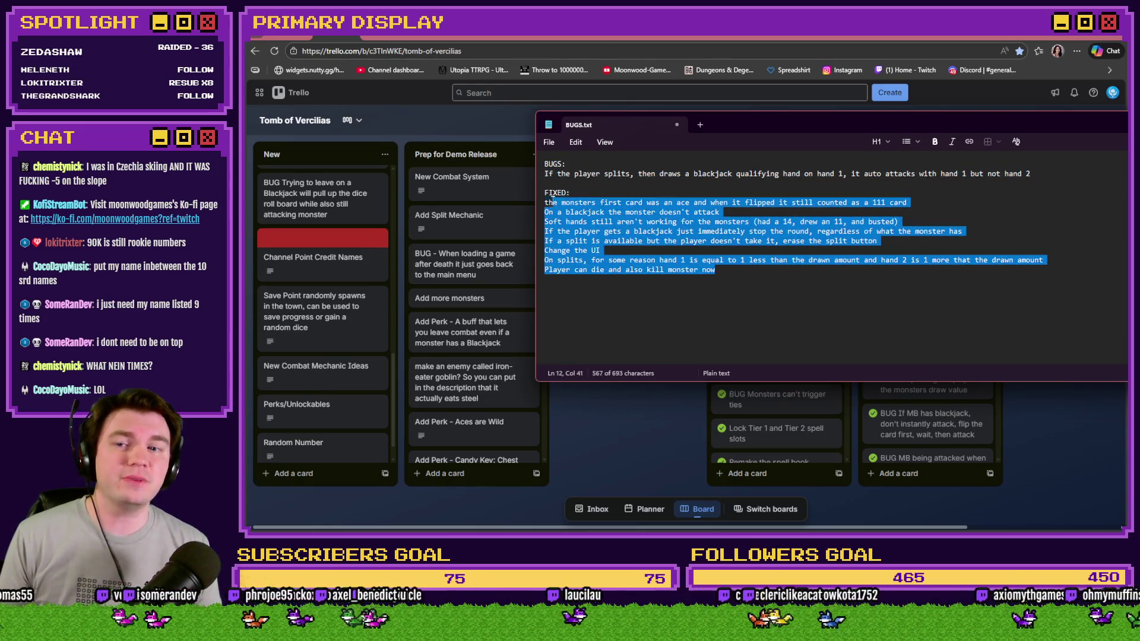
pyautogui.click(665, 175)
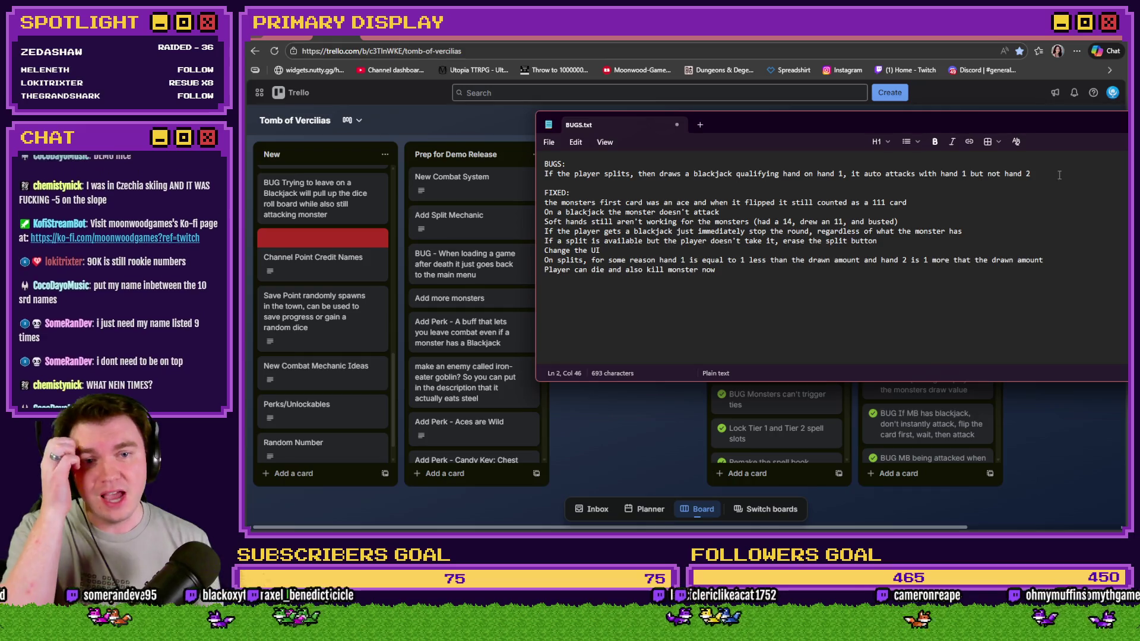
pyautogui.press('Home')
pyautogui.hotkey('shift', 'End')
# Open the New Combat System description for editing and copy the ✅ emoji before Re-size.
pyautogui.click(490, 125)
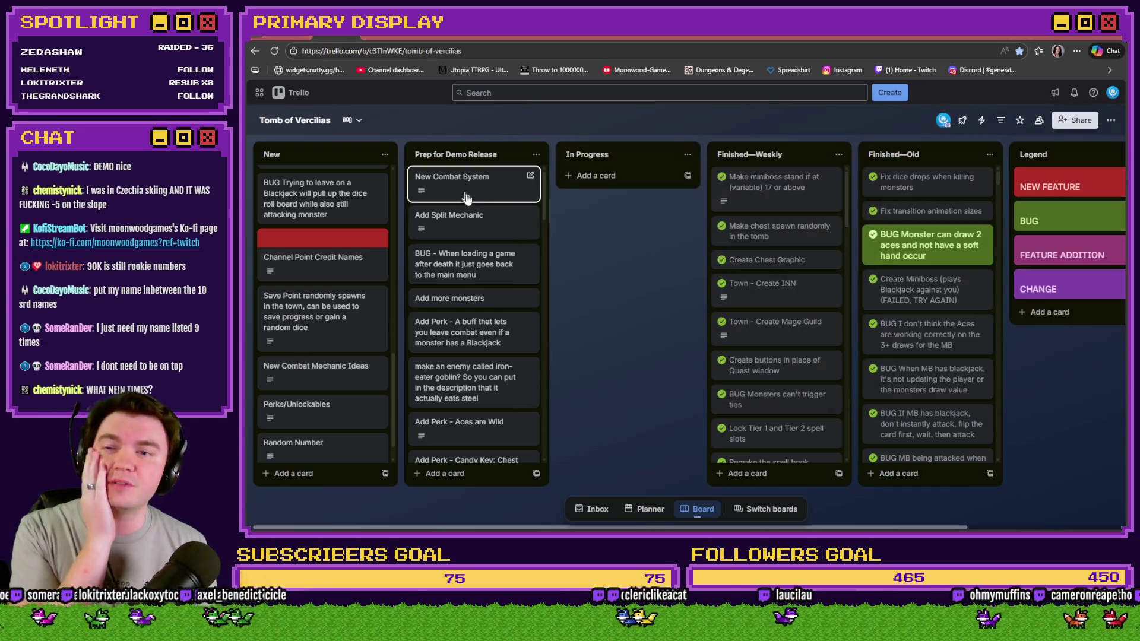
pyautogui.click(469, 181)
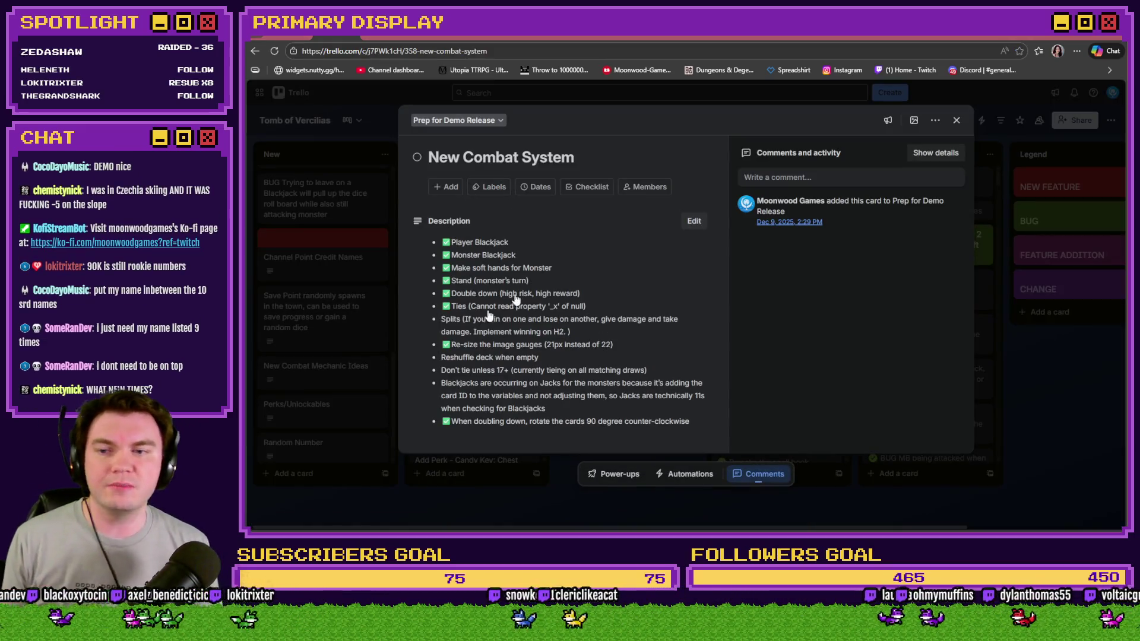
pyautogui.click(520, 309)
pyautogui.scroll(-1, 520, 309)
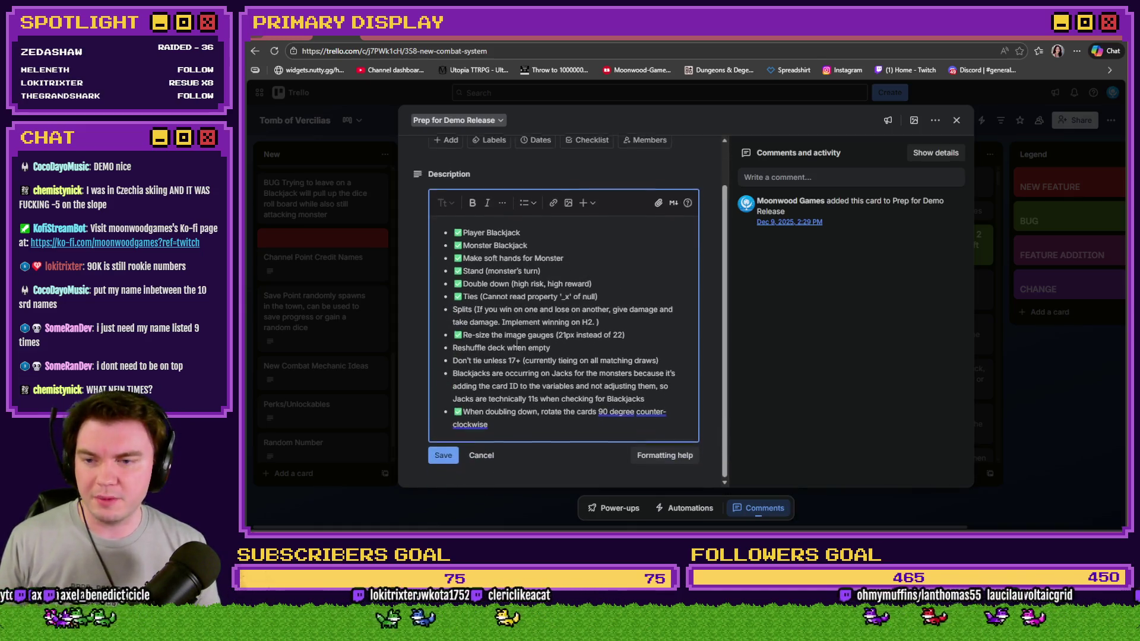
pyautogui.click(464, 333)
pyautogui.hotkey('shift', 'Left')
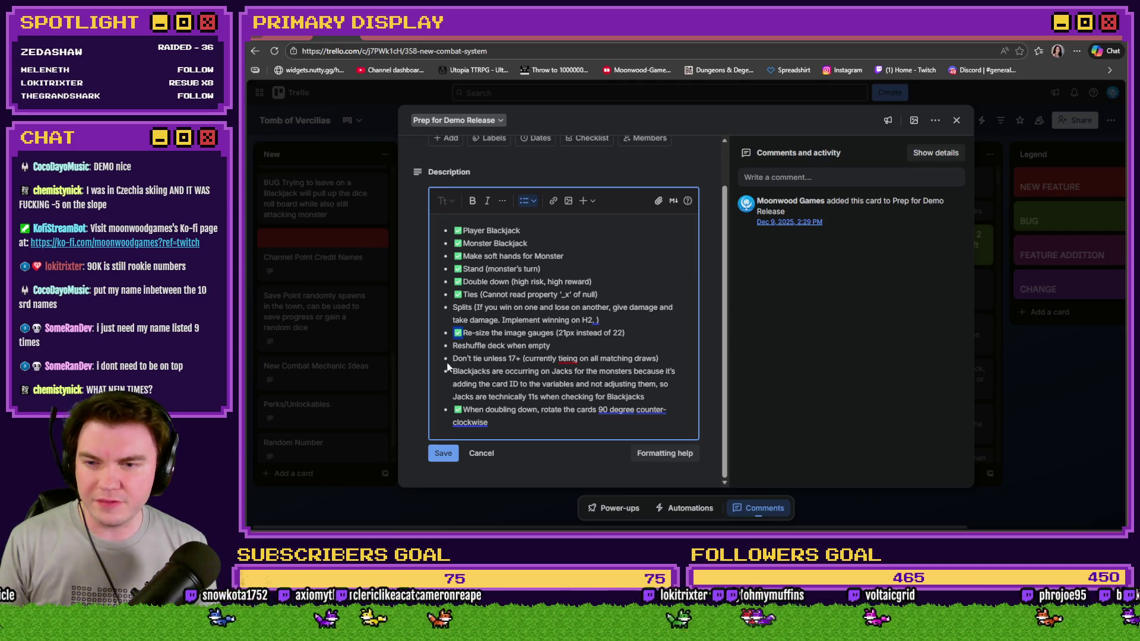
pyautogui.hotkey('ctrl', 'c')
# Add ✅ to the 'Don't tie unless 17+', Blackjacks on Jacks and Jacks are 11s items.
pyautogui.click(453, 358)
pyautogui.hotkey('ctrl', 'v')
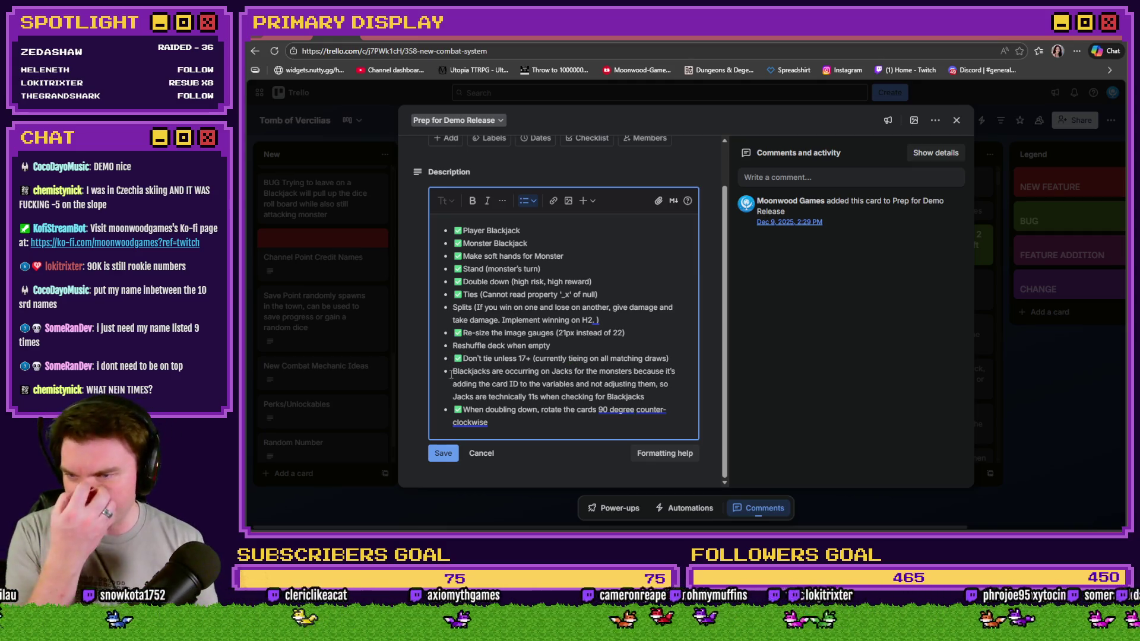
pyautogui.click(453, 372)
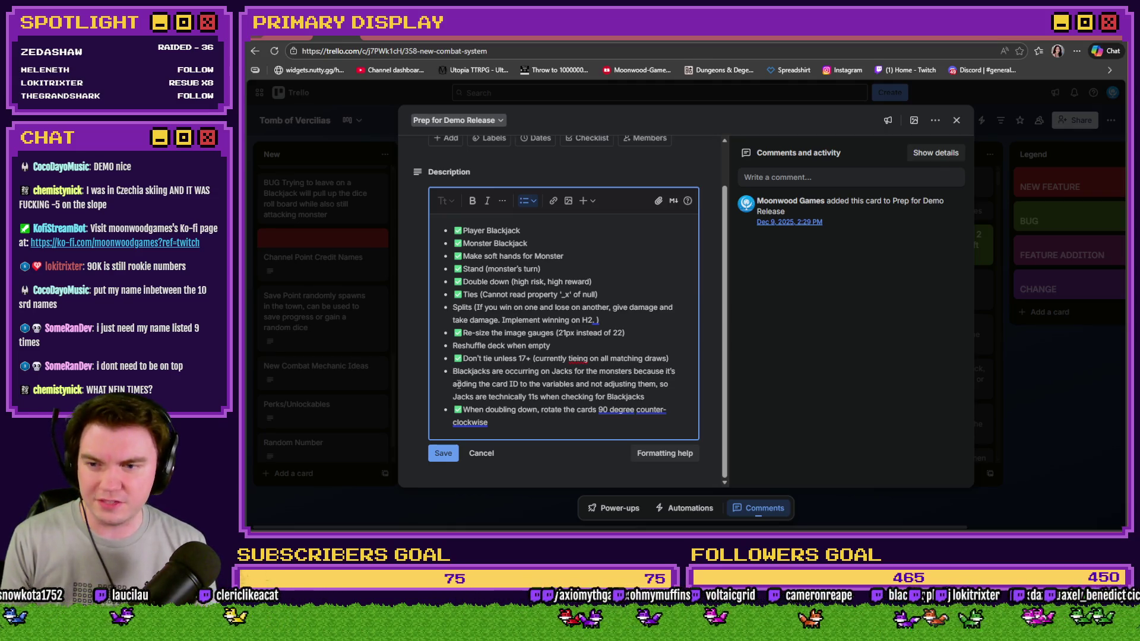
pyautogui.hotkey('ctrl', 'v')
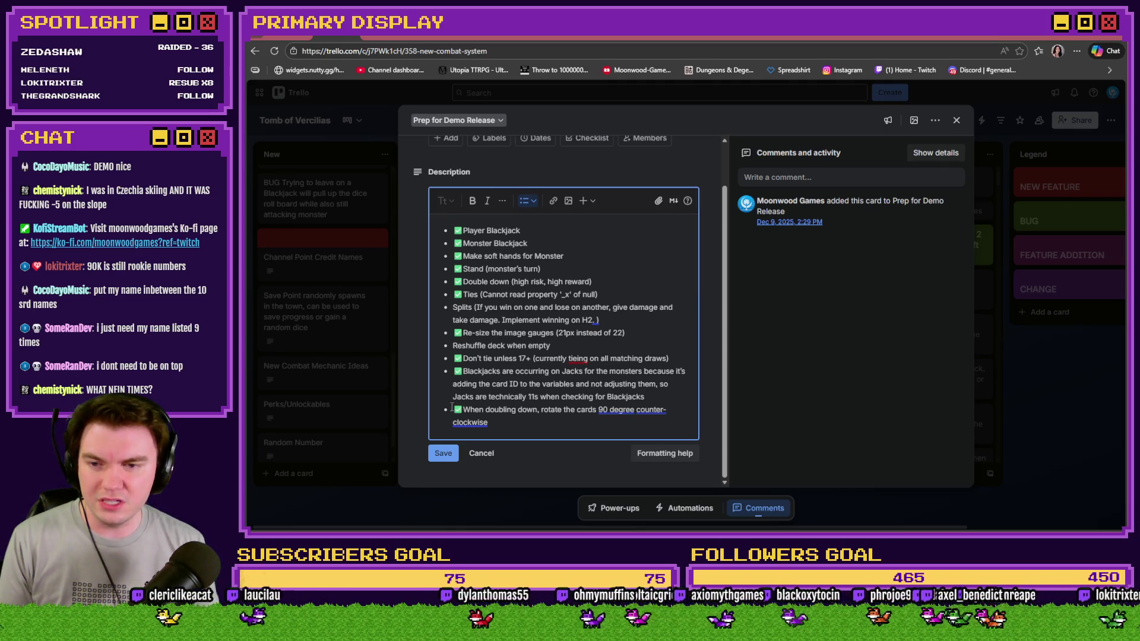
pyautogui.click(453, 397)
pyautogui.hotkey('ctrl', 'v')
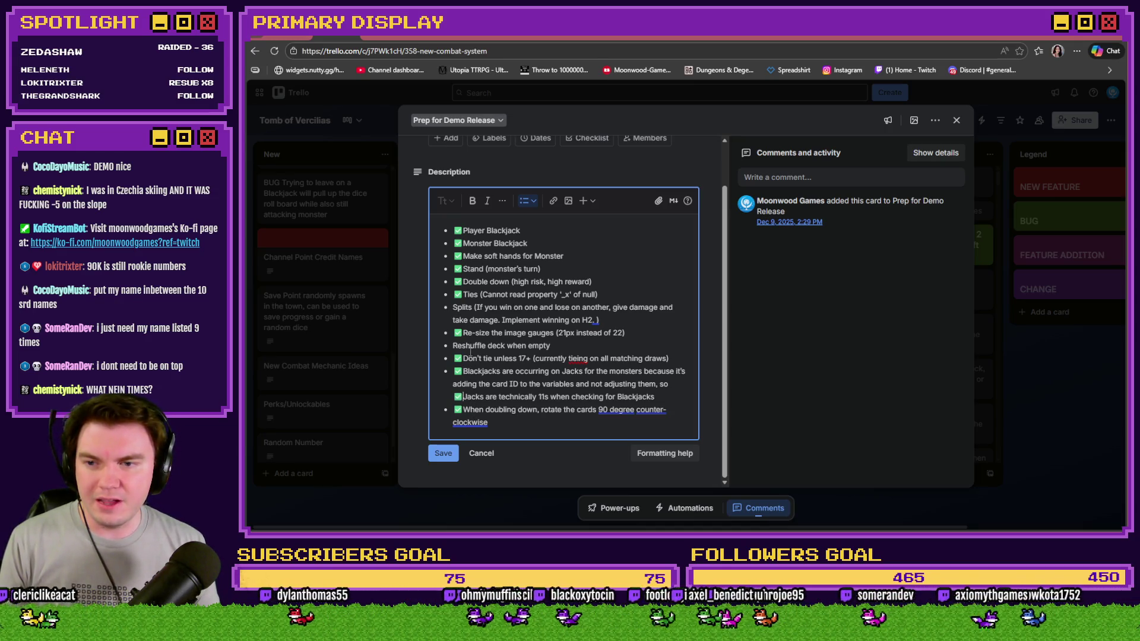
pyautogui.moveTo(454, 345); pyautogui.dragTo(546, 344)
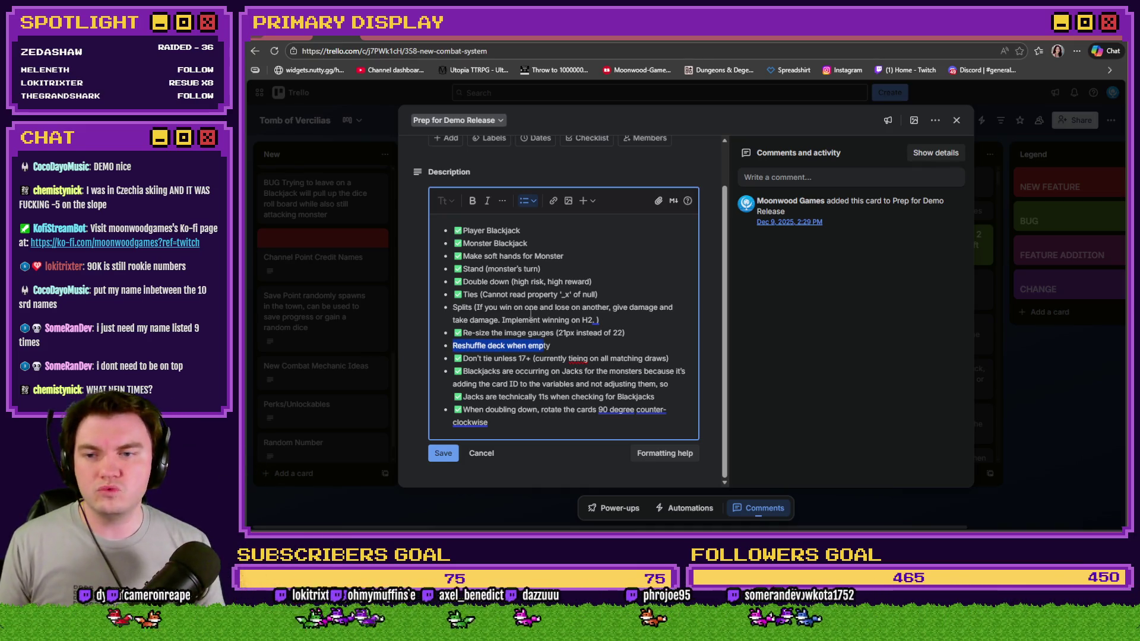
# Look over the Add Split Mechanic and New Combat System cards.
pyautogui.press('Escape')
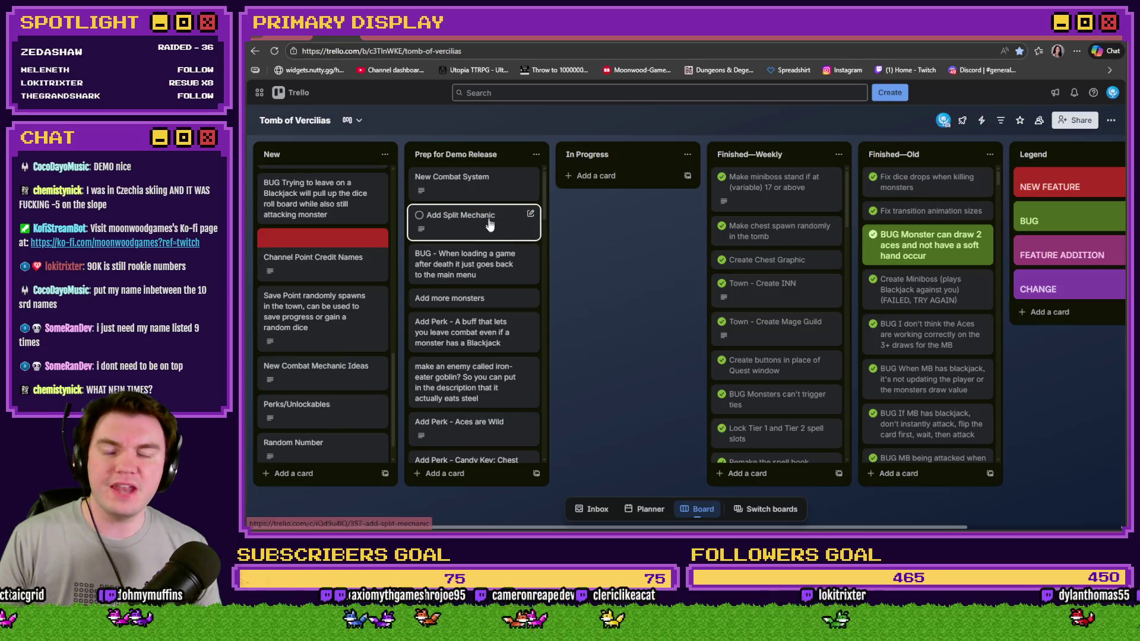
pyautogui.click(490, 231)
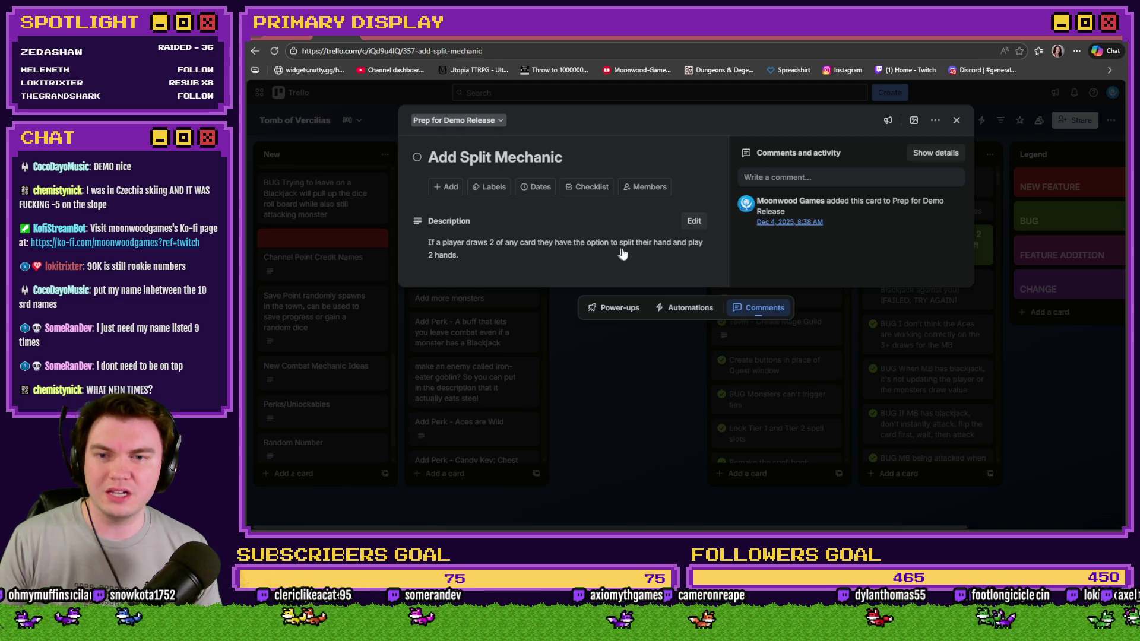
pyautogui.click(605, 349)
pyautogui.click(478, 193)
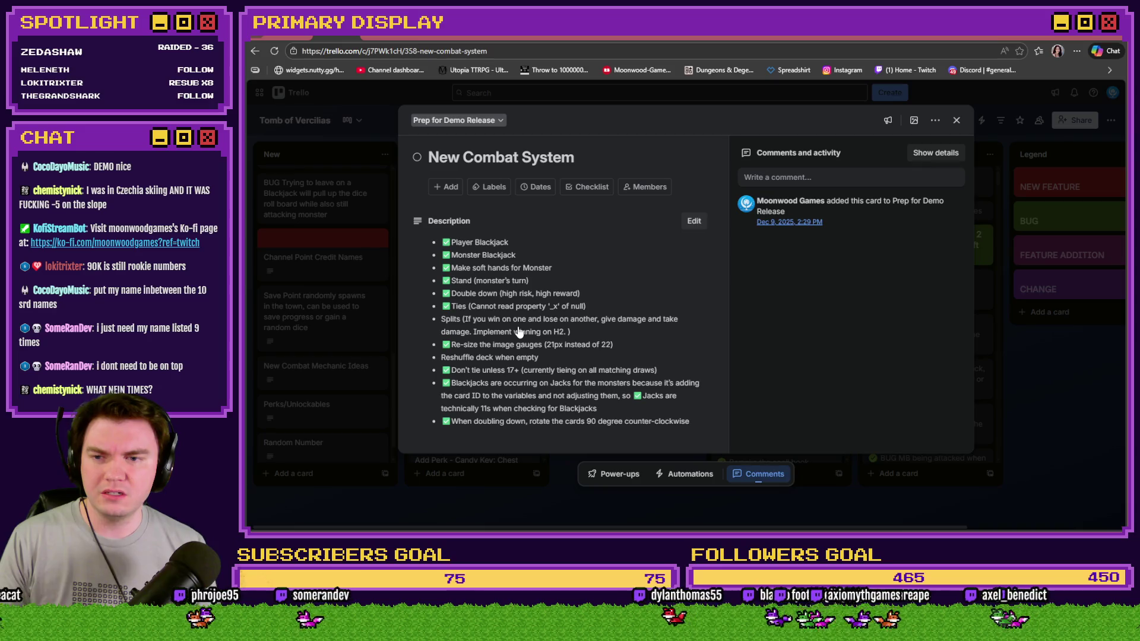
pyautogui.press('Escape')
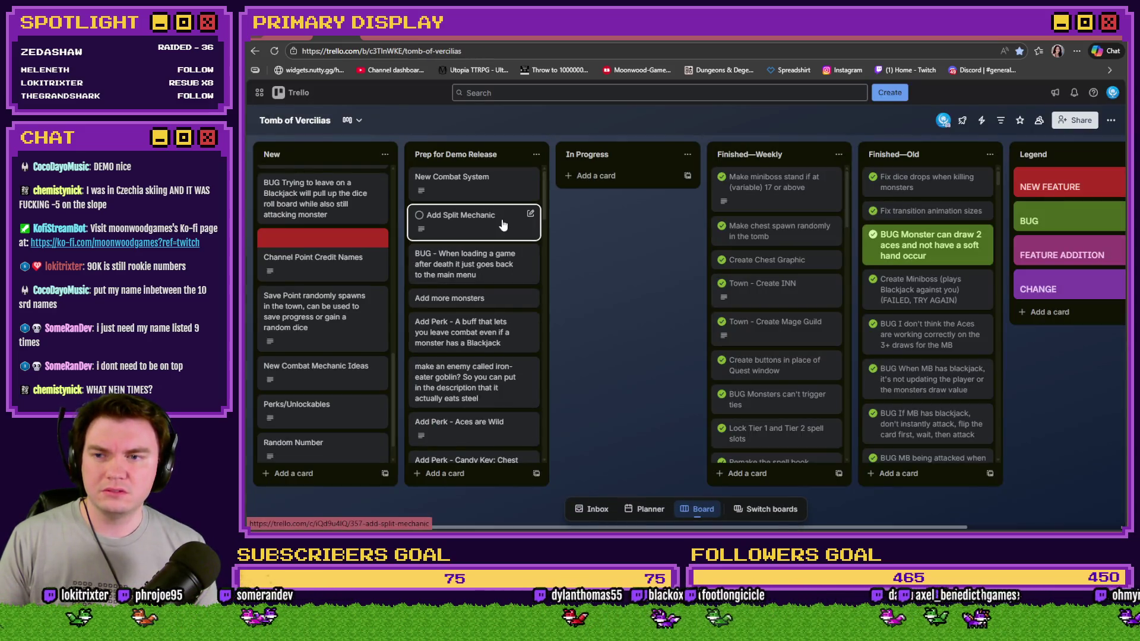
# Archive the Add Split Mechanic card and permanently delete it.
pyautogui.click(501, 224)
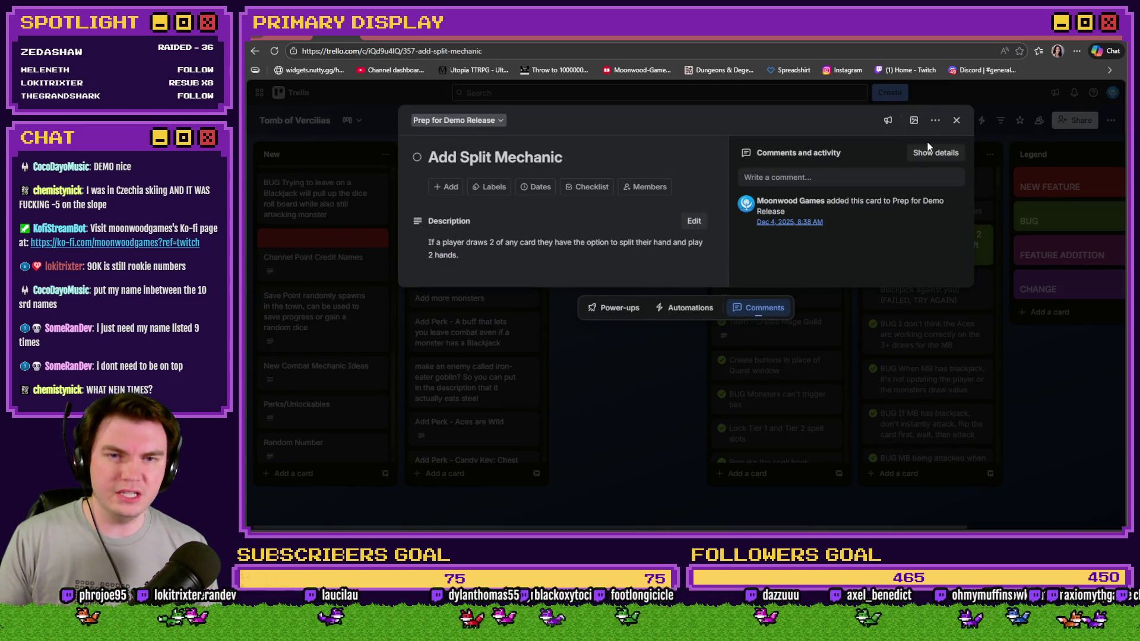
pyautogui.click(935, 121)
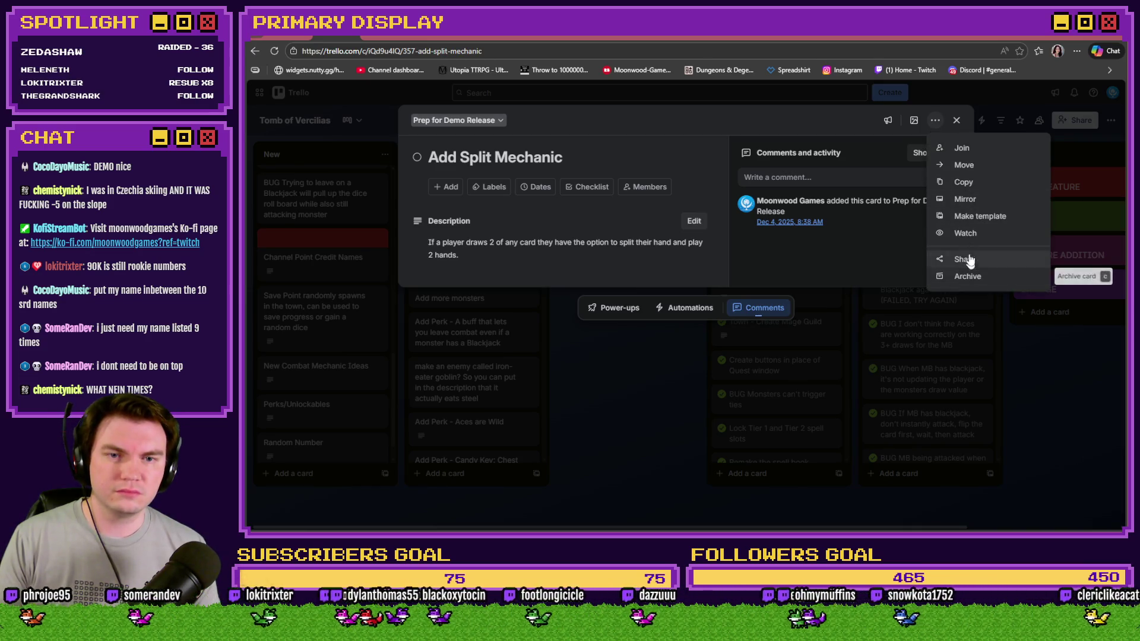
pyautogui.click(970, 276)
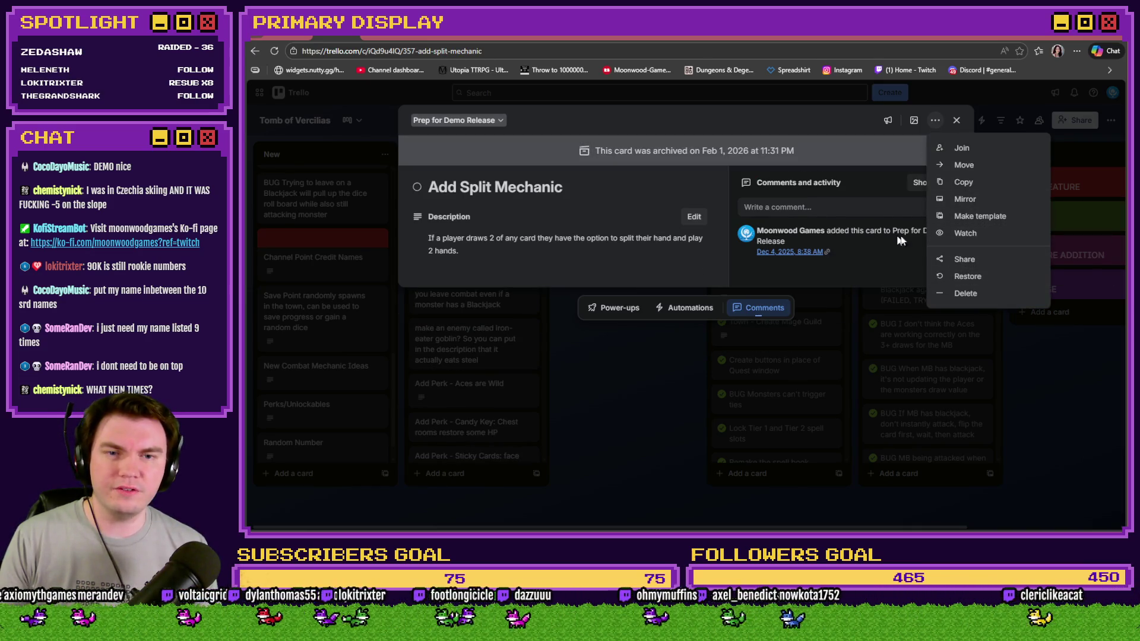
pyautogui.click(965, 293)
pyautogui.click(974, 212)
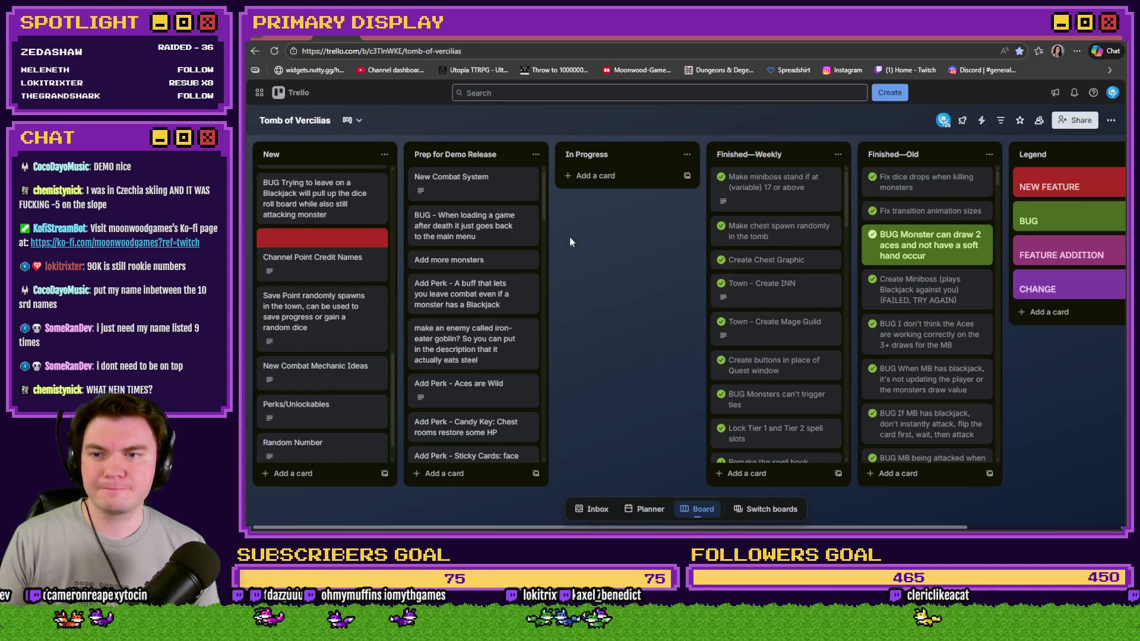
pyautogui.scroll(-1, 546, 198)
pyautogui.scroll(1, 546, 203)
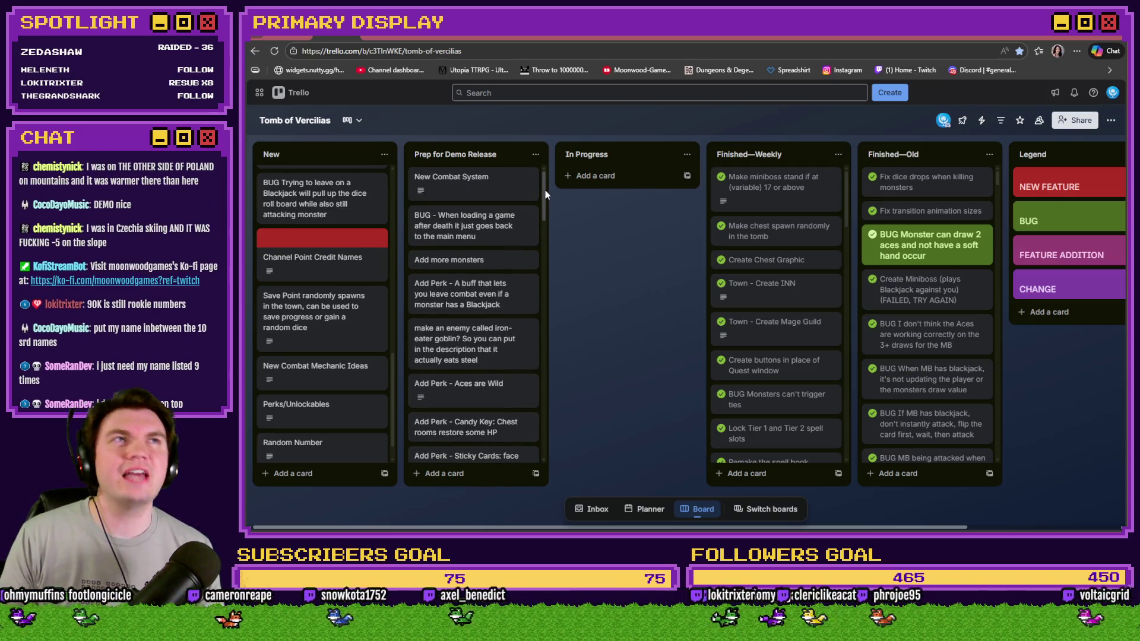
pyautogui.scroll(-2, 543, 190)
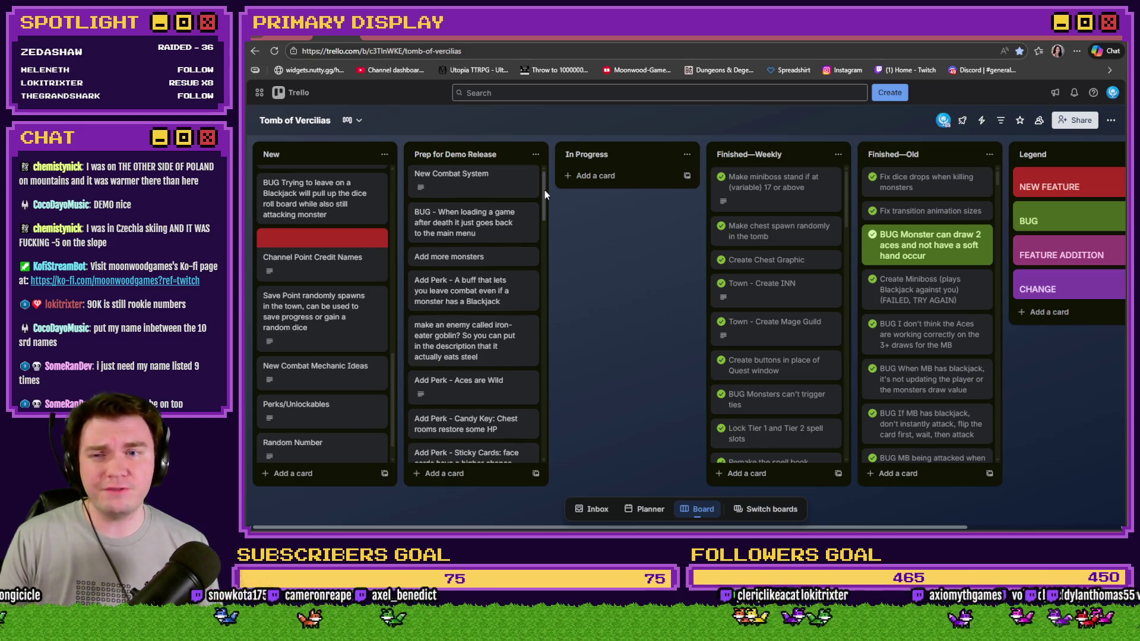
pyautogui.moveTo(544, 198); pyautogui.dragTo(543, 276)
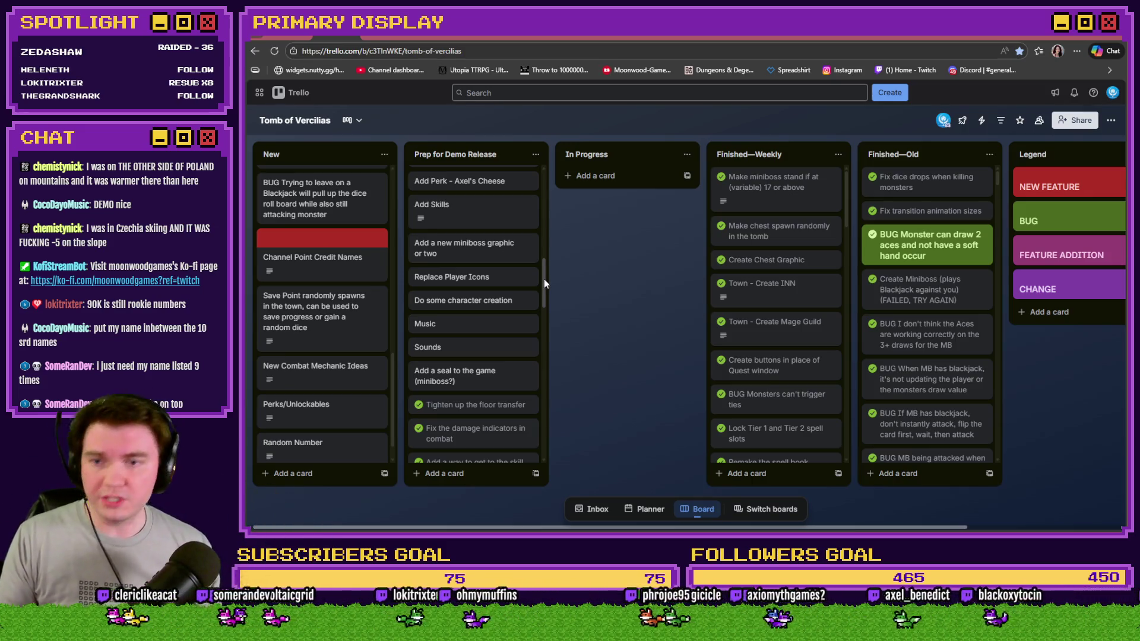
pyautogui.moveTo(544, 279); pyautogui.dragTo(550, 194)
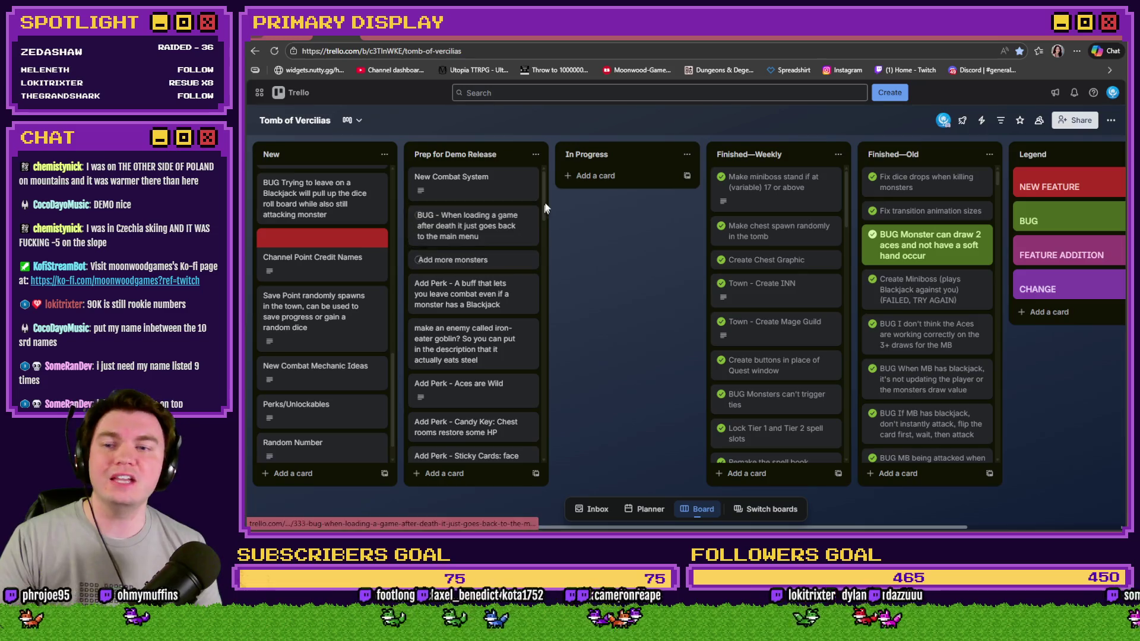
pyautogui.scroll(-1, 545, 212)
pyautogui.scroll(-1, 545, 209)
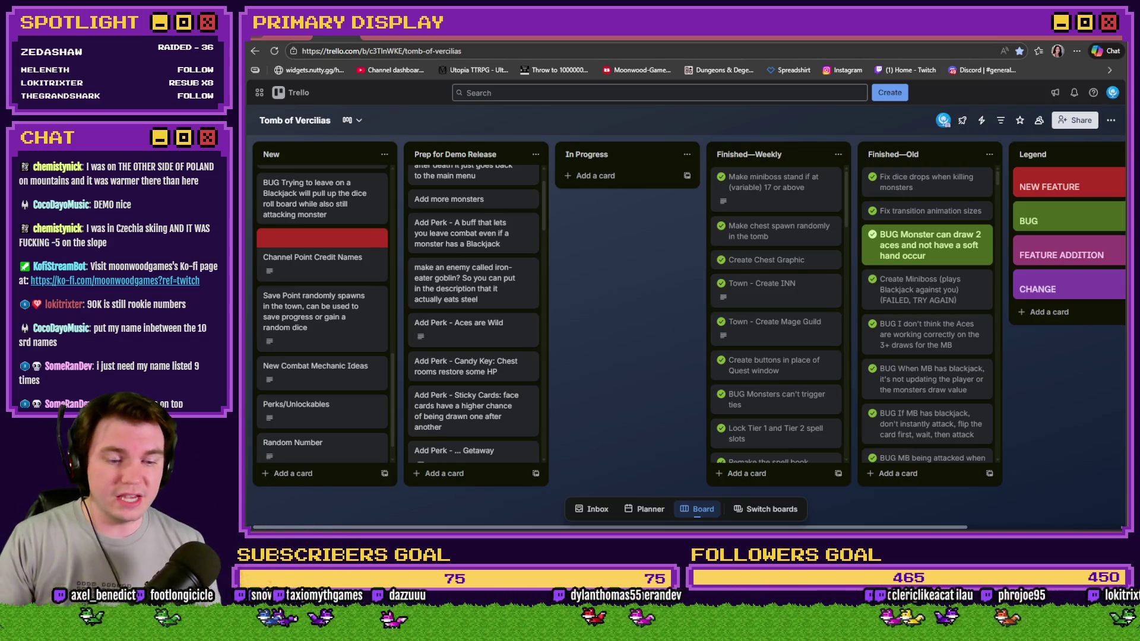
pyautogui.hotkey('alt', 'Tab')
# Playtest taking the dagger perk card, then open The Town map's top-left tile menu.
pyautogui.click(793, 59)
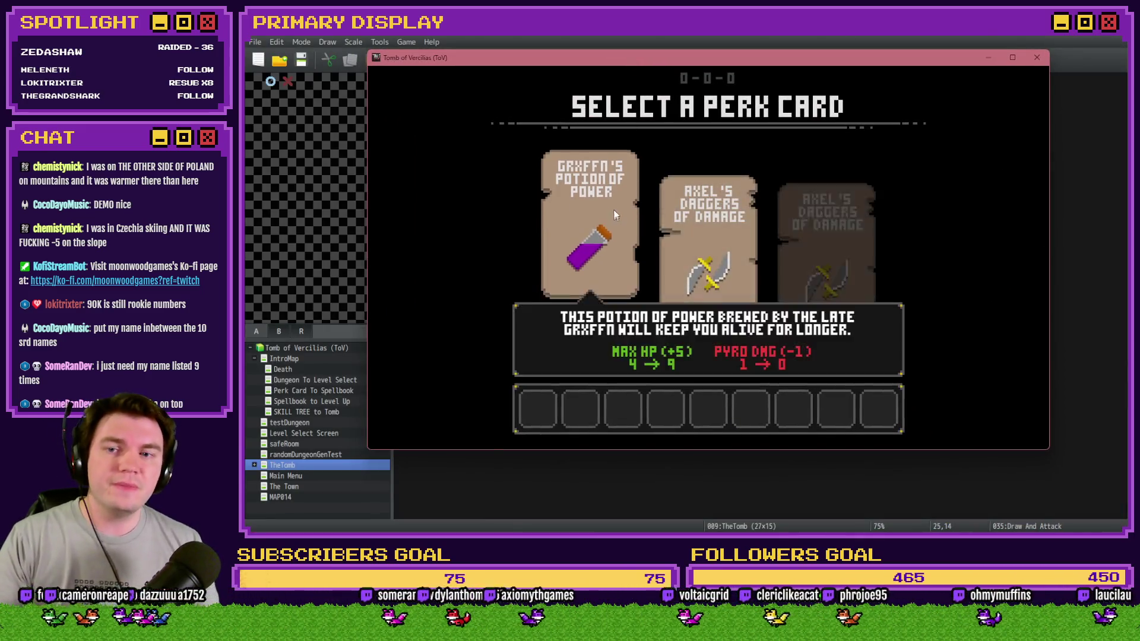
pyautogui.click(720, 208)
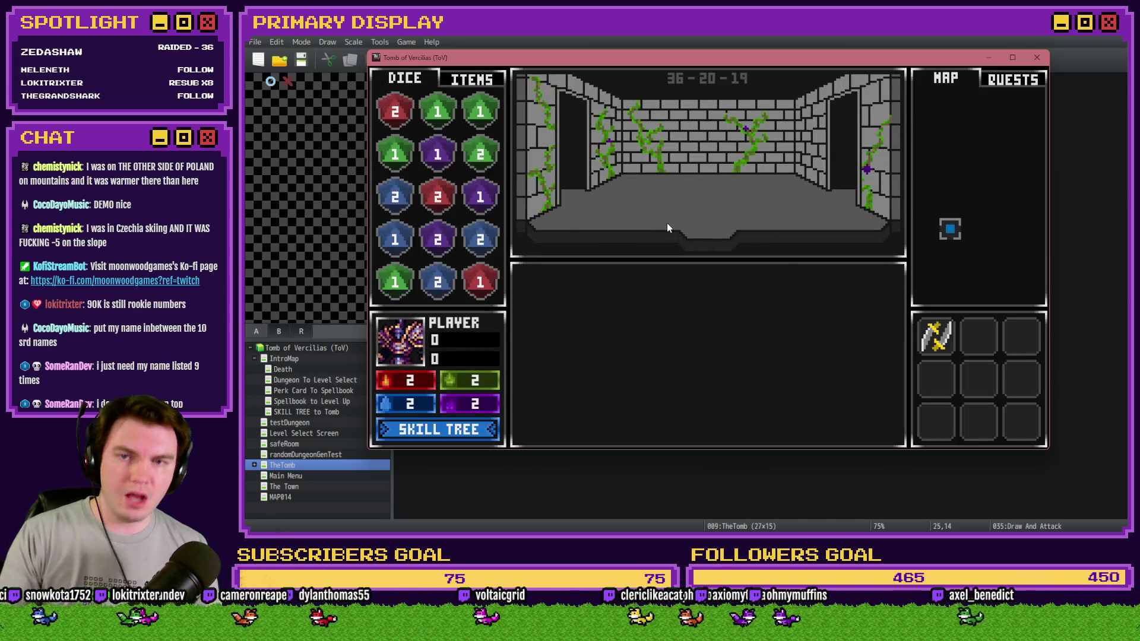
pyautogui.click(1036, 57)
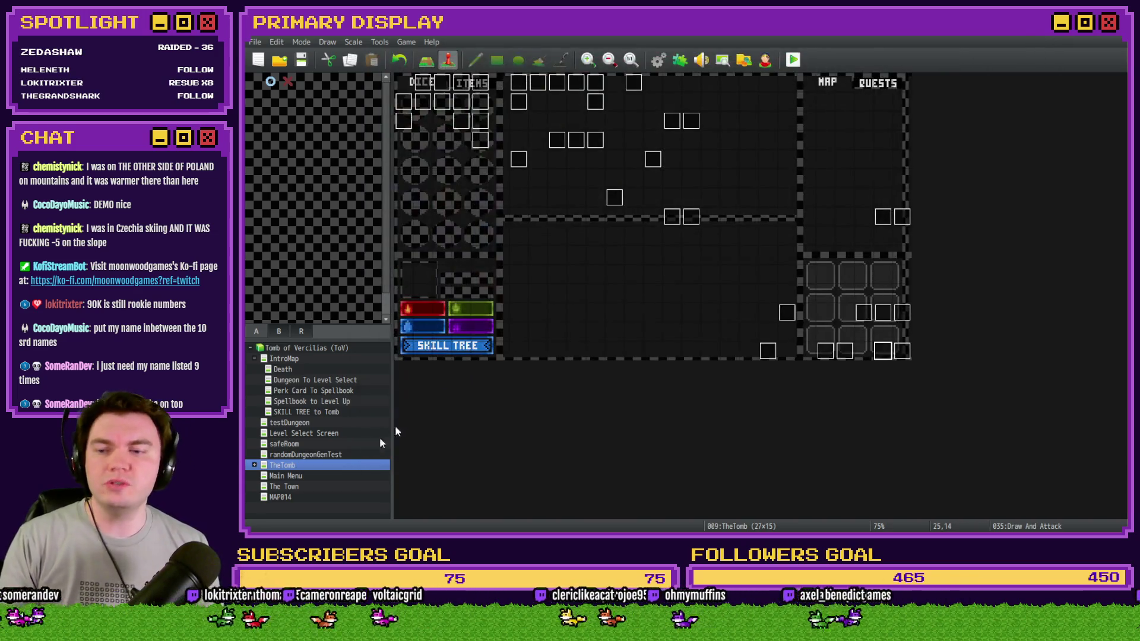
pyautogui.click(284, 486)
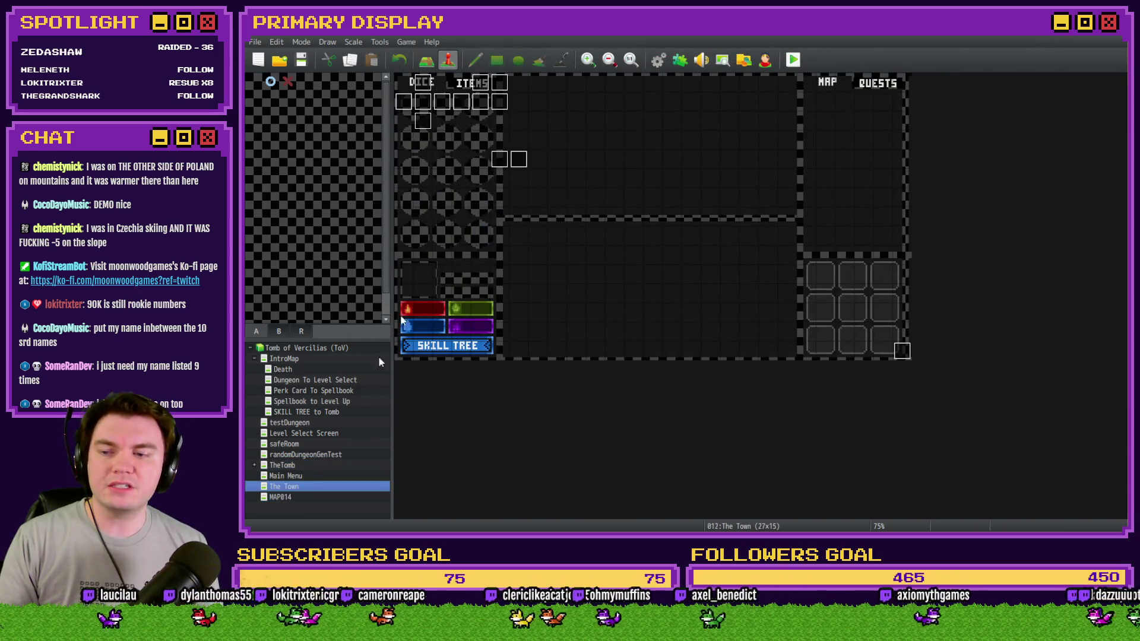
pyautogui.rightClick(406, 81)
# Make The Town's top-left tile the player start, save, playtest, and enter the inn.
pyautogui.click(543, 224)
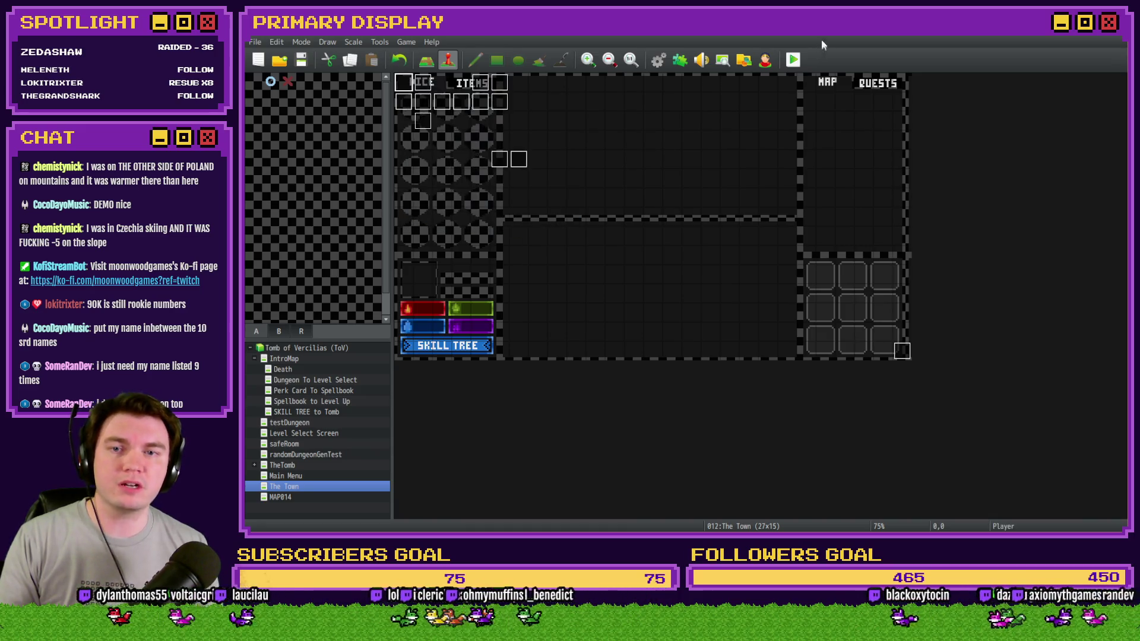
pyautogui.click(794, 59)
pyautogui.click(652, 296)
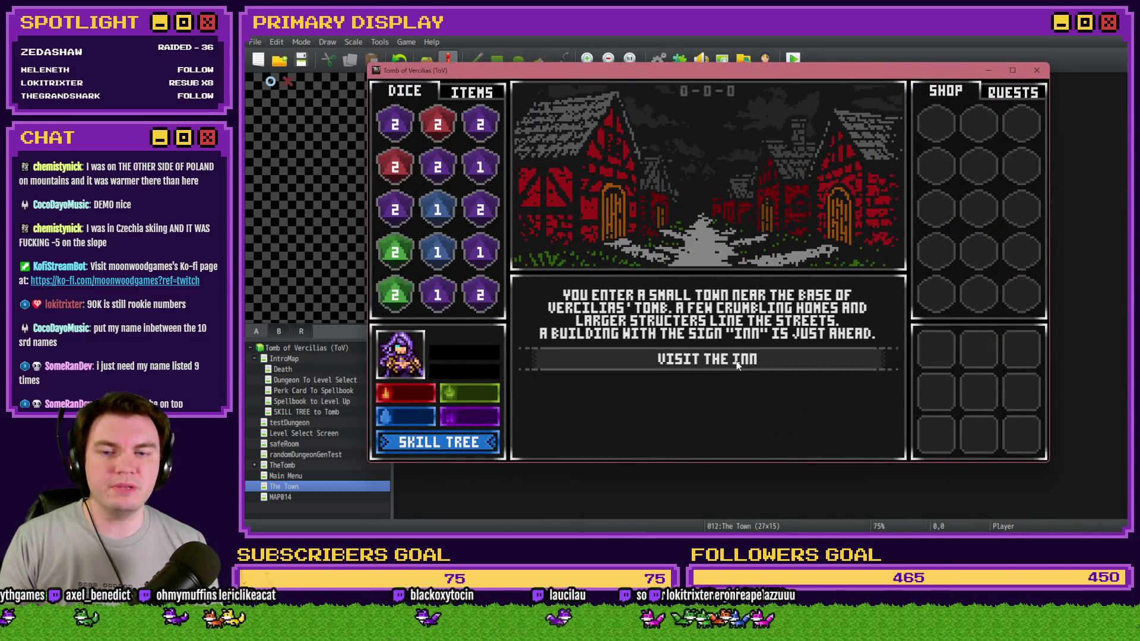
pyautogui.click(748, 356)
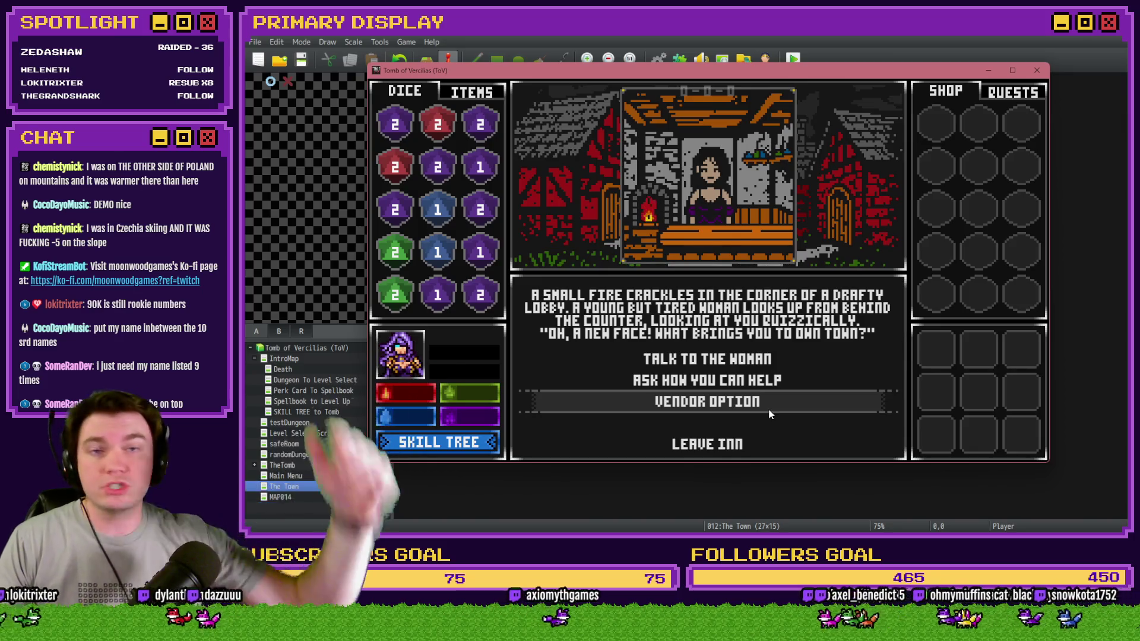
# Visit and leave the inn, Mages Guild, church and tavern, then close the playtest.
pyautogui.click(761, 417)
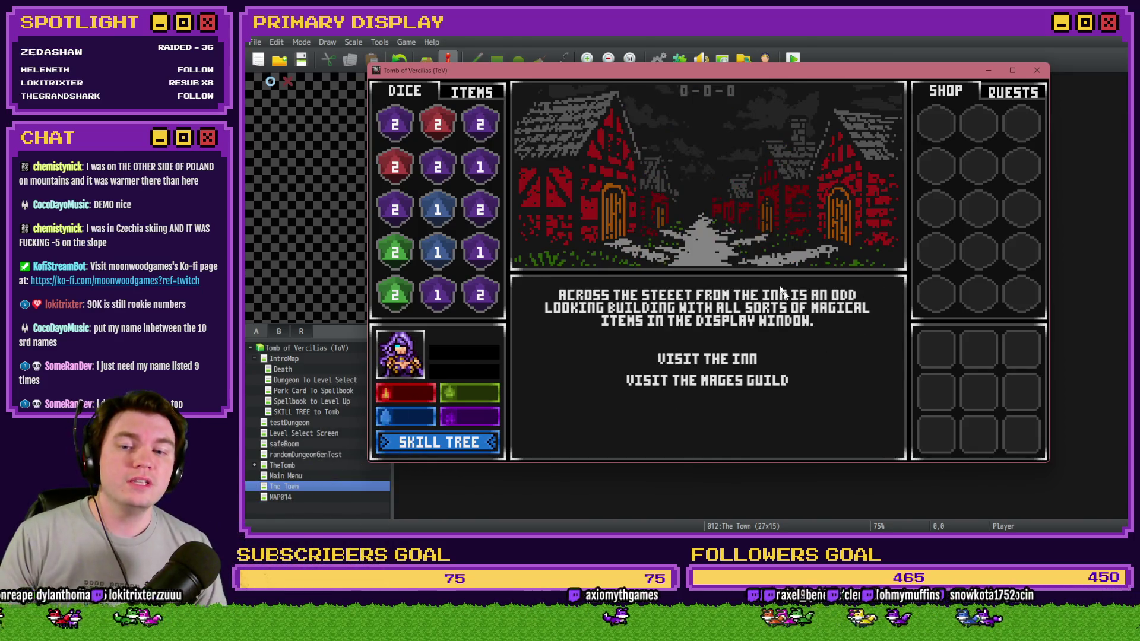
pyautogui.click(729, 391)
pyautogui.click(735, 444)
pyautogui.click(737, 410)
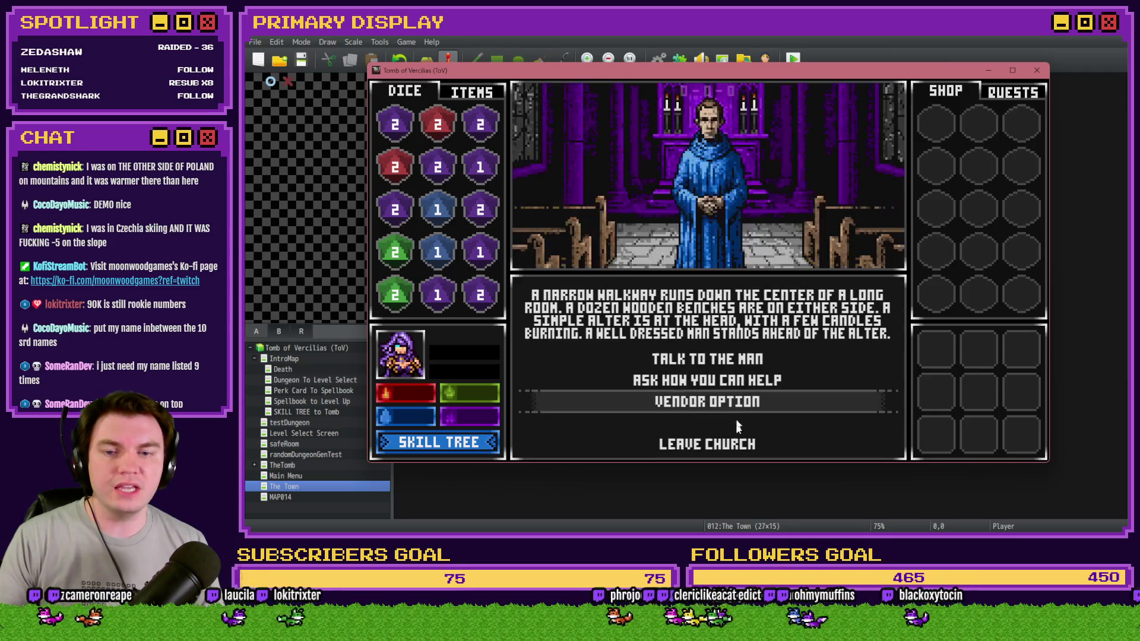
pyautogui.click(734, 440)
pyautogui.click(734, 435)
pyautogui.click(735, 445)
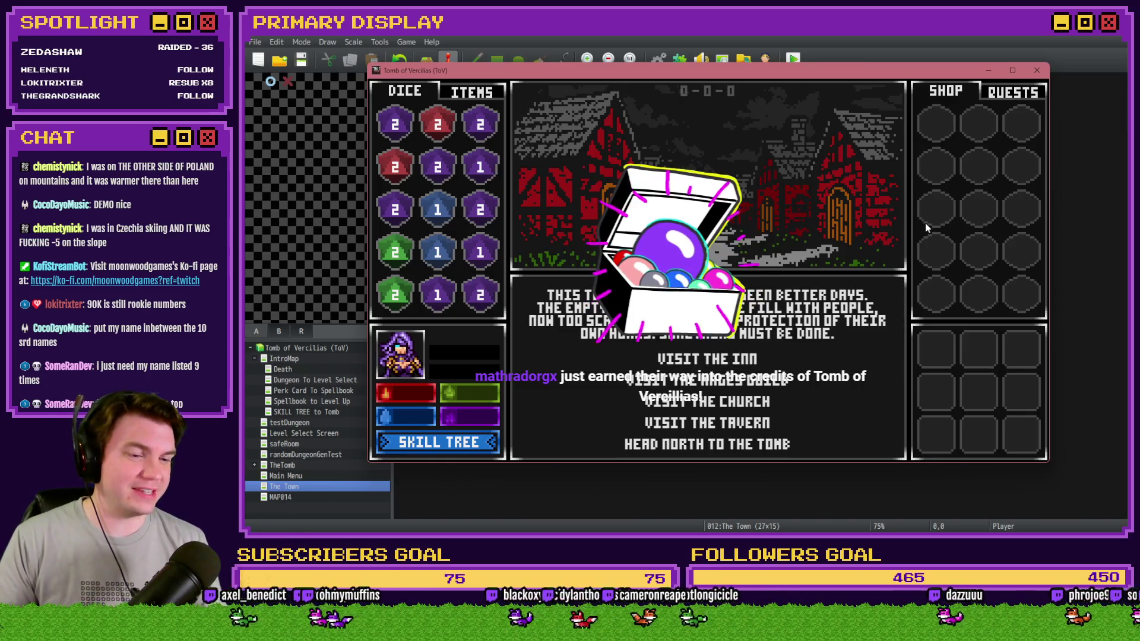
pyautogui.click(1033, 71)
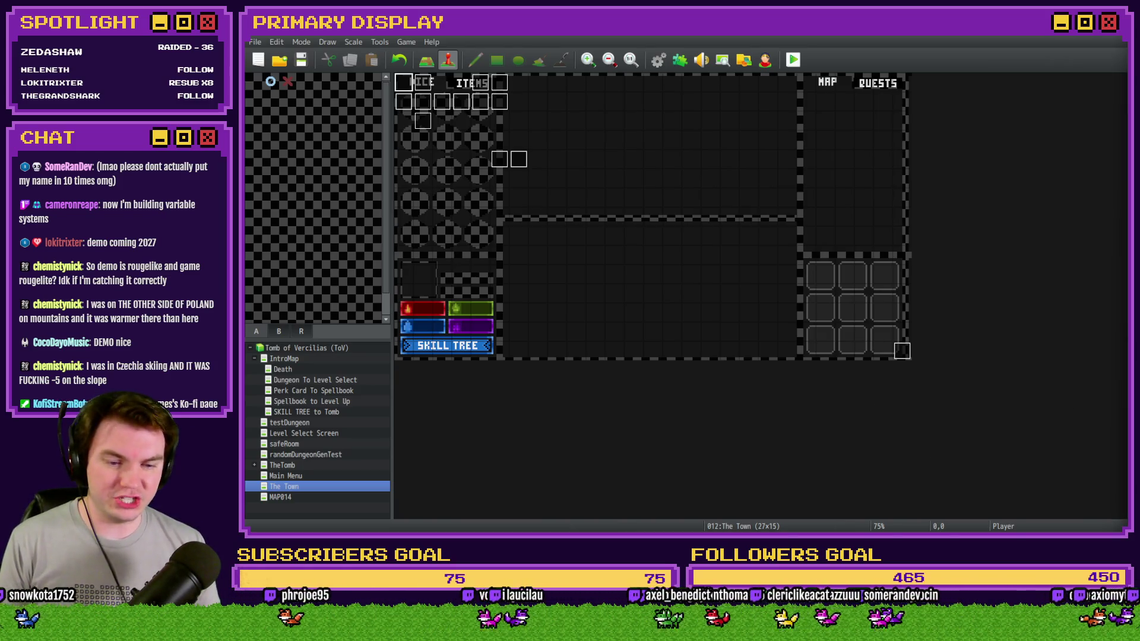
# In the Channel Point Credit Names description, find a viewer's name and cut it from the lower list.
pyautogui.hotkey('alt', 'Tab')
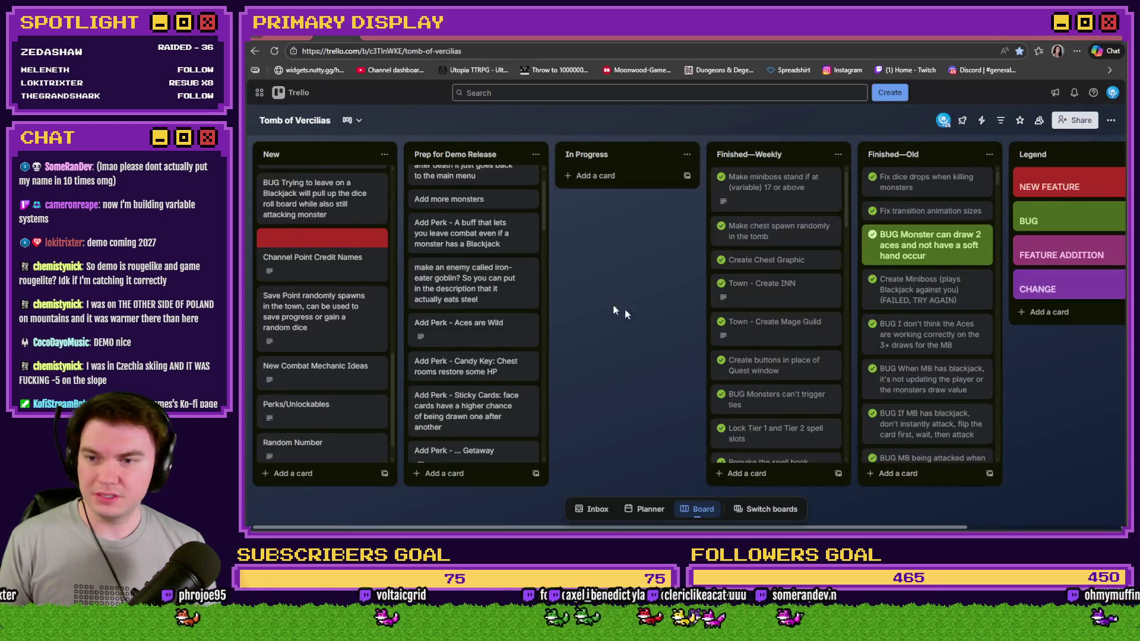
pyautogui.click(344, 264)
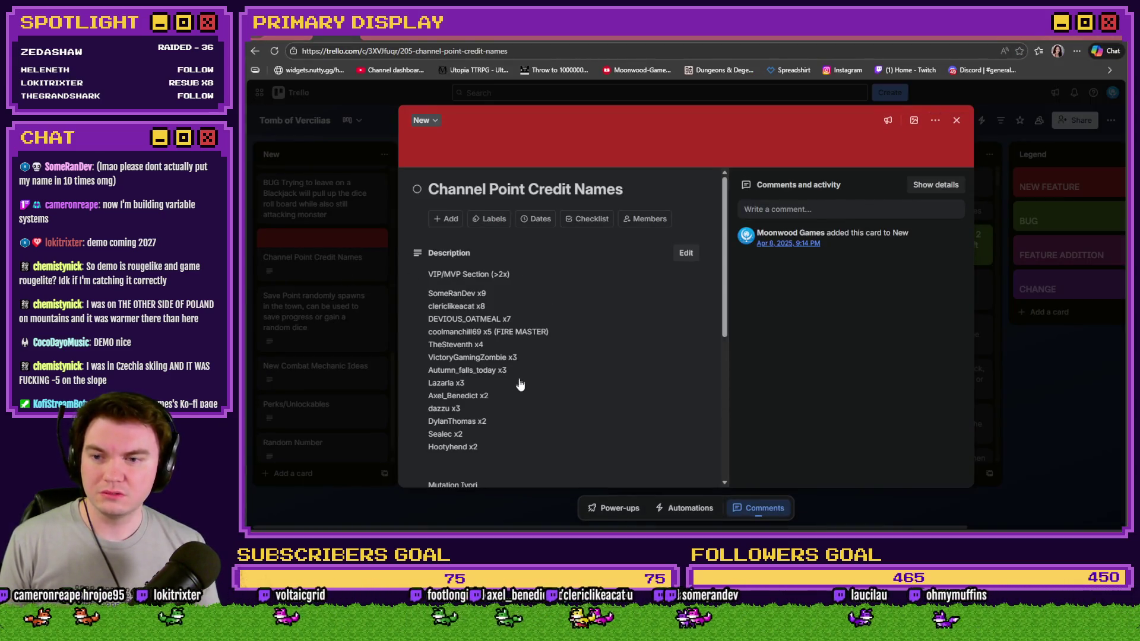
pyautogui.click(514, 385)
pyautogui.scroll(-1, 508, 388)
pyautogui.hotkey('ctrl', 'f')
pyautogui.write('math')
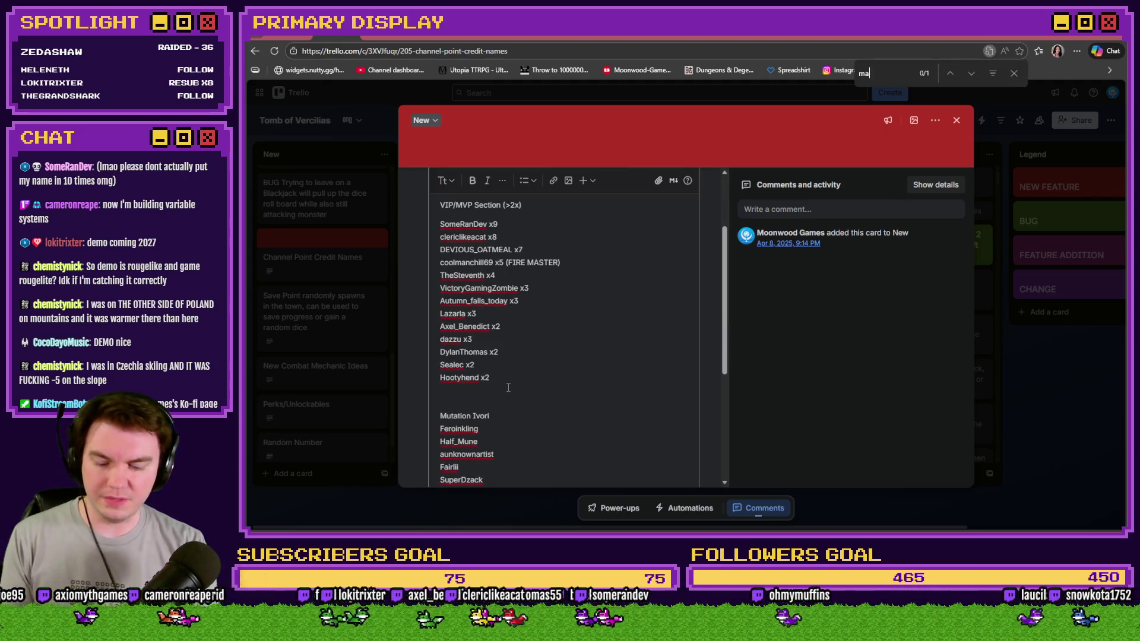
pyautogui.scroll(-3, 504, 389)
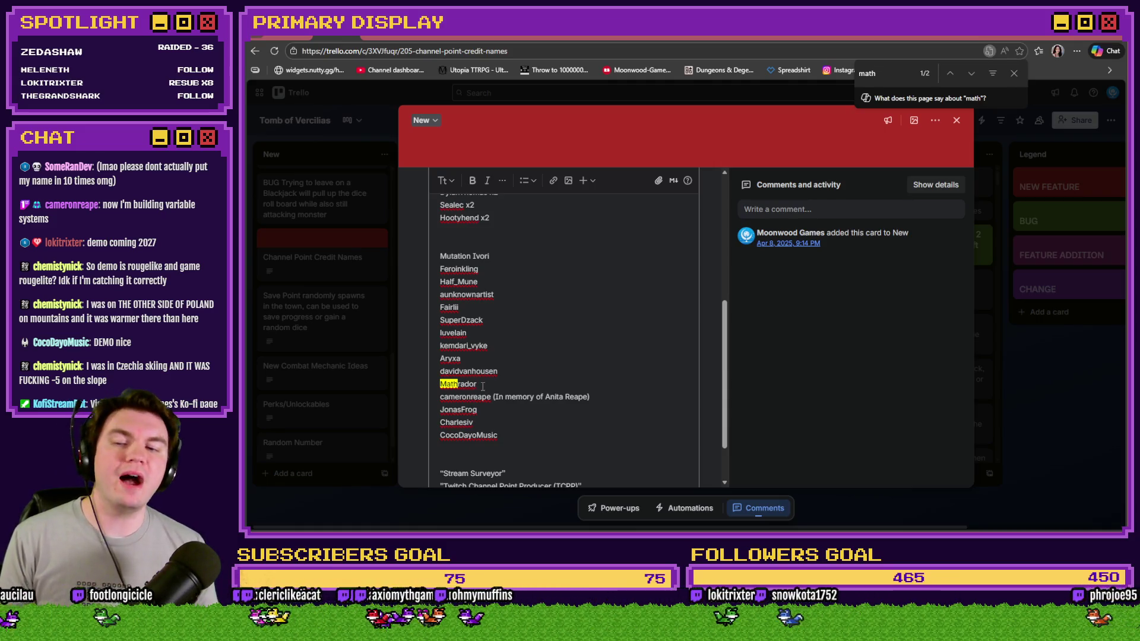
pyautogui.moveTo(482, 387); pyautogui.dragTo(441, 386)
pyautogui.hotkey('ctrl', 'c')
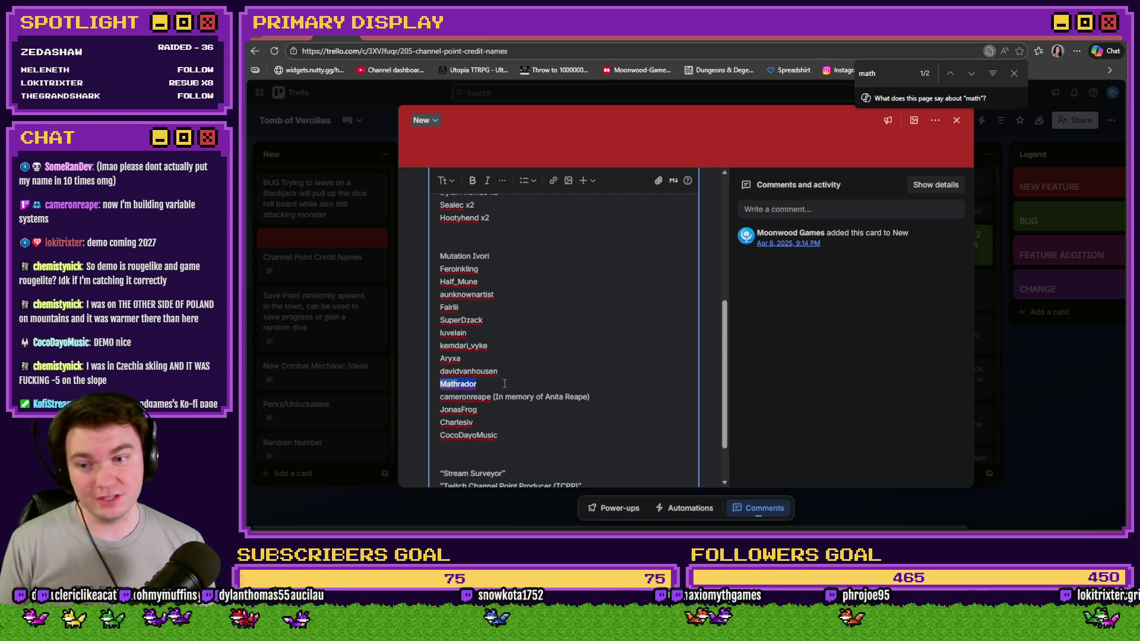
pyautogui.press('BackSpace')
pyautogui.press('BackSpace')
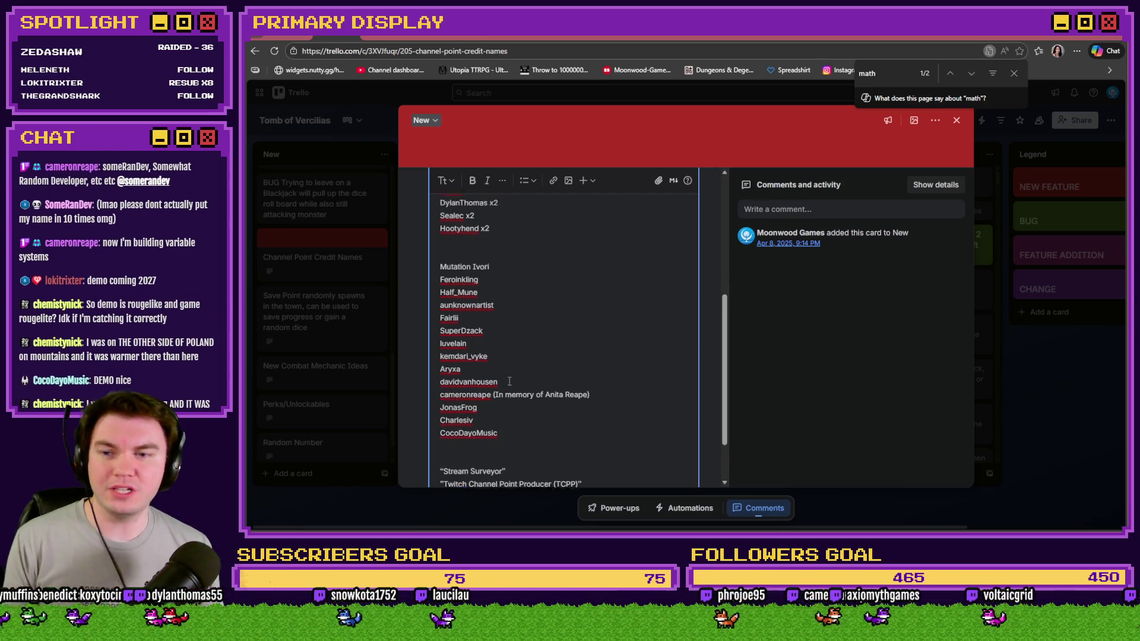
# Paste the name on a new line ending the VIP/MVP list and mark it x2.
pyautogui.scroll(3, 510, 382)
pyautogui.click(503, 378)
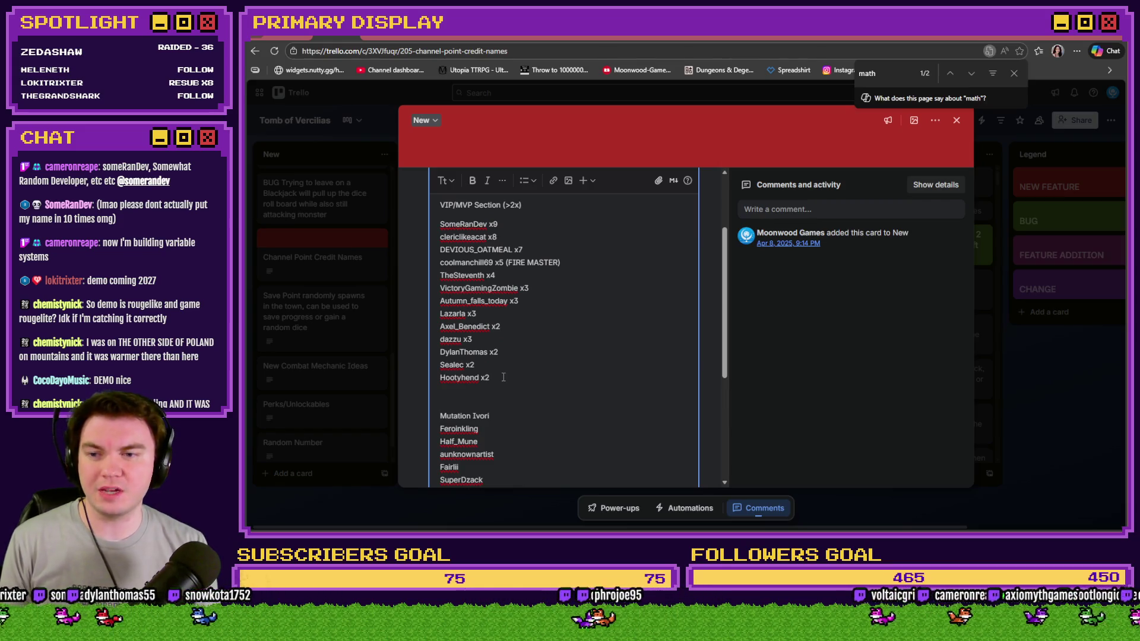
pyautogui.press('Return')
pyautogui.hotkey('ctrl', 'v')
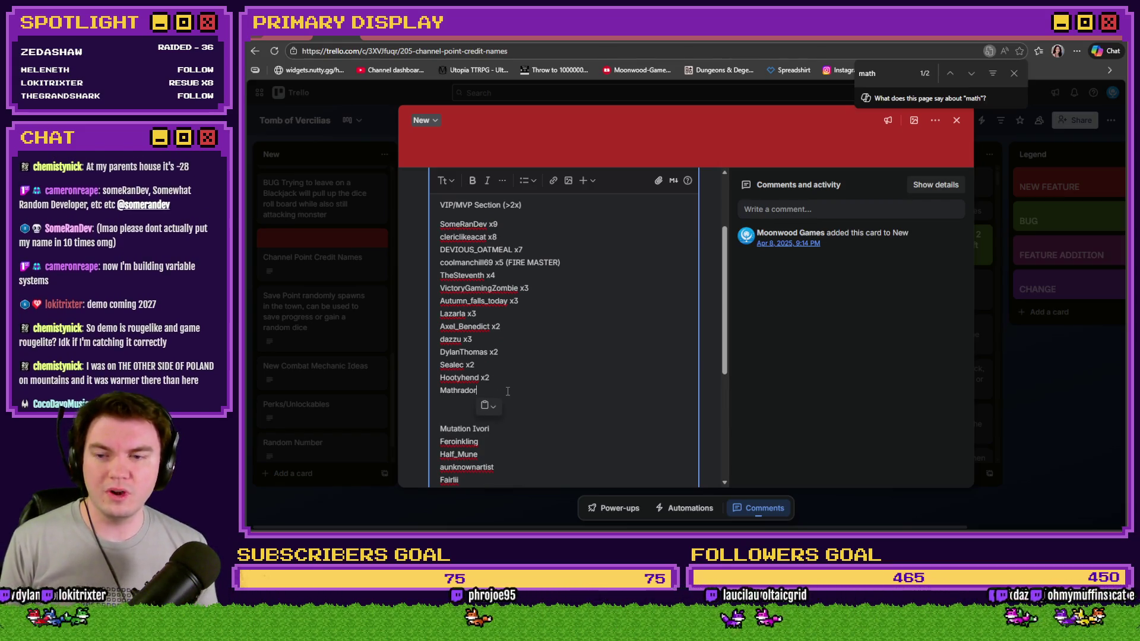
pyautogui.write(' x2')
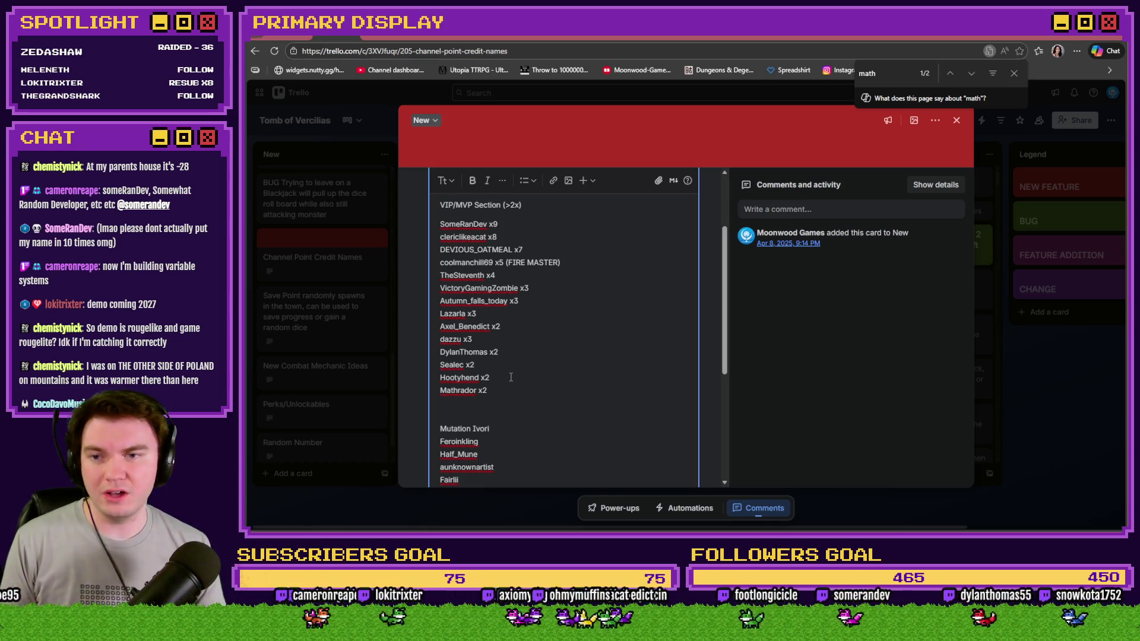
# Review the Channel Point Credit Names description, save it, and close the card.
pyautogui.scroll(1, 511, 377)
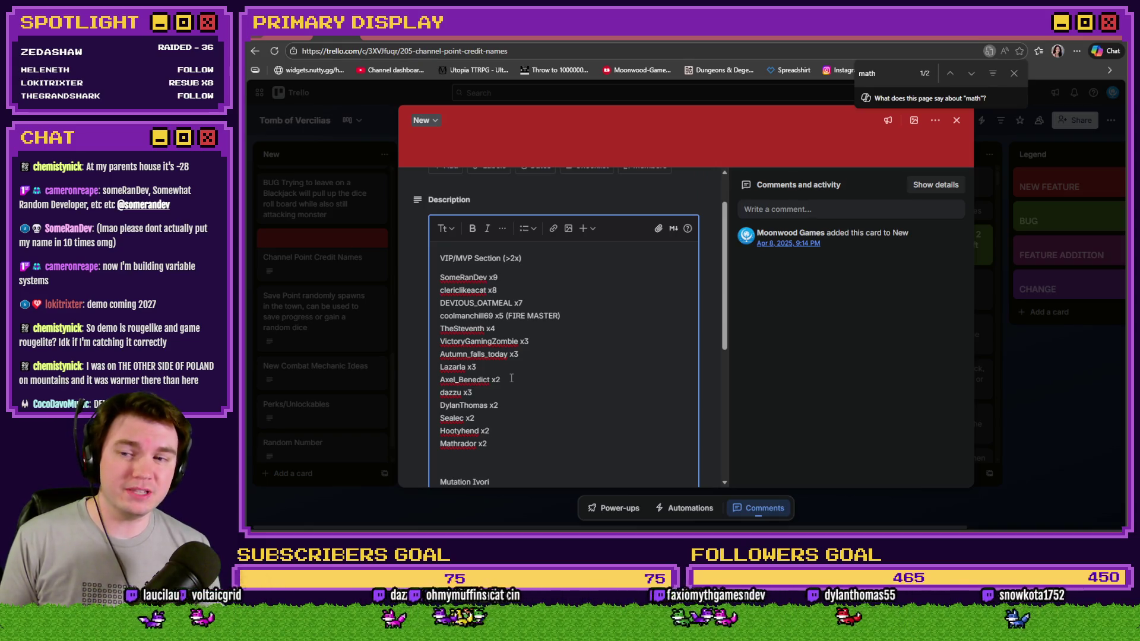
pyautogui.scroll(-5, 522, 386)
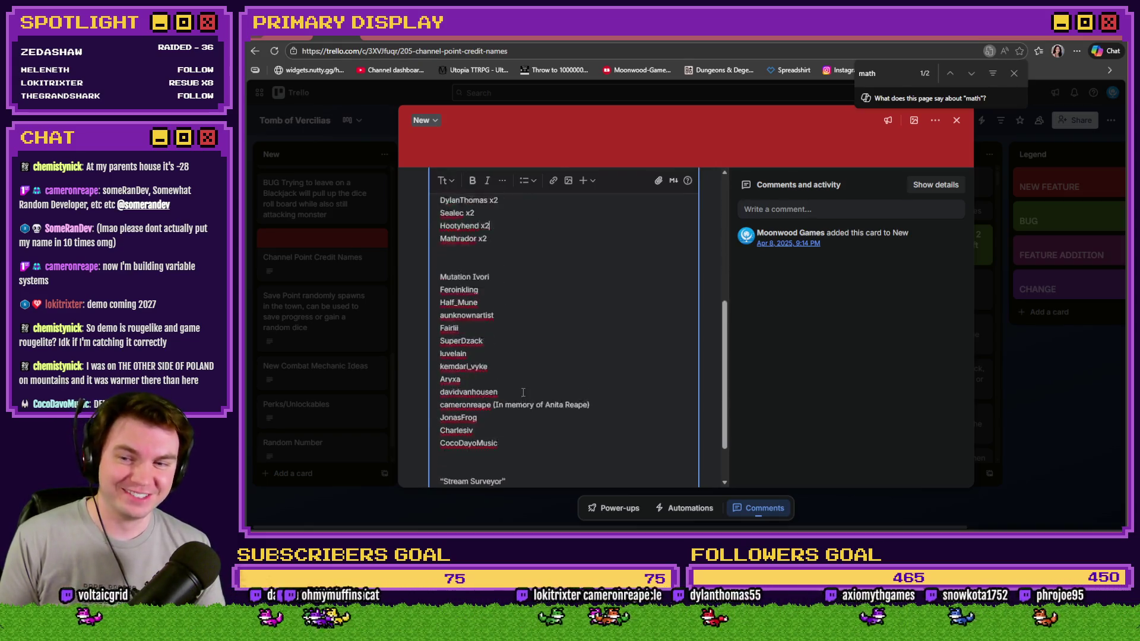
pyautogui.scroll(1, 519, 397)
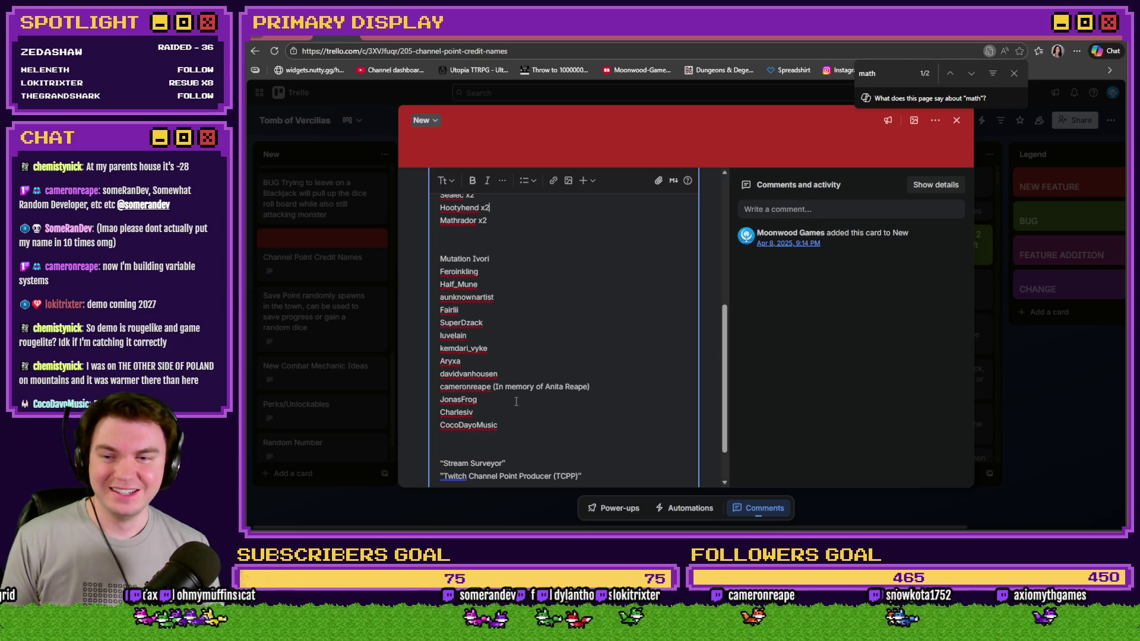
pyautogui.scroll(3, 516, 402)
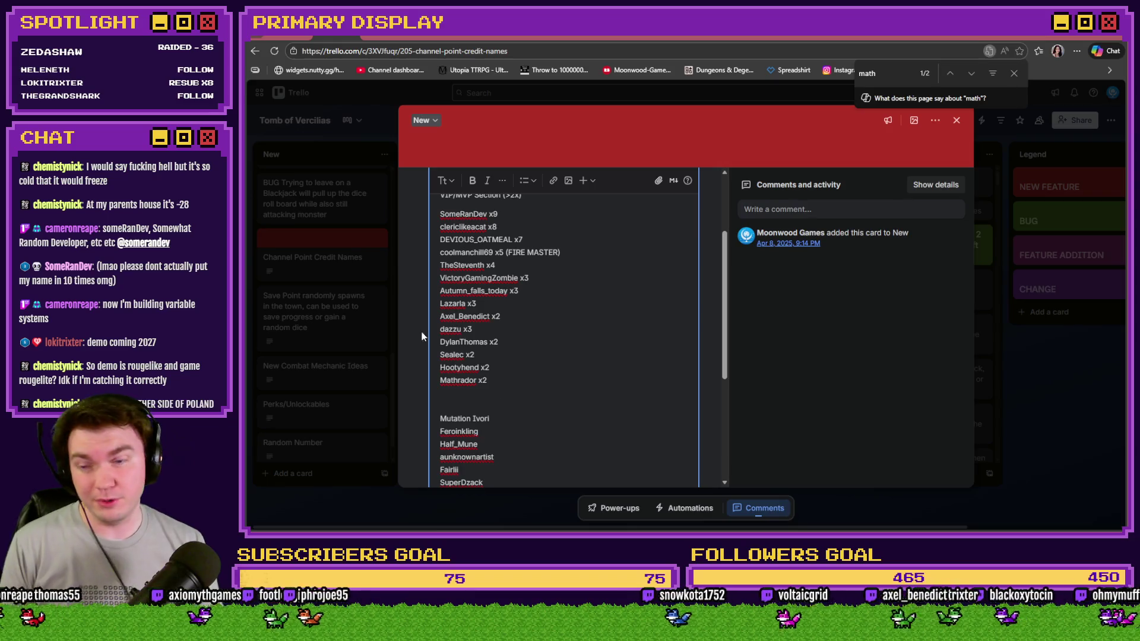
pyautogui.scroll(-4, 516, 402)
pyautogui.click(448, 453)
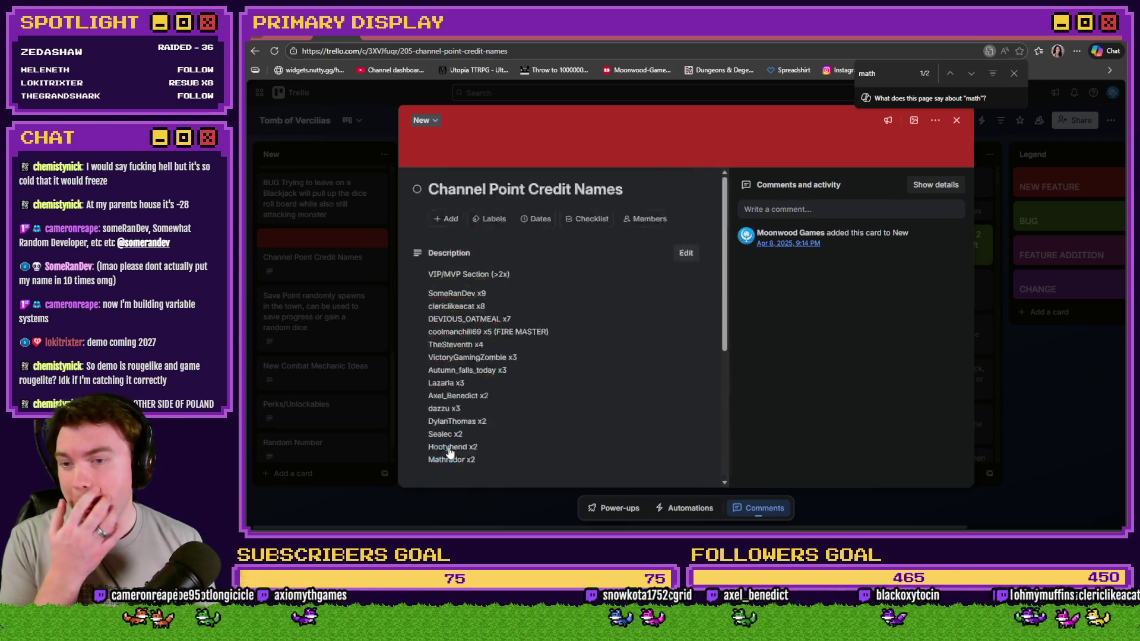
pyautogui.scroll(-1, 453, 453)
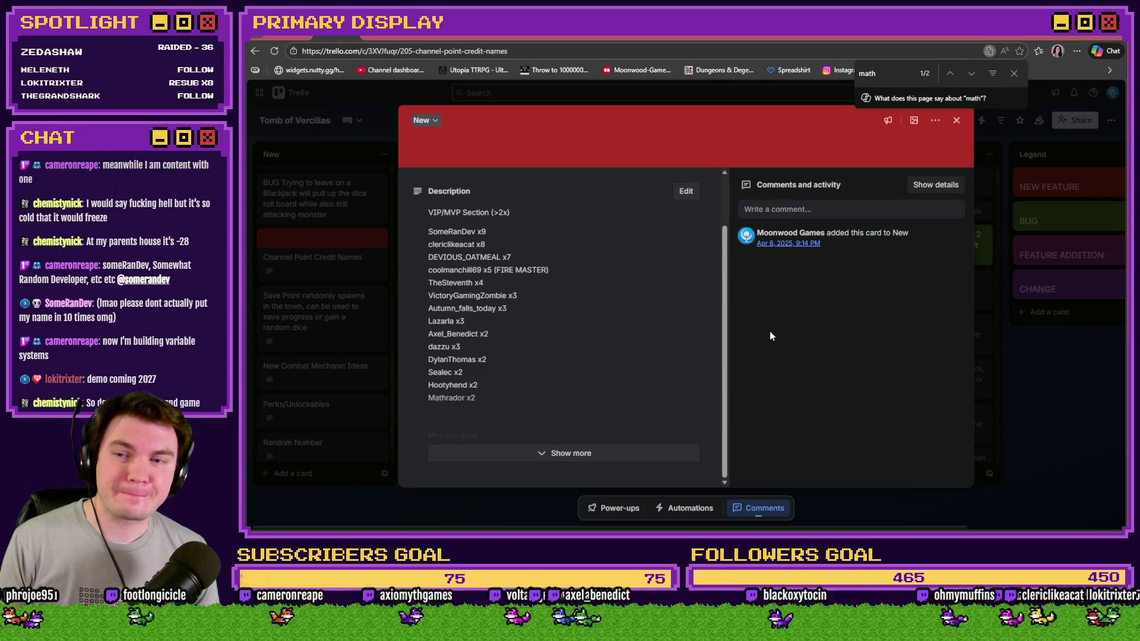
pyautogui.click(956, 121)
# Close the find bar, scroll the New list back to the top, and return to RPG Maker MZ.
pyautogui.click(1013, 73)
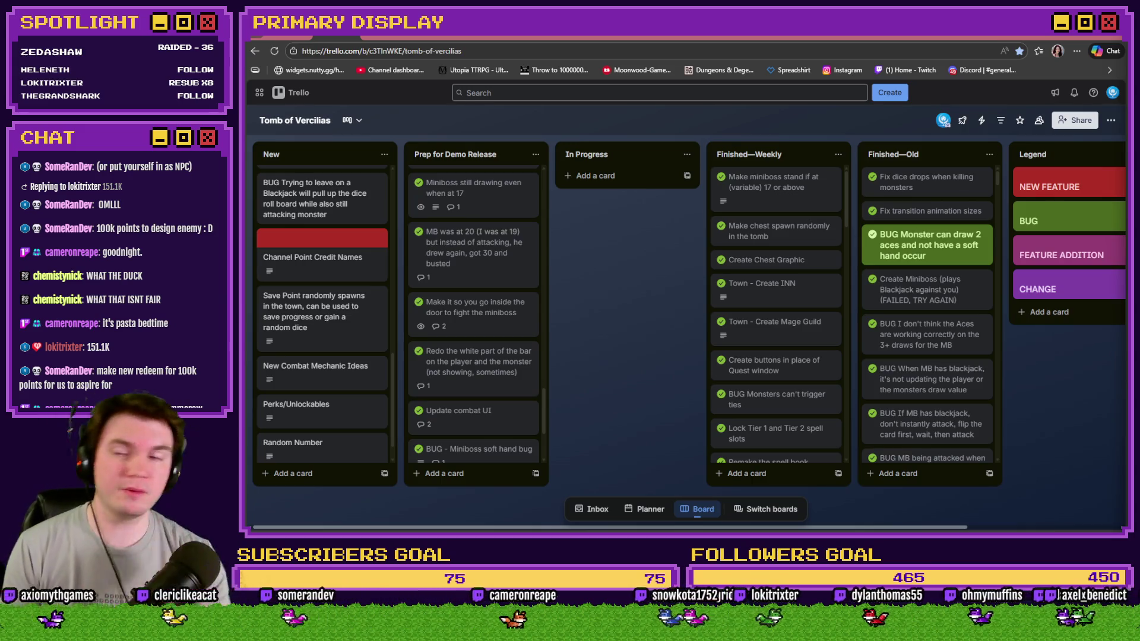
pyautogui.scroll(10, 344, 386)
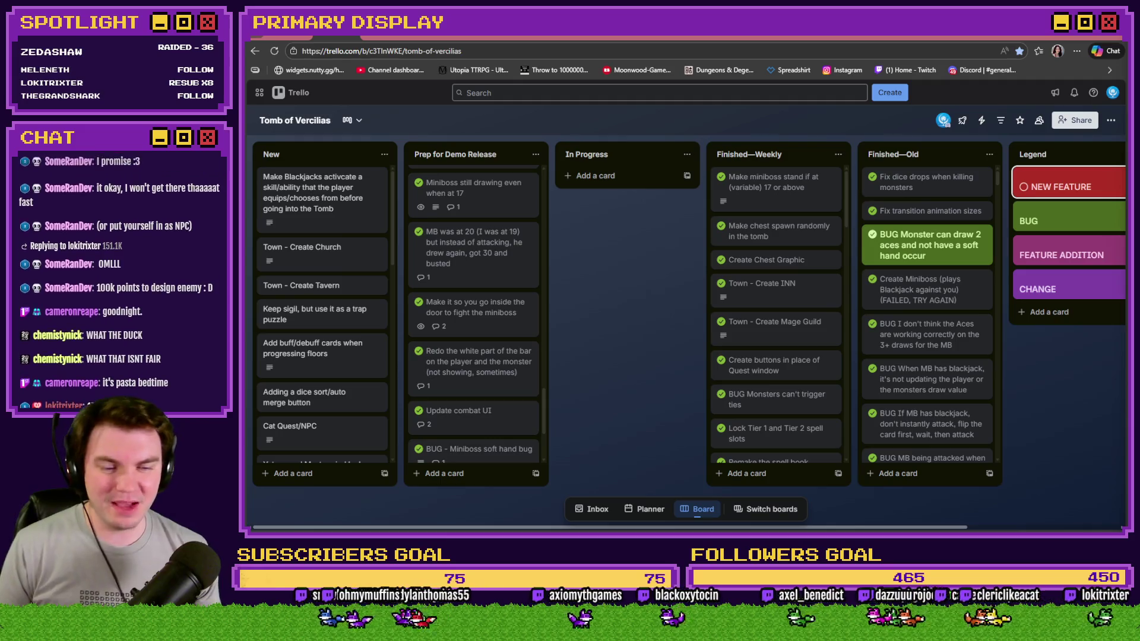
pyautogui.hotkey('alt', 'Tab')
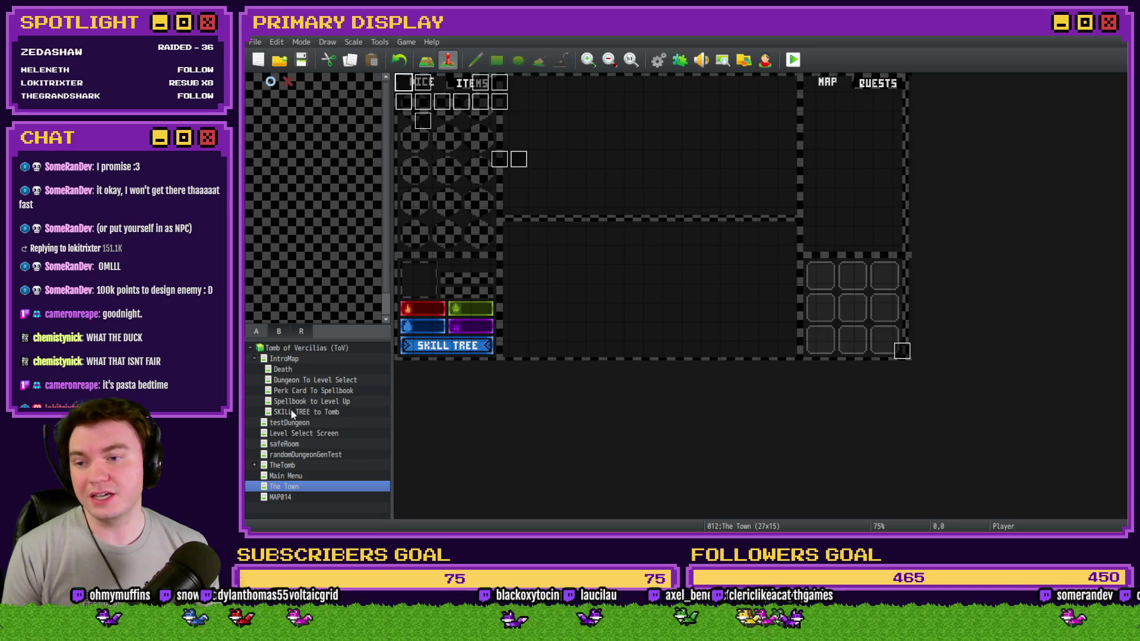
# Open Perk Card To Spellbook under TheTomb and make its top-left tile the player start.
pyautogui.click(289, 466)
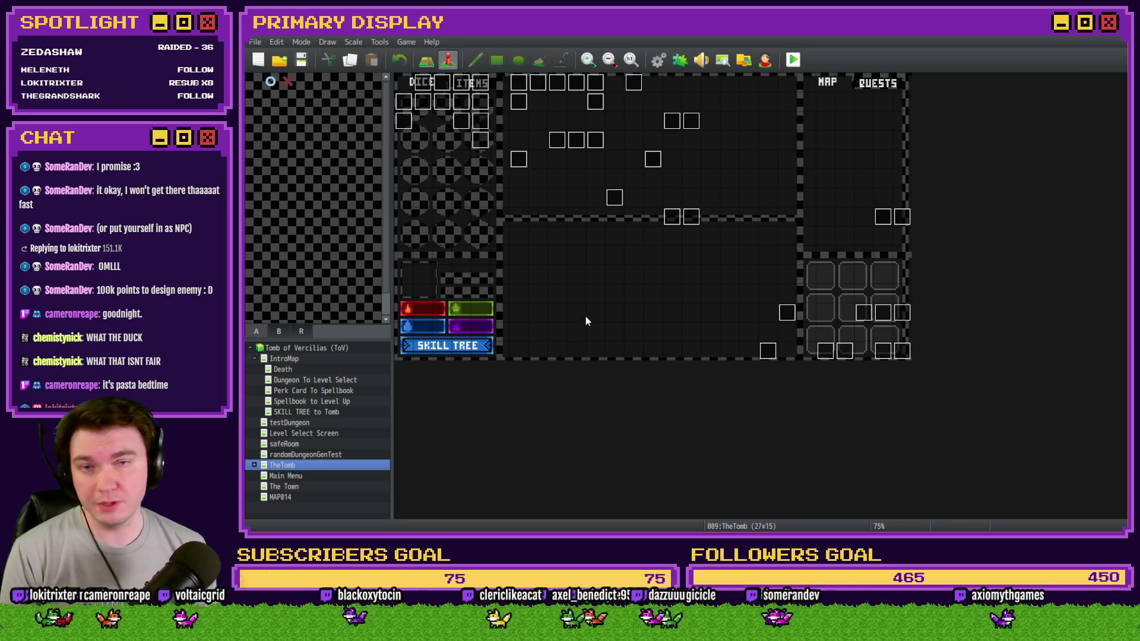
pyautogui.click(314, 390)
pyautogui.rightClick(411, 88)
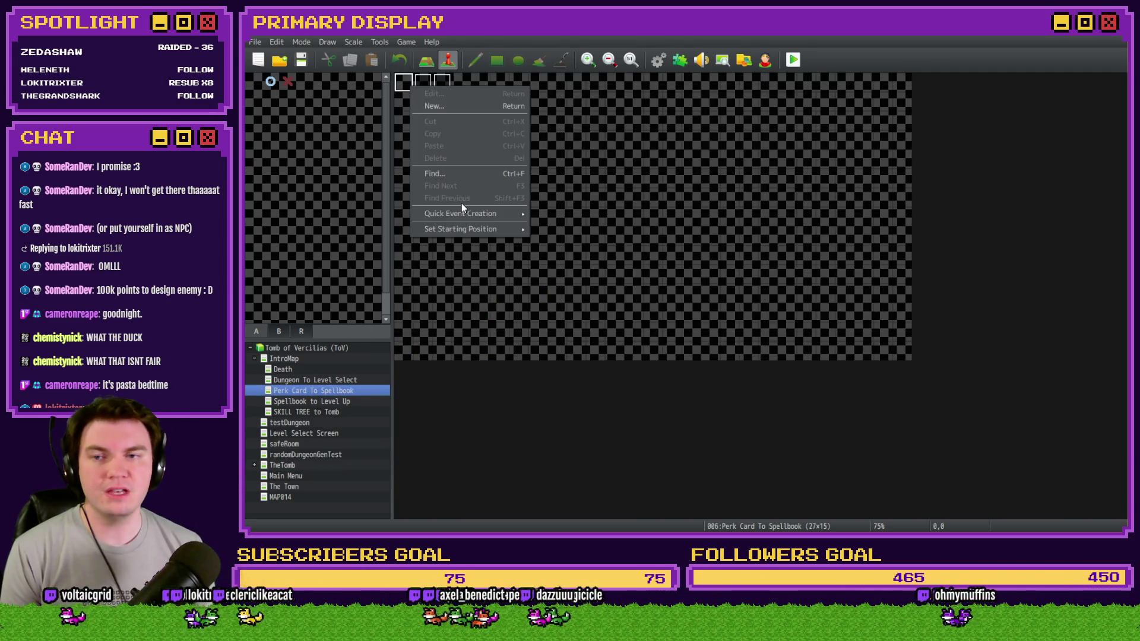
pyautogui.moveTo(470, 229)
pyautogui.click(552, 228)
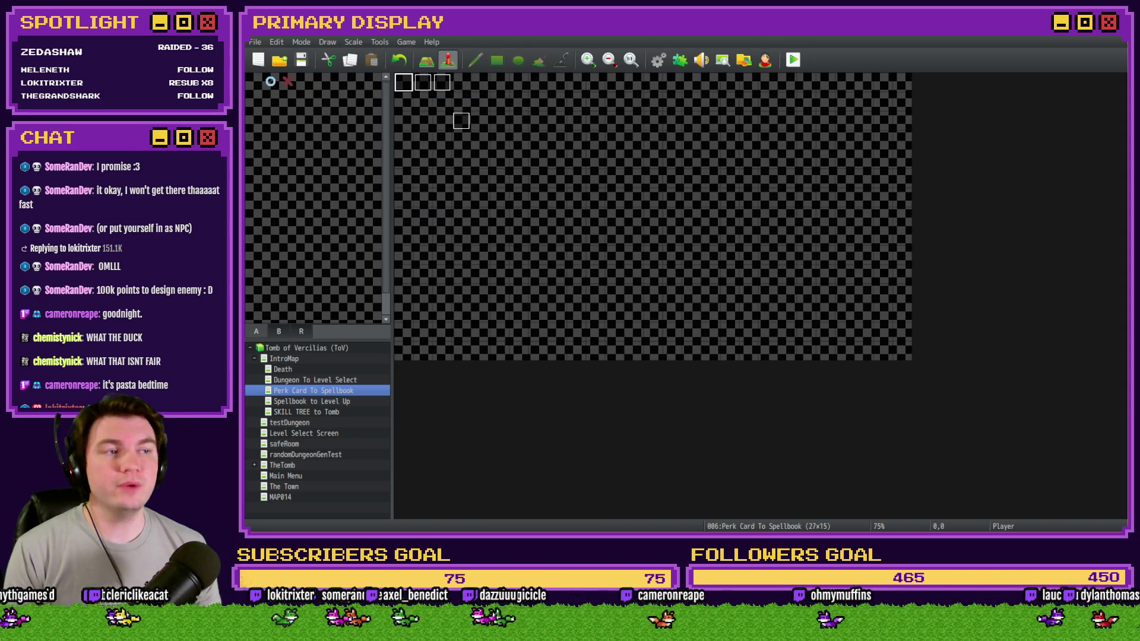